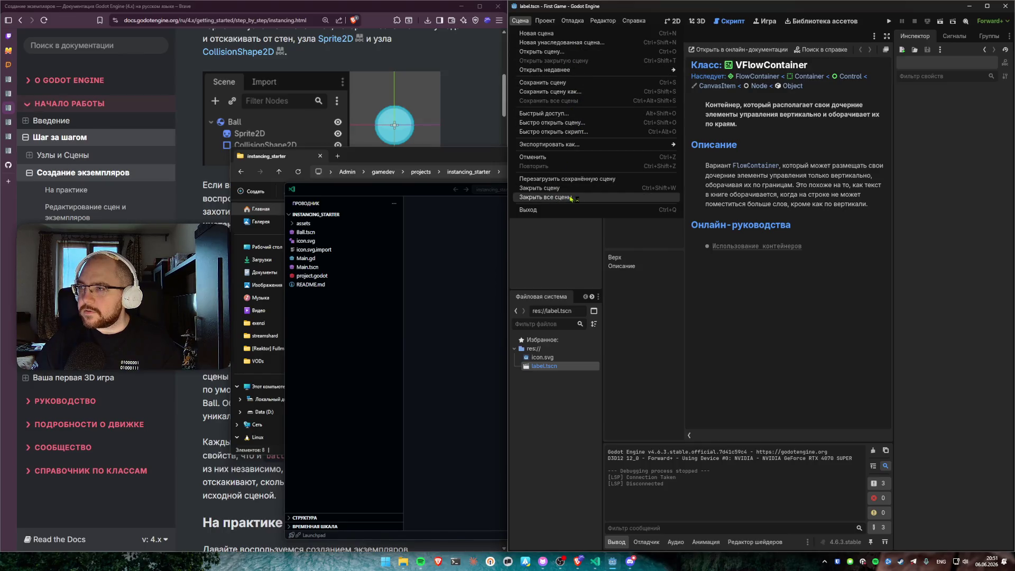
Step: Dismiss the open Project menu and close the First Game editor window
mouse_move(545, 20)
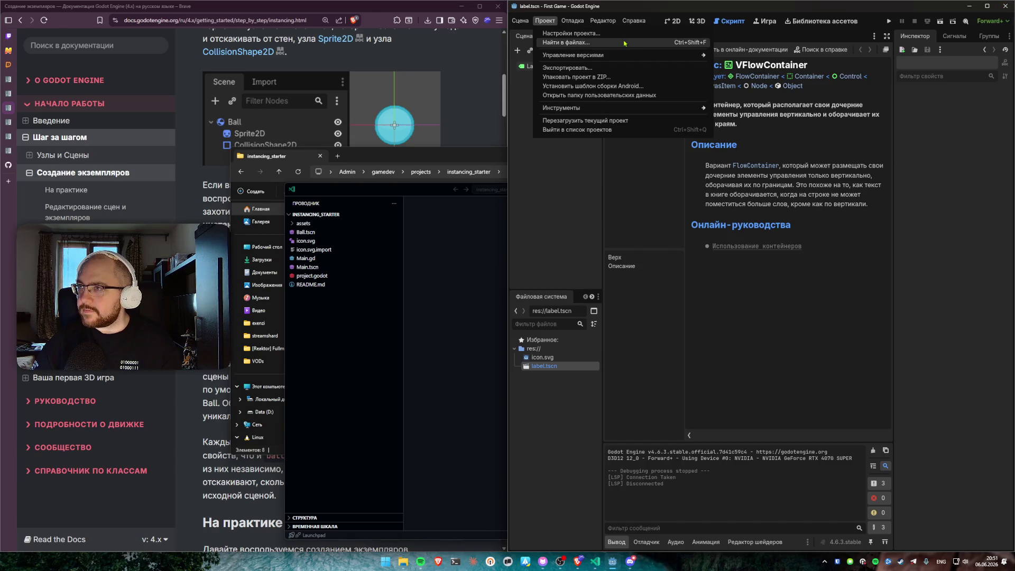
left_click(998, 15)
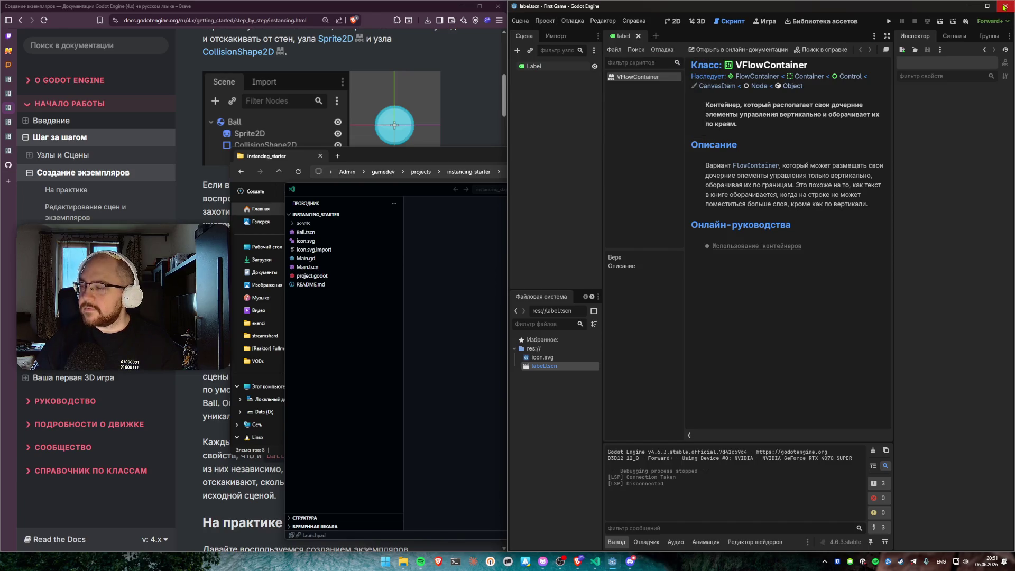
left_click(1006, 7)
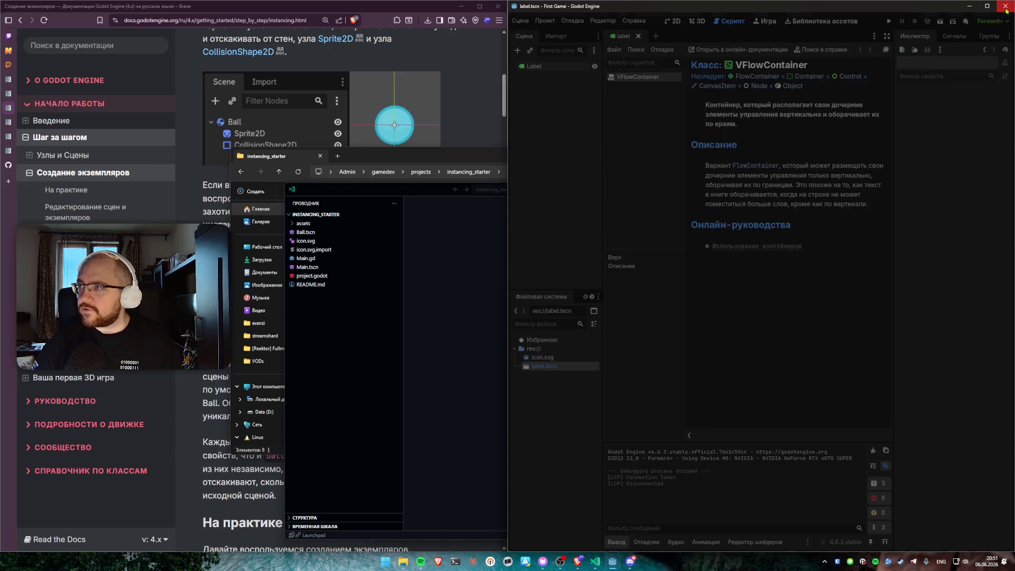
Step: Pin Godot_v4.6.3-stable_win64.exe from gamedev\godot\bin to the taskbar and launch it
left_click(390, 167)
left_click(384, 172)
double_click(353, 217)
double_click(372, 219)
double_click(373, 218)
mouse_move(375, 218)
left_mouse_down()
mouse_move(484, 370)
mouse_move(652, 567)
left_mouse_up()
left_click(630, 561)
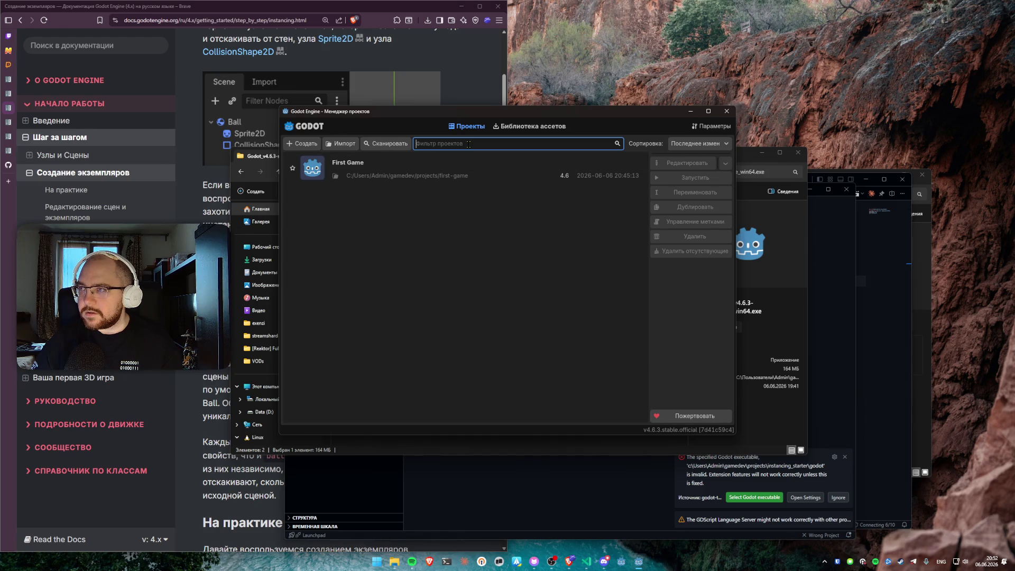
Step: Rearrange the Project Manager and File Explorer windows and open the gamedev\projects folder
left_click_drag(358, 112, 571, 178)
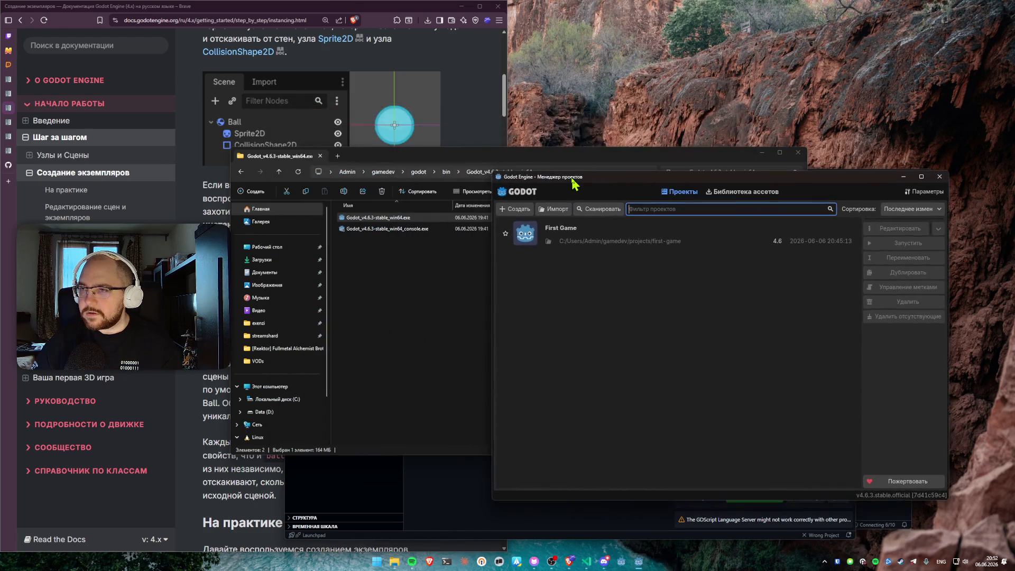
mouse_move(407, 153)
left_mouse_down()
mouse_move(222, 162)
mouse_move(252, 165)
left_mouse_up()
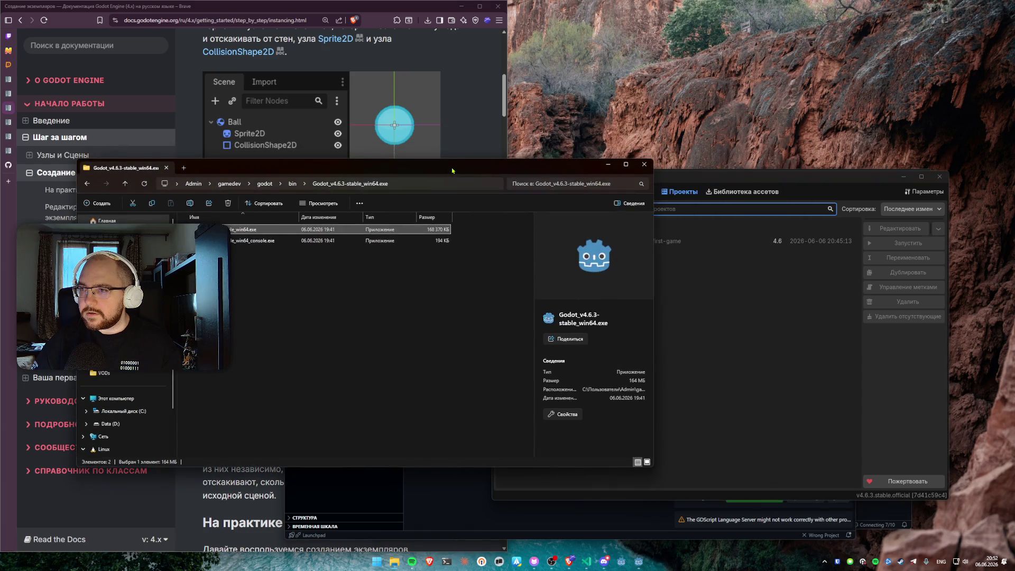
left_click(265, 183)
left_click(229, 183)
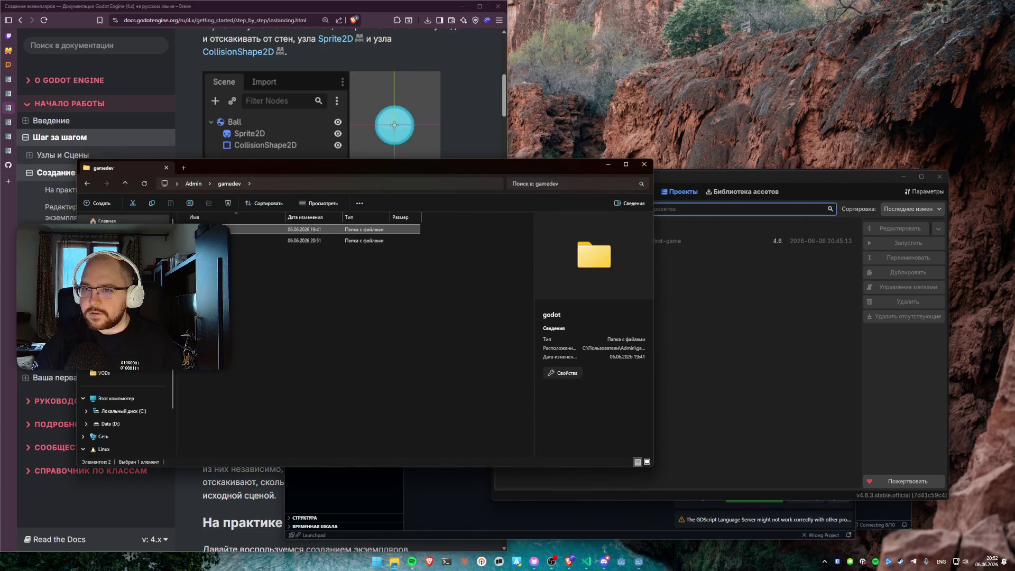
left_click(211, 241)
double_click(211, 241)
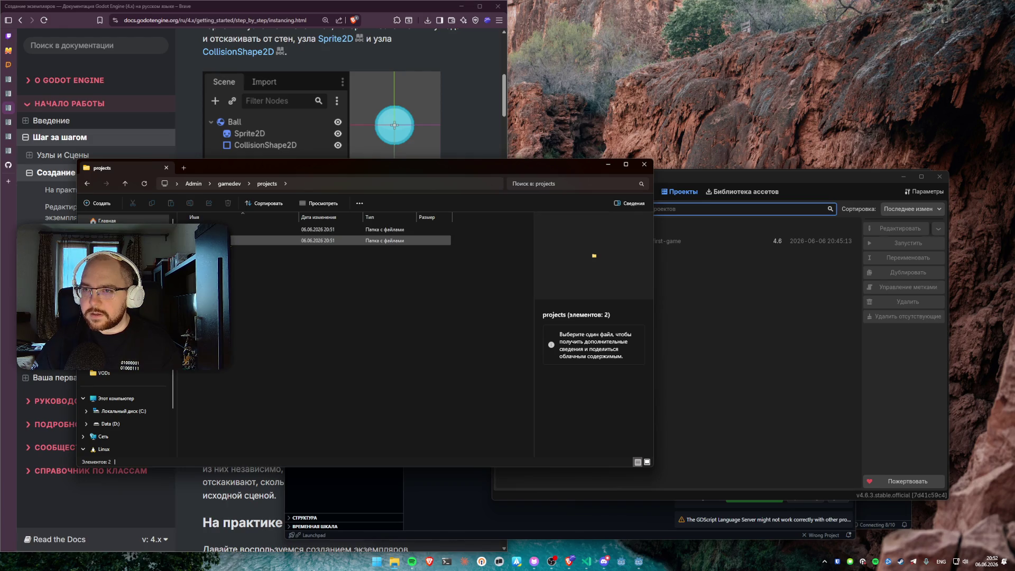
Step: Import the instancing_starter project and accept upgrading it to Godot 4.6
left_click(745, 301)
left_click(550, 209)
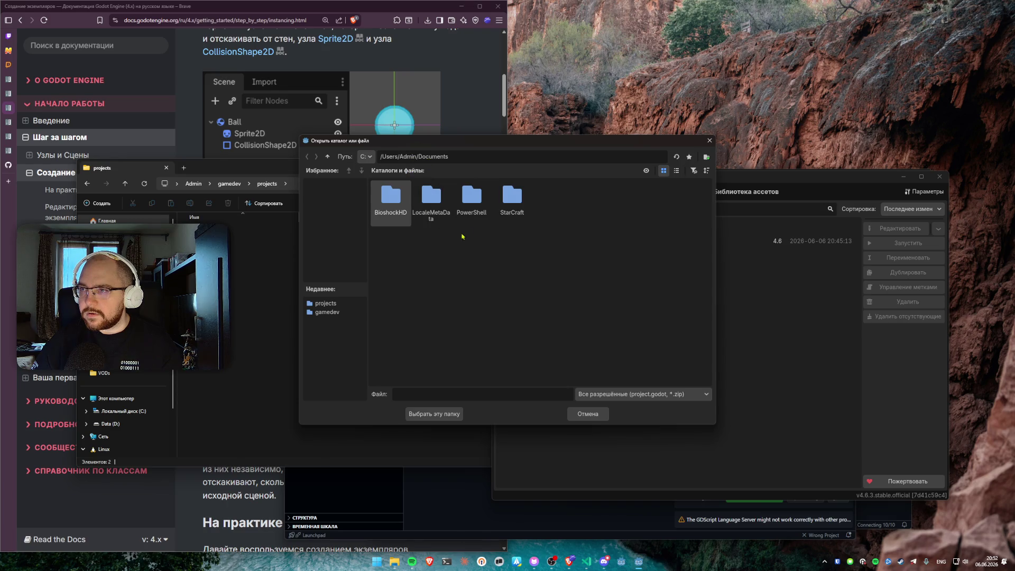
key("Escape")
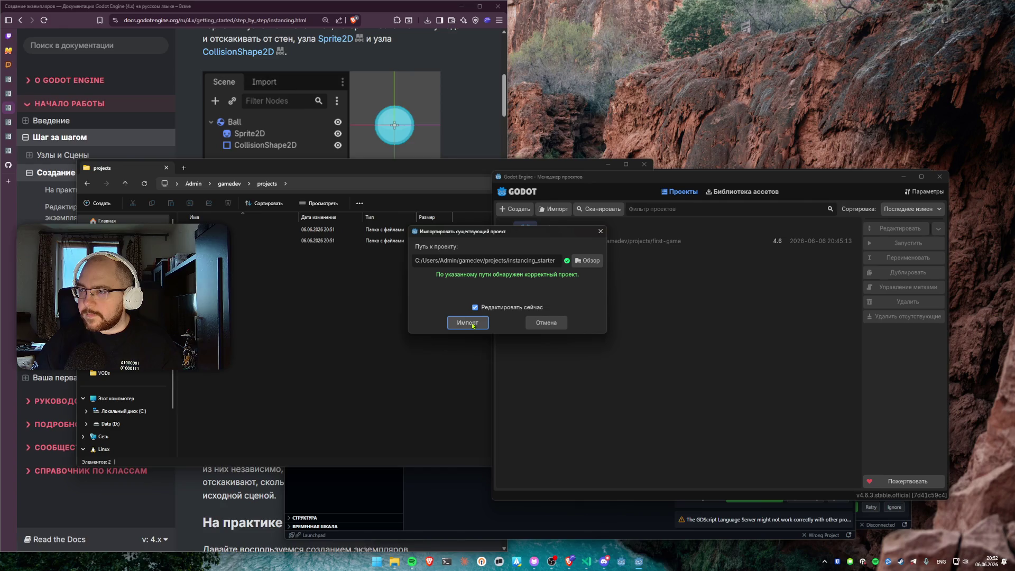
left_click(468, 323)
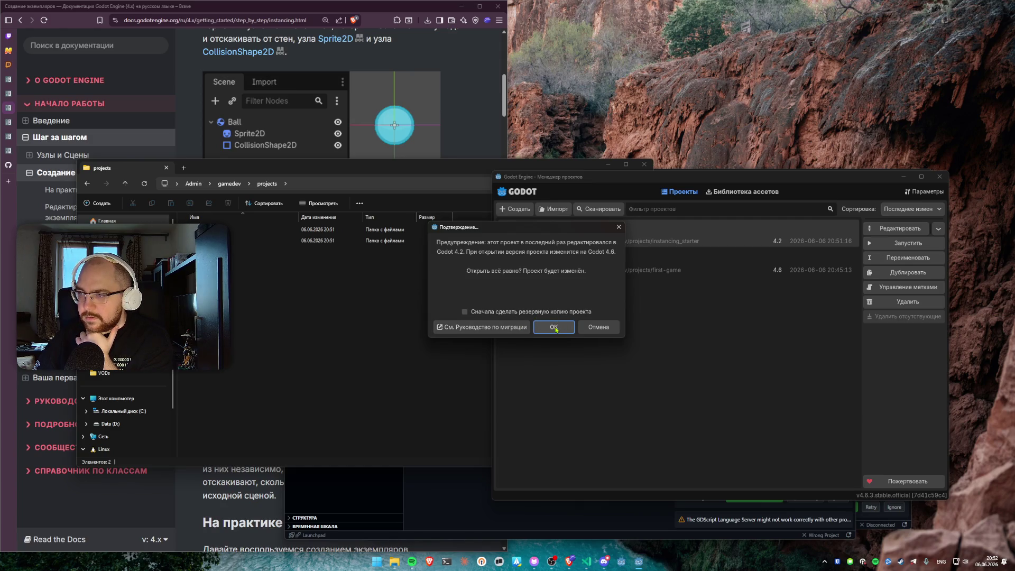
left_click(555, 328)
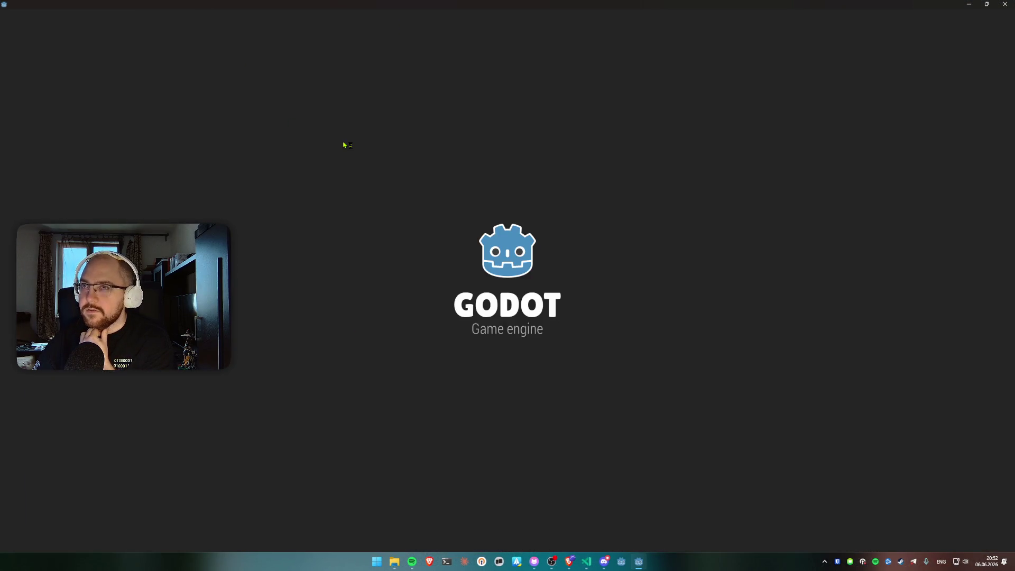
Step: Dock Godot on the right half, show Main's walls in 2D, enlarge the scene tree, open Ball.tscn
mouse_move(340, 16)
left_mouse_down()
mouse_move(324, 19)
mouse_move(529, 21)
left_mouse_up()
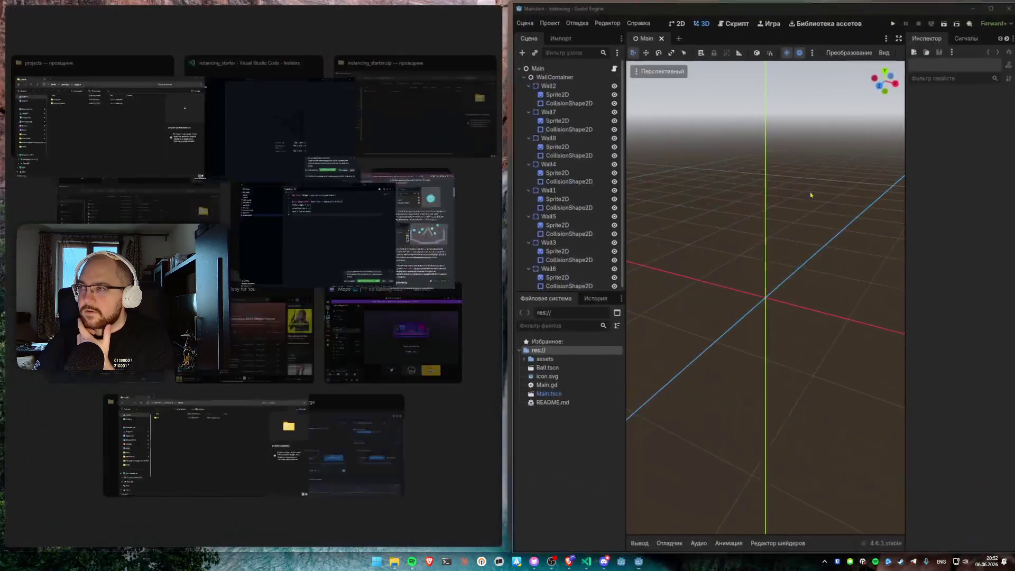
left_click(571, 144)
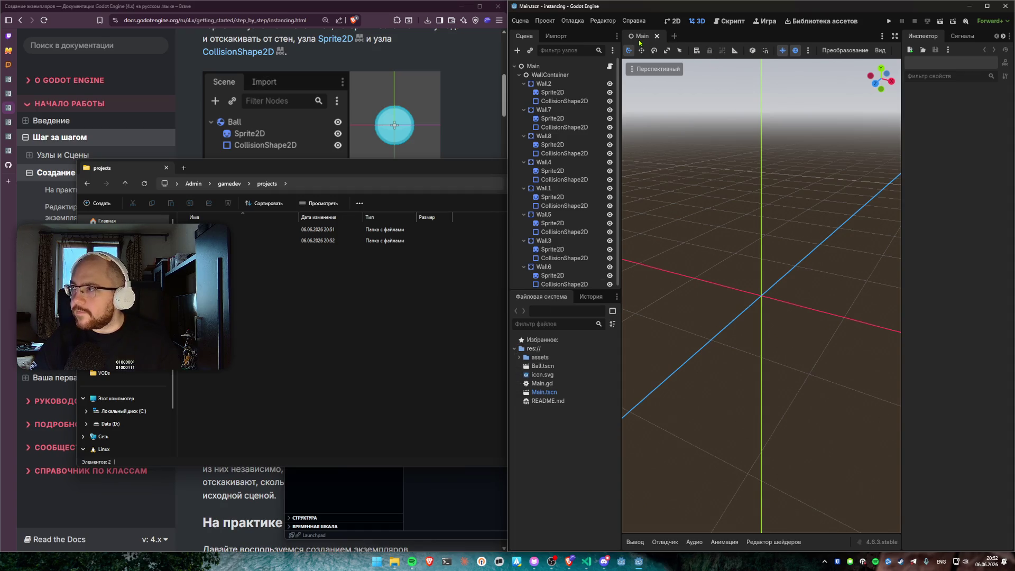
left_click(673, 22)
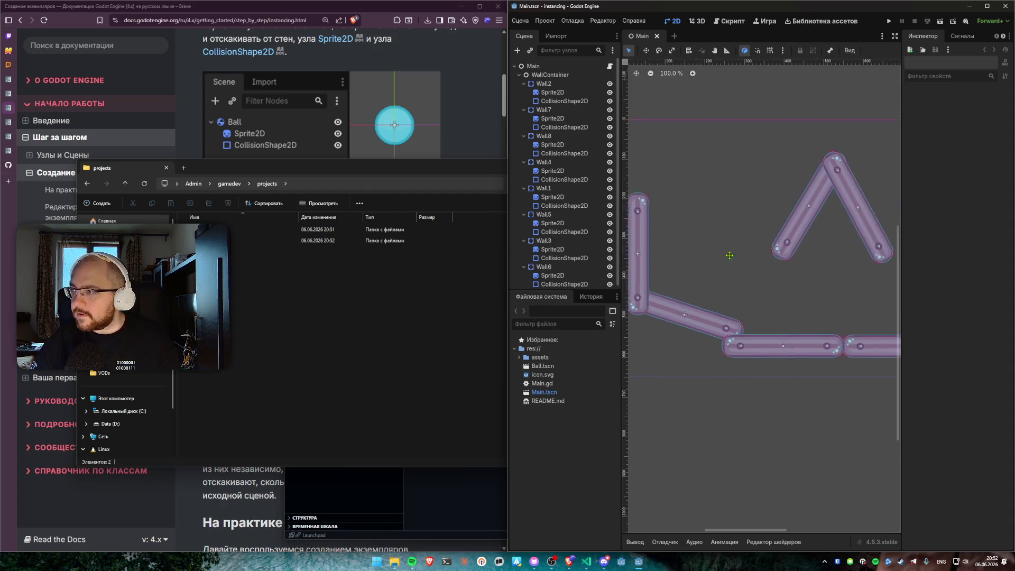
scroll(730, 256, "down", 5)
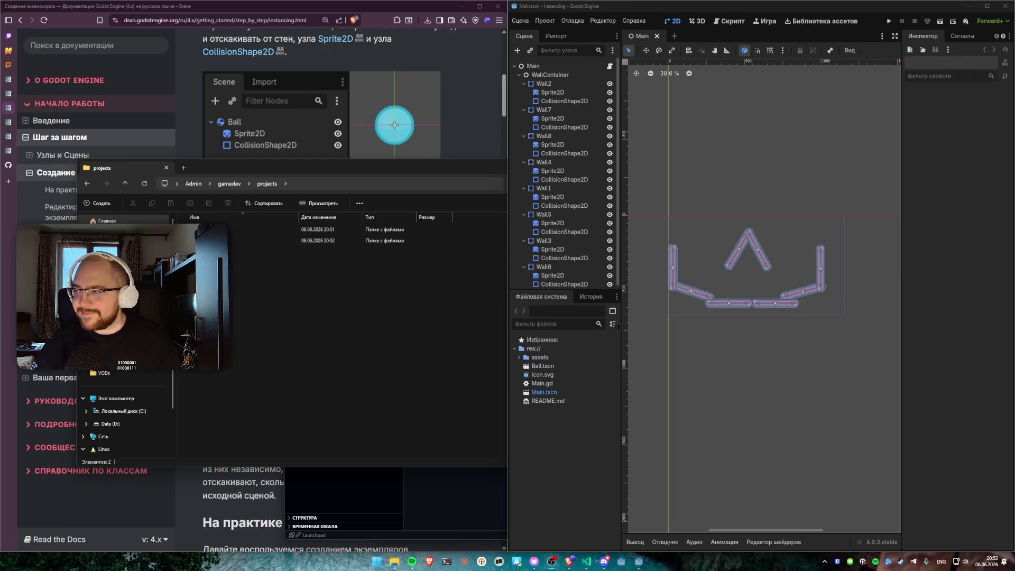
left_click_drag(544, 290, 544, 404)
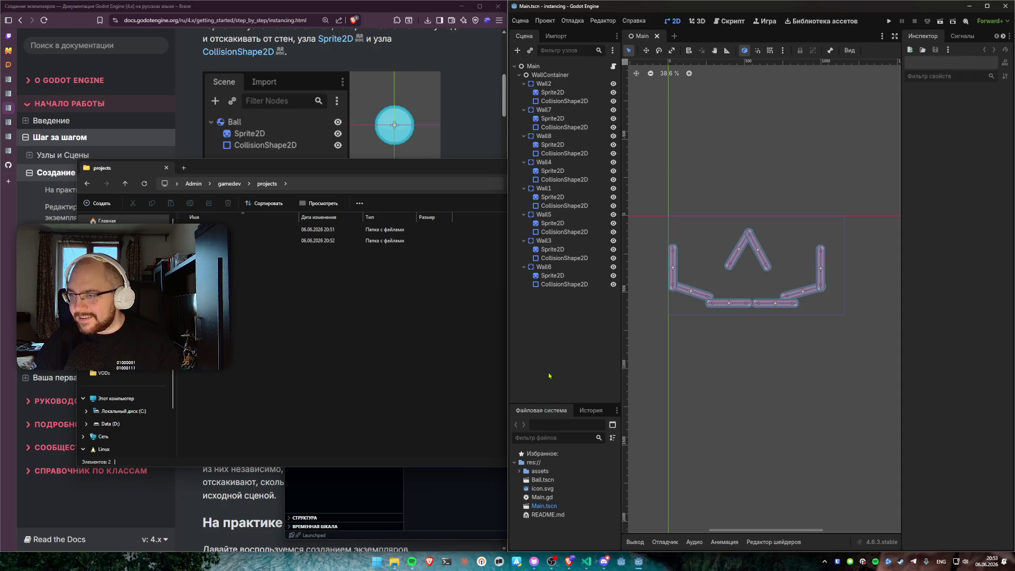
double_click(542, 480)
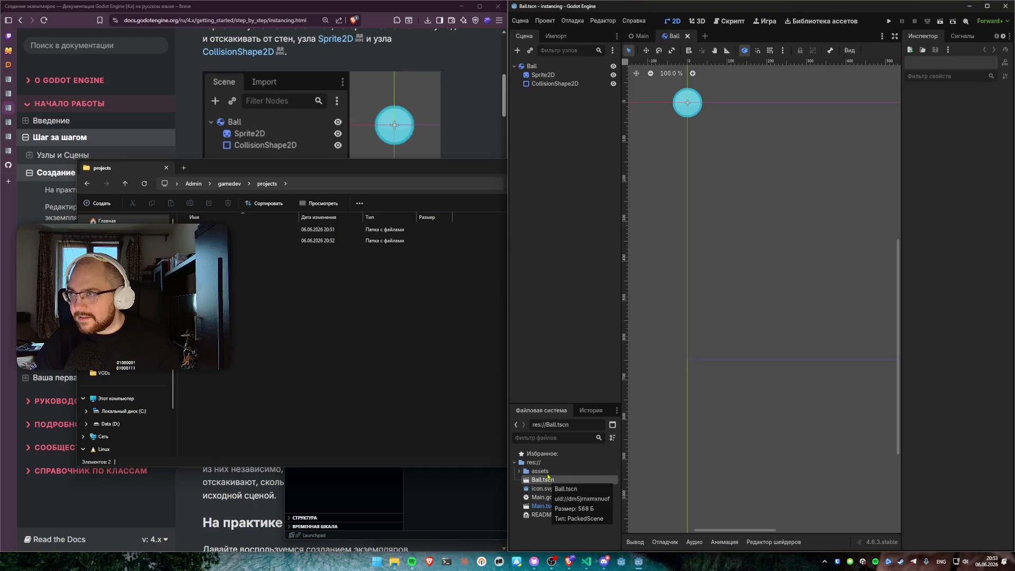
Step: Reopen Main.tscn from FileSystem and briefly select the Wall2 node
left_click(466, 117)
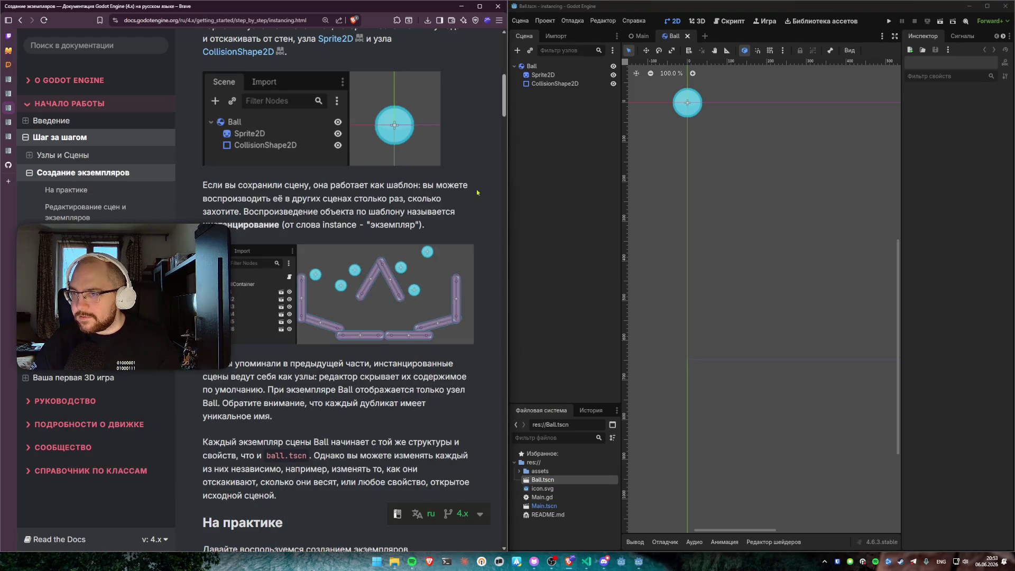
scroll(485, 286, "down", 2)
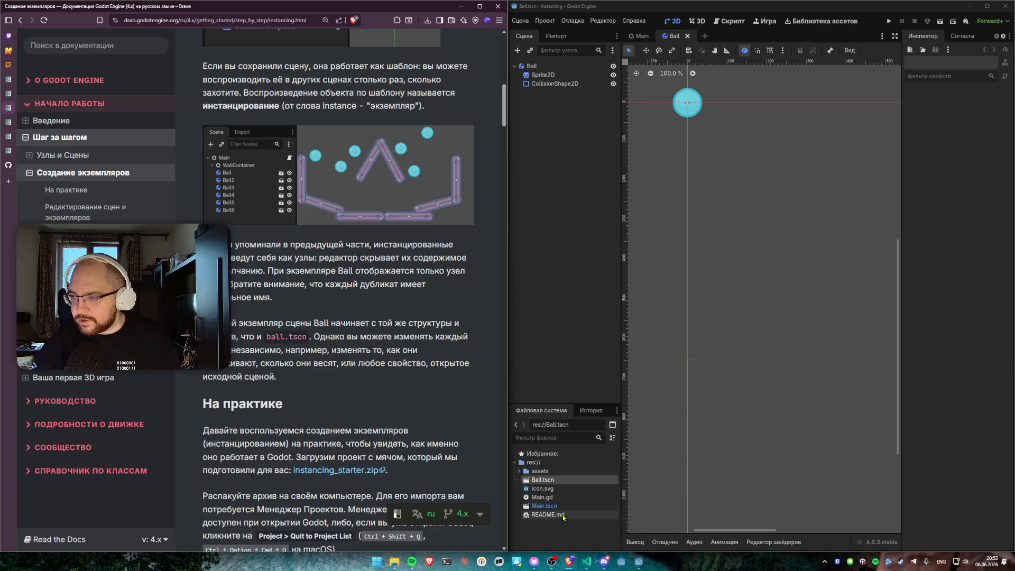
left_click(553, 507)
double_click(553, 507)
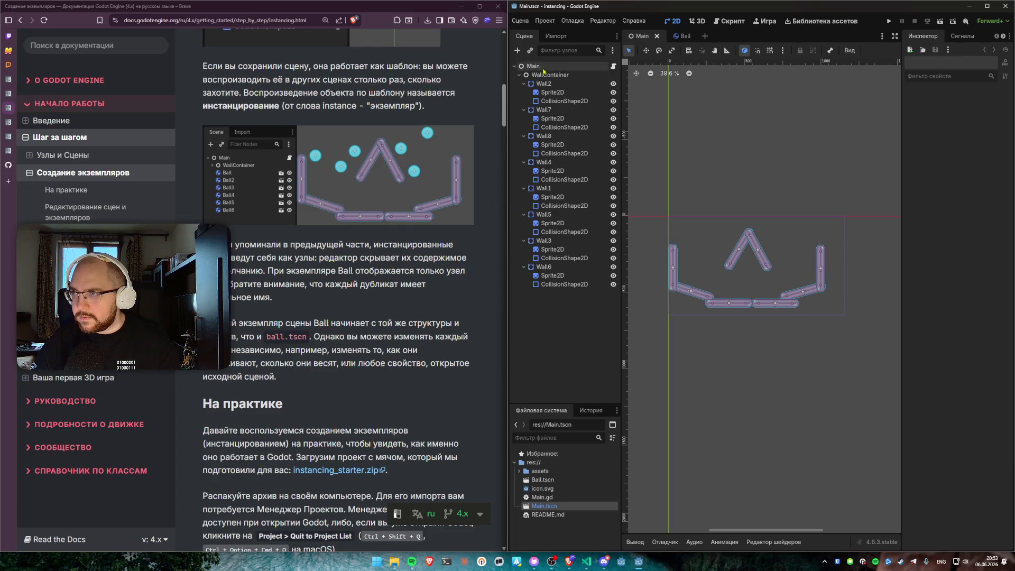
left_click(547, 85)
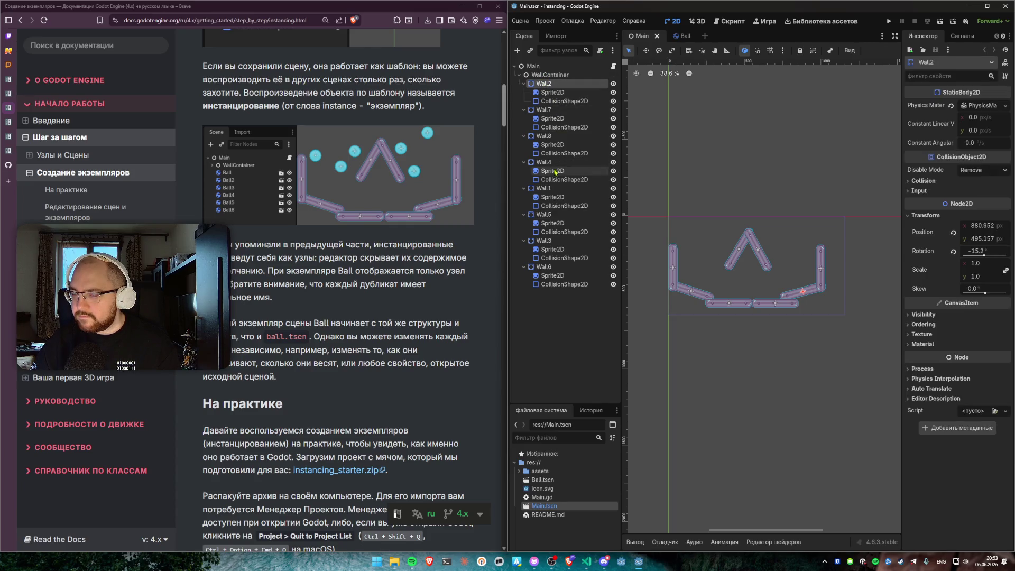
left_click(560, 317)
Step: Scroll the docs to the project-import section and run the project in a debug window
scroll(299, 336, "down", 10)
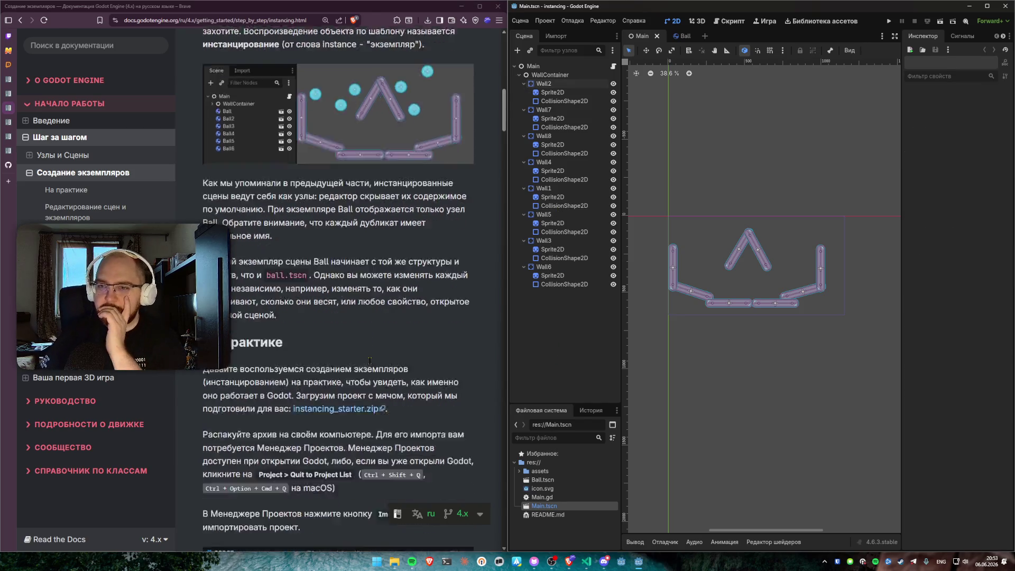
scroll(312, 298, "down", 5)
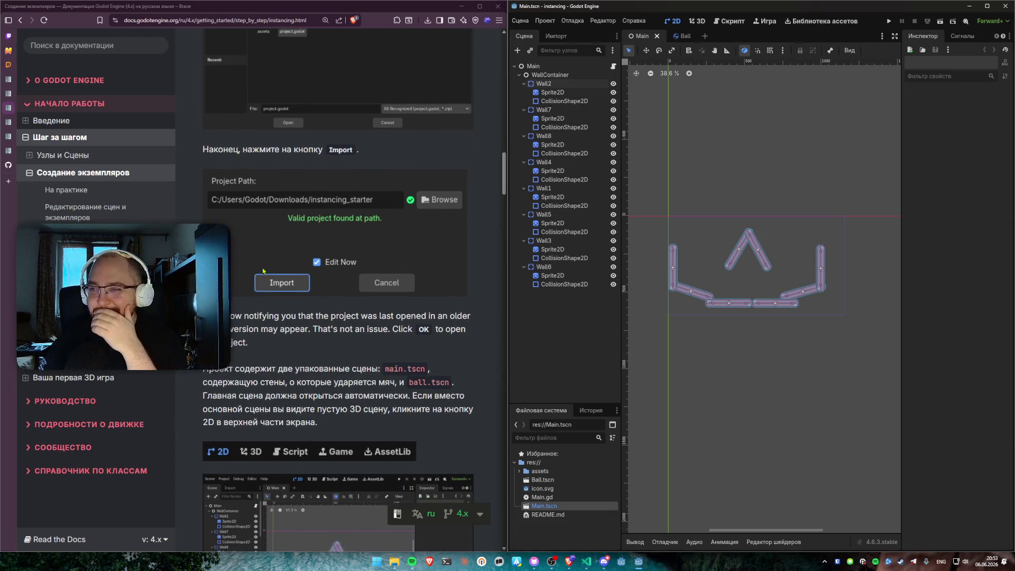
scroll(302, 267, "down", 2)
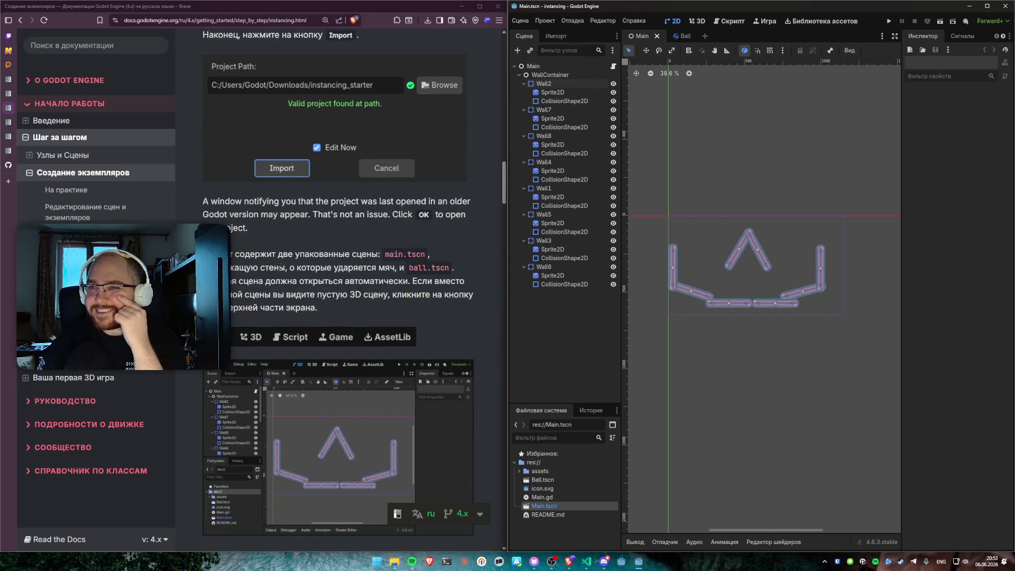
left_click_drag(306, 255, 380, 255)
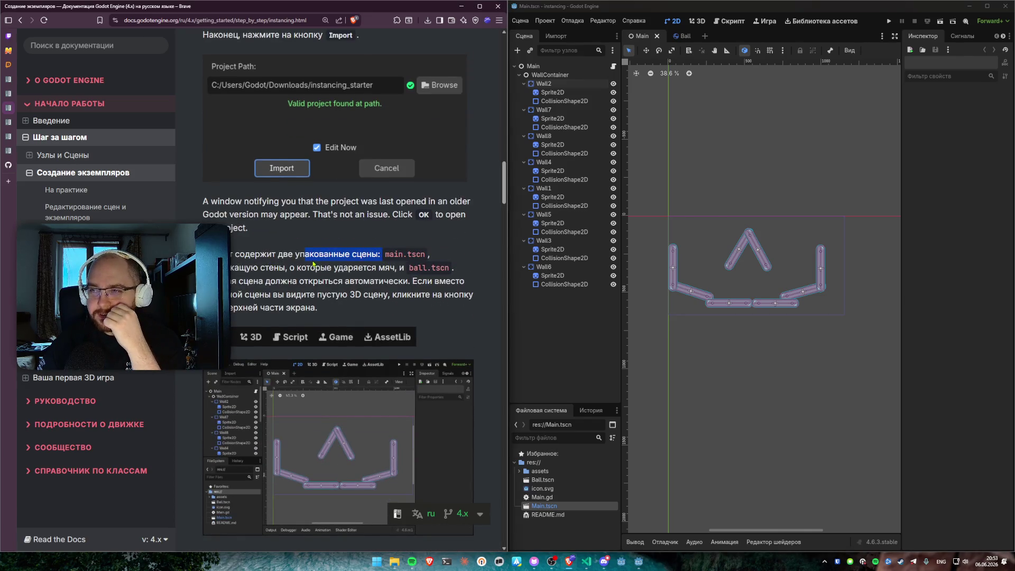
left_click(367, 281)
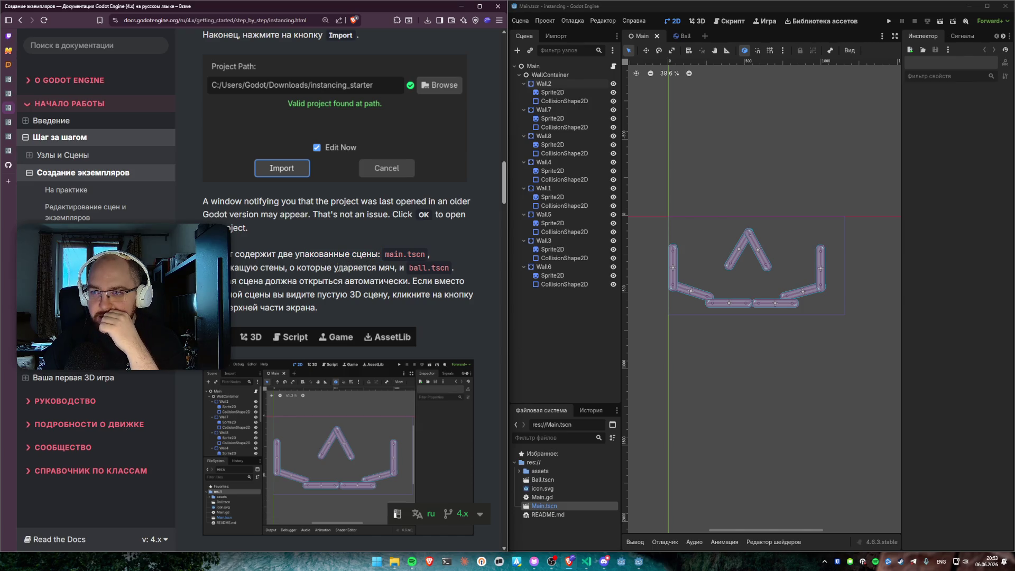
left_click(889, 21)
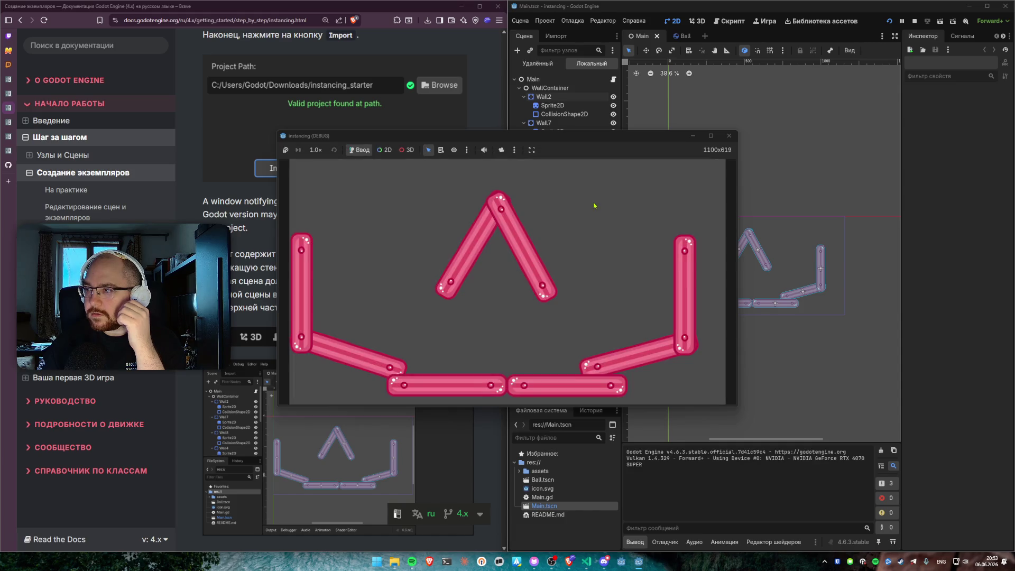
Step: Spawn a wide pile of balls inside the walls, many of them near the V's apex
left_click(345, 233)
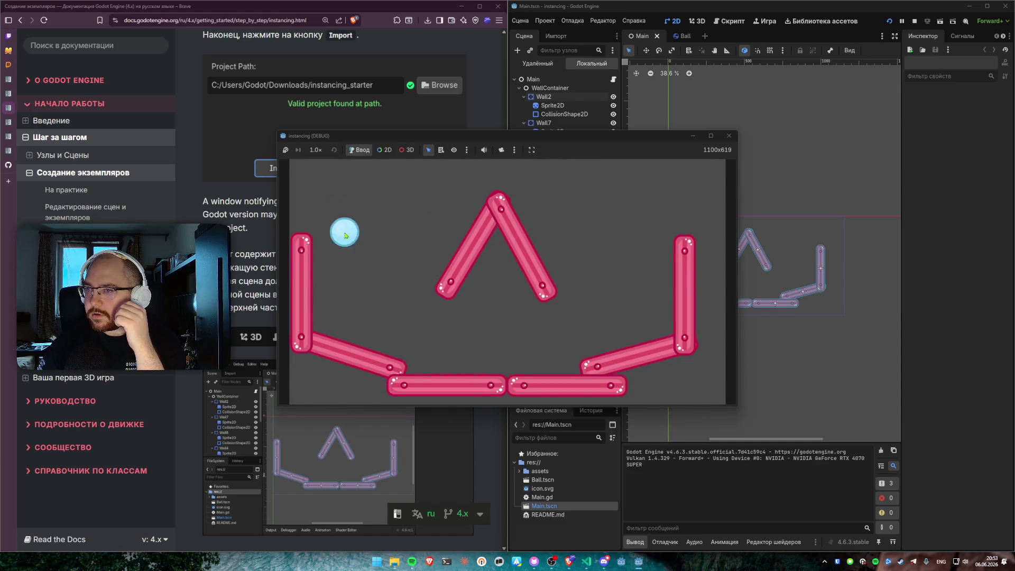
left_click(648, 202)
double_click(629, 236)
double_click(628, 236)
left_click(628, 236)
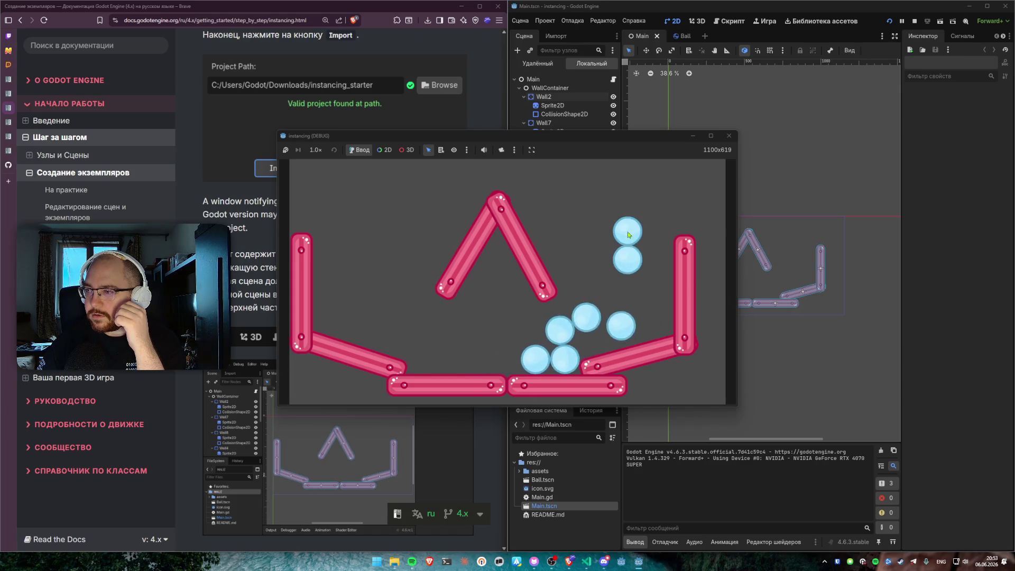
double_click(628, 236)
double_click(629, 235)
left_click(492, 252)
left_click(492, 251)
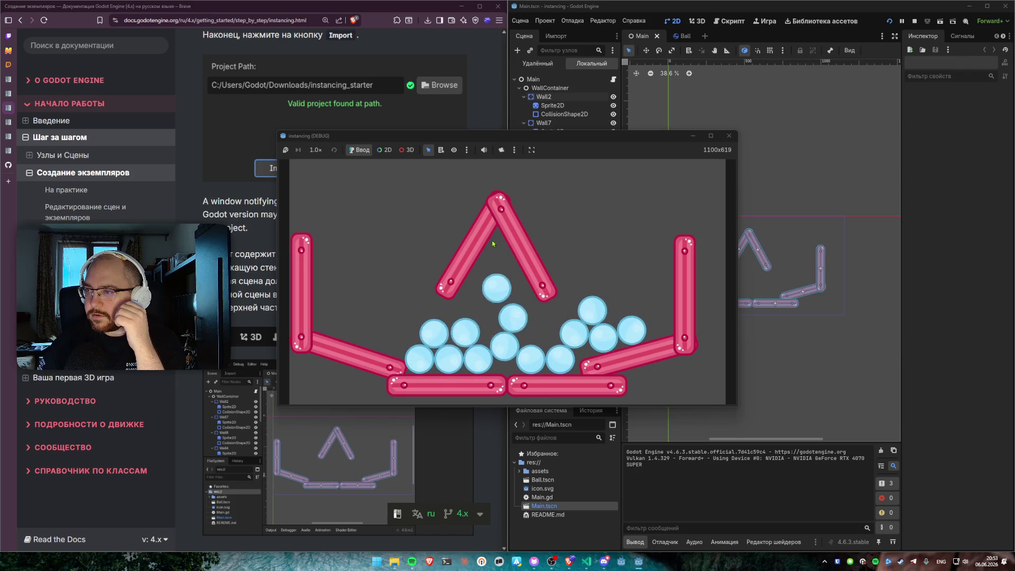
double_click(464, 209)
left_click(500, 217)
left_click(503, 182)
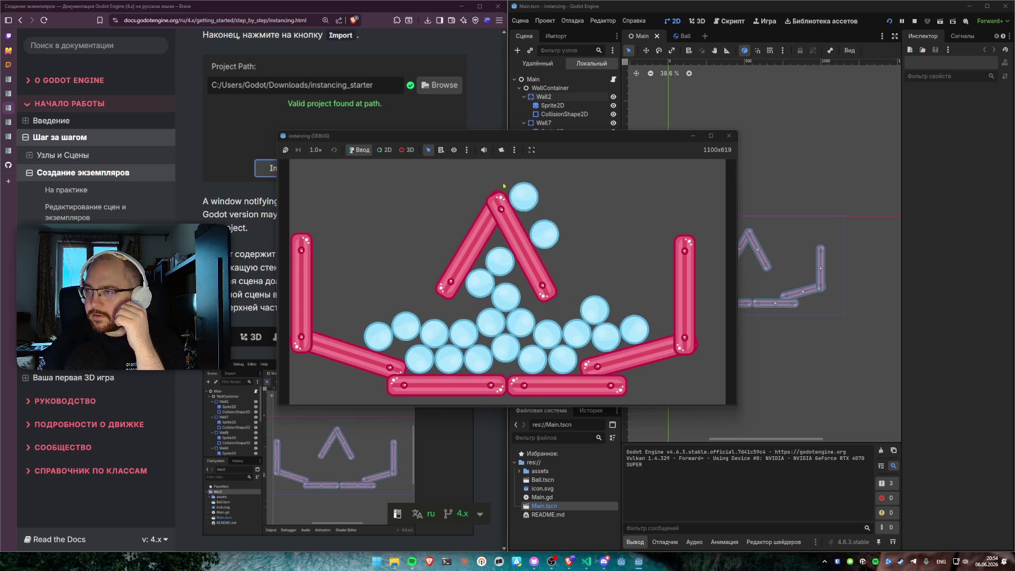
double_click(465, 180)
left_click(347, 212)
double_click(561, 206)
left_click(626, 216)
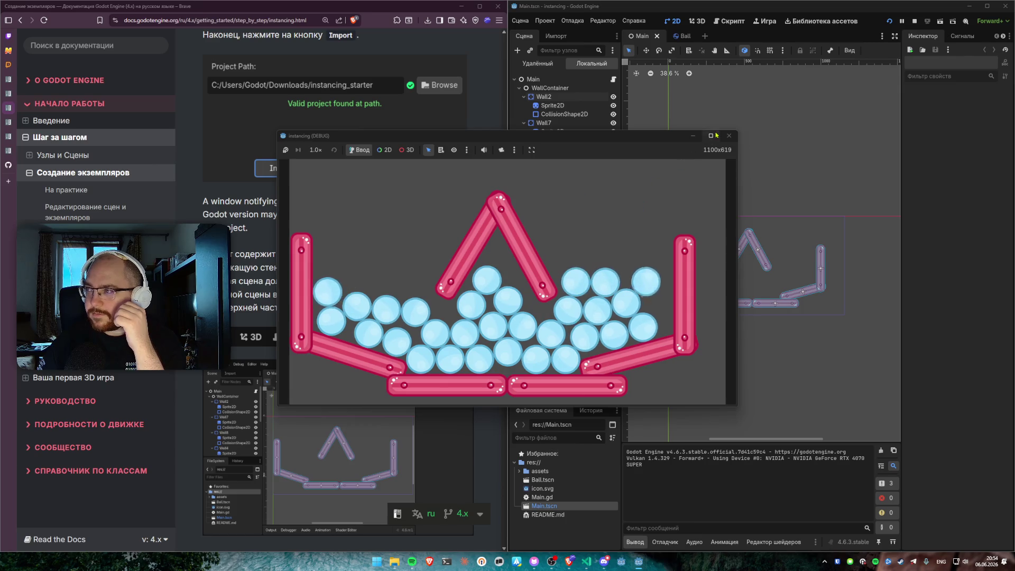
Step: Pick a spawned ball to inspect its collision shape, then stop the game
left_click(385, 150)
left_click(486, 289)
left_click(359, 150)
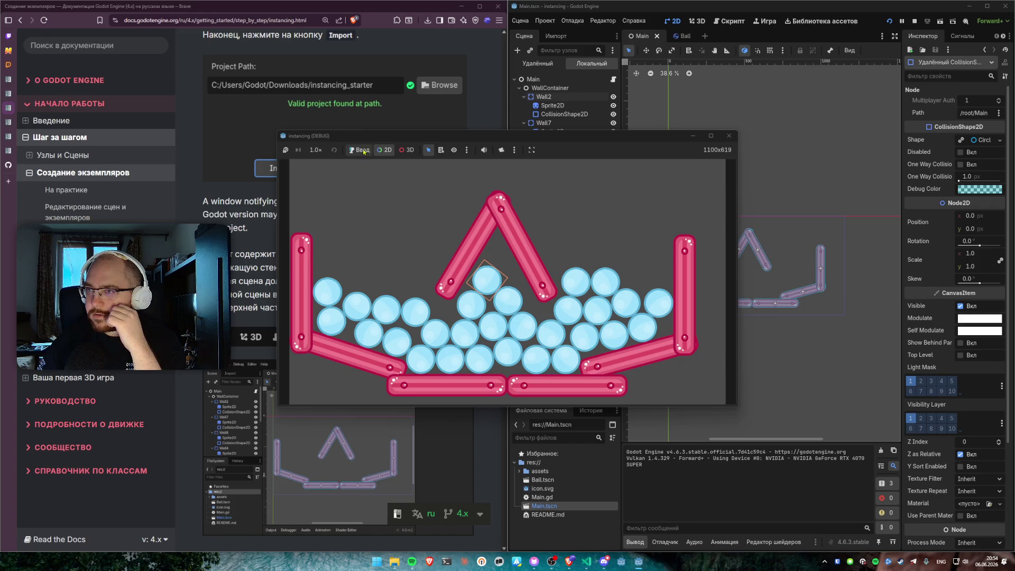
left_click(729, 135)
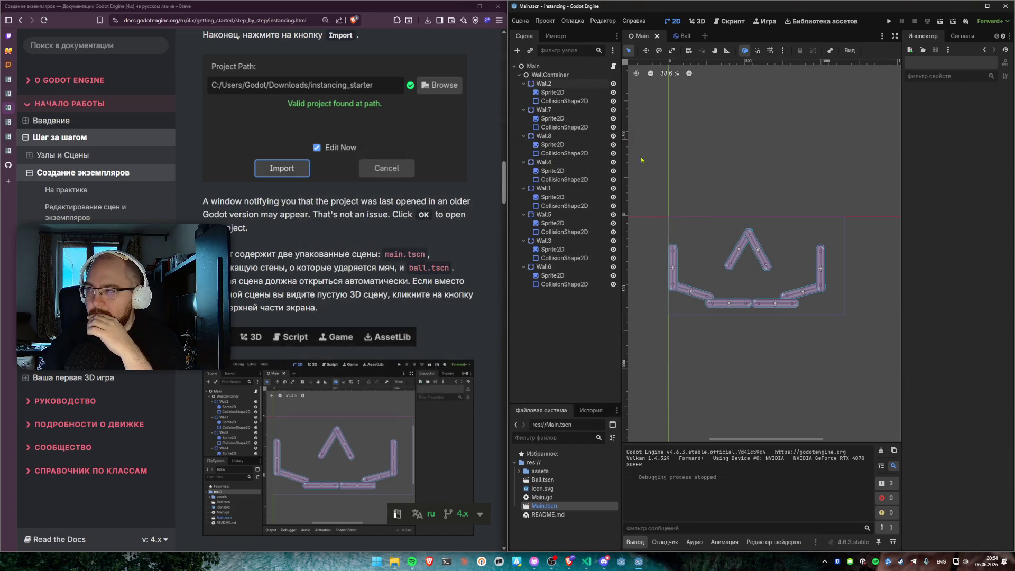
Step: Scroll the tutorial down to the section on instancing Ball.tscn under the Main node
scroll(281, 257, "down", 2)
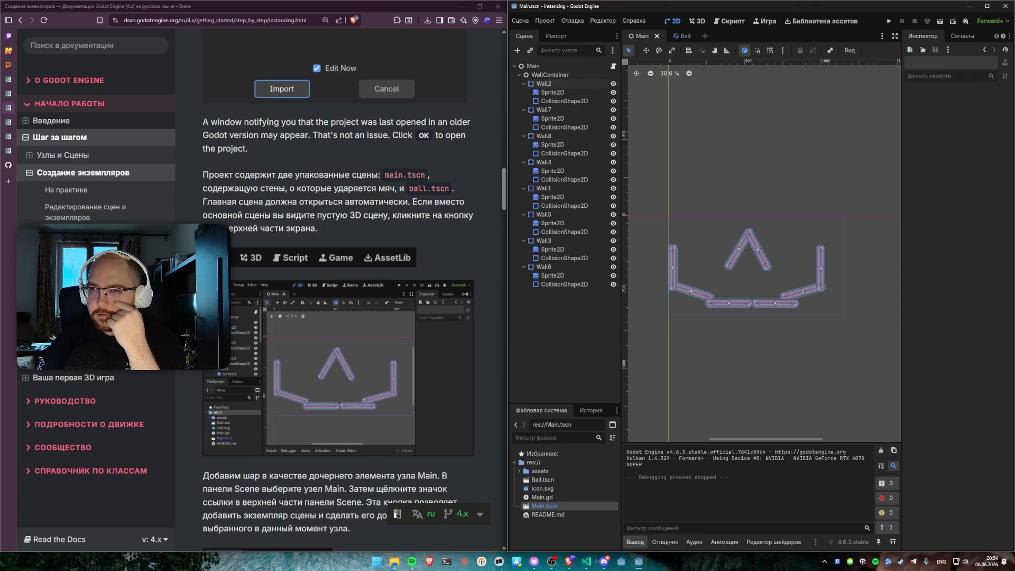
scroll(293, 261, "down", 5)
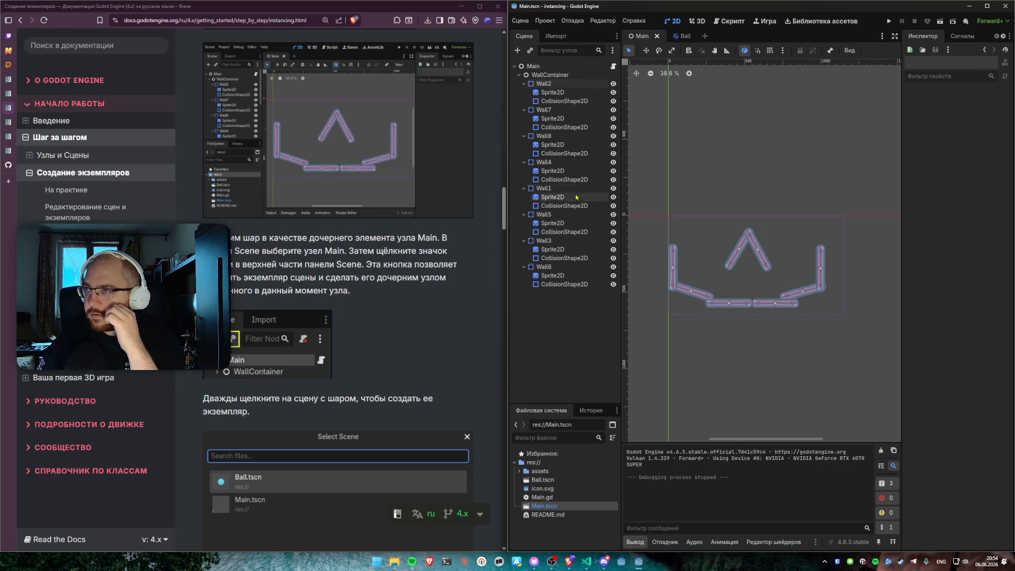
Step: Instance Ball.tscn as a child of Main and nudge the new ball right and down
left_click(531, 51)
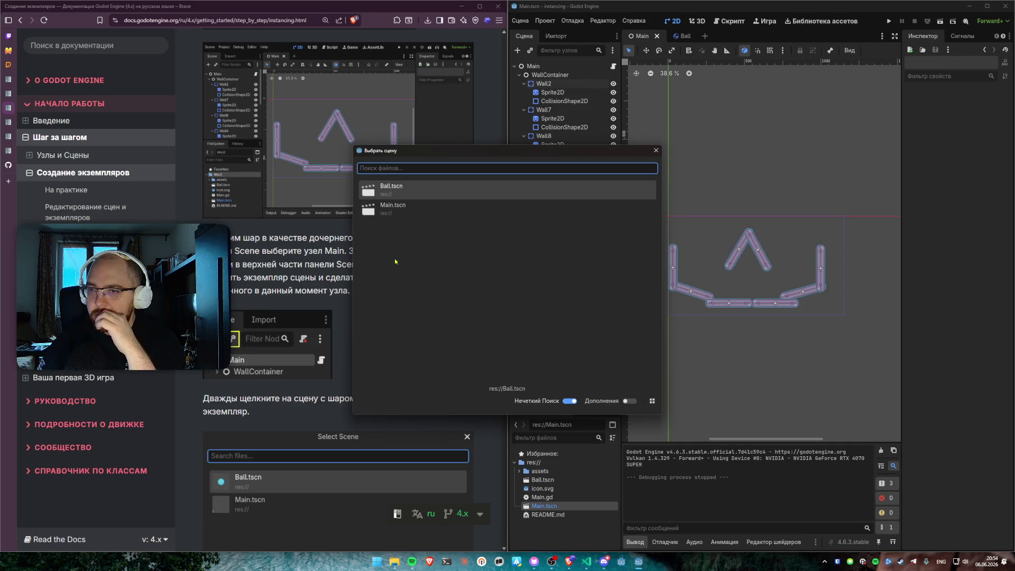
double_click(400, 192)
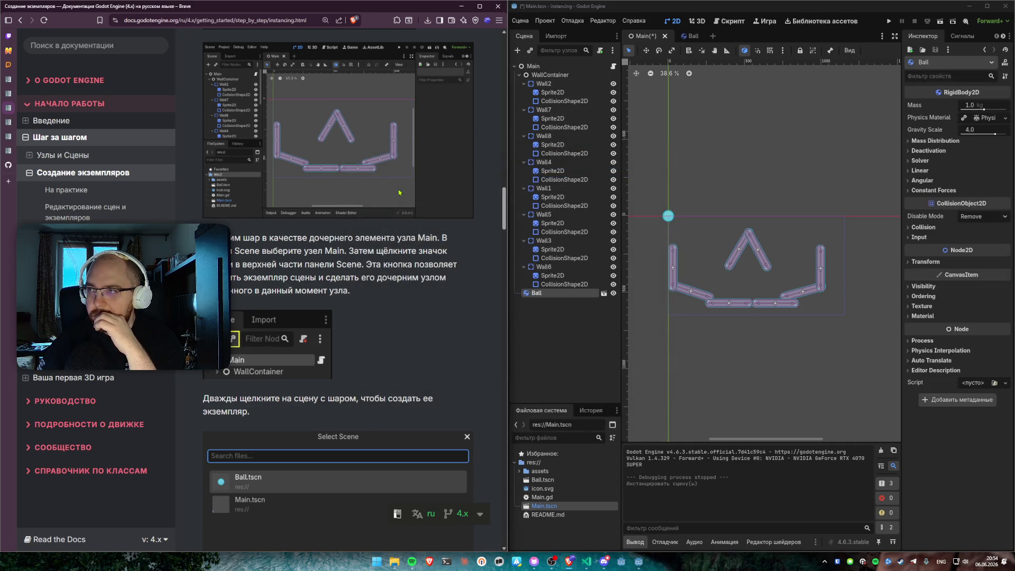
left_click_drag(669, 219, 693, 231)
scroll(694, 231, "up", 4)
scroll(693, 231, "up", 4)
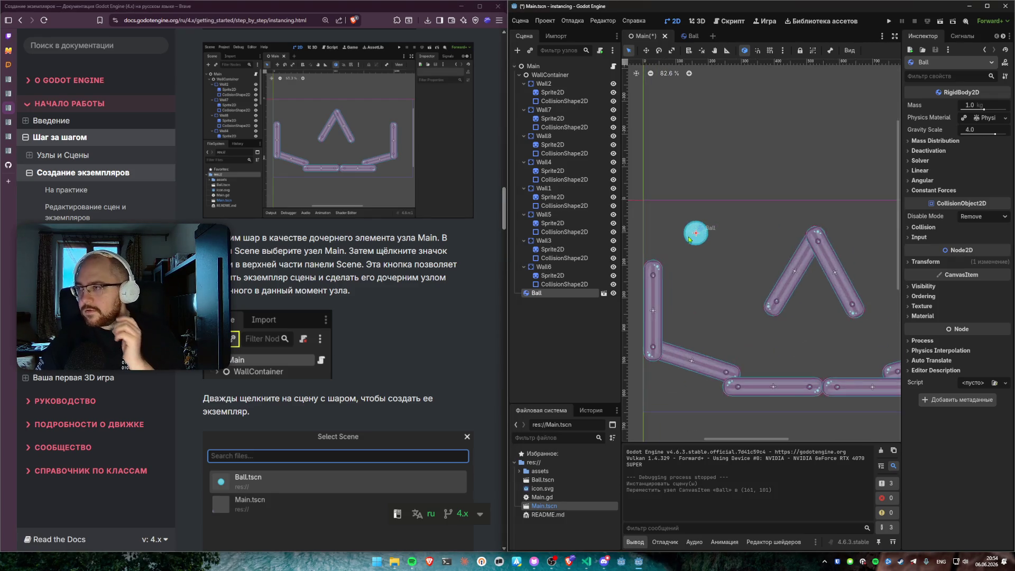
scroll(399, 295, "down", 1)
scroll(399, 294, "down", 7)
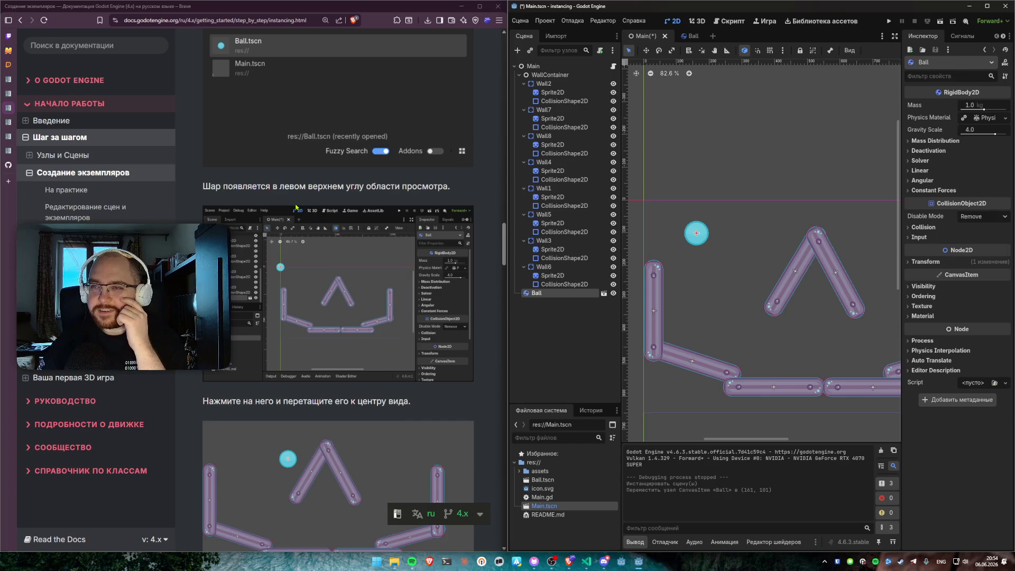
Step: Drag the ball to sit just left of the inverted V's peak
left_click_drag(205, 185, 455, 190)
left_click(259, 183)
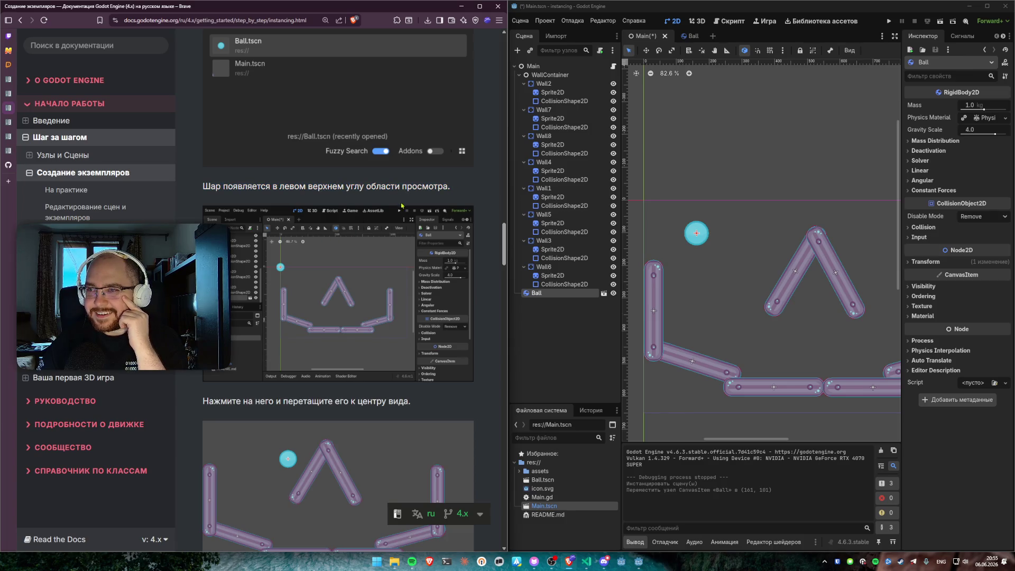
scroll(316, 243, "down", 7)
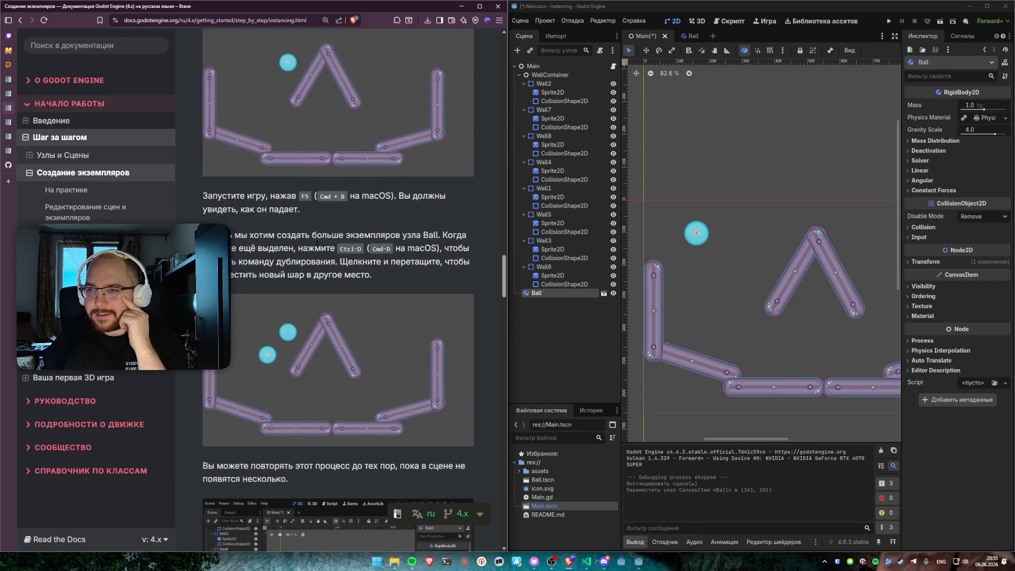
left_click_drag(698, 233, 781, 224)
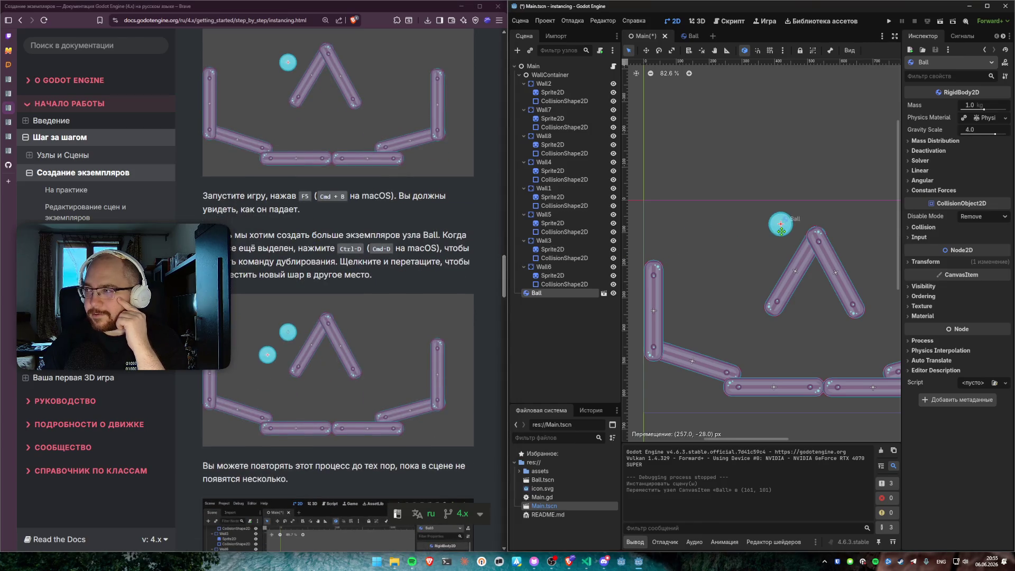
Step: Run the scene twice (Play, then F5) to watch the ball fall, then select the Ball node
left_click(889, 22)
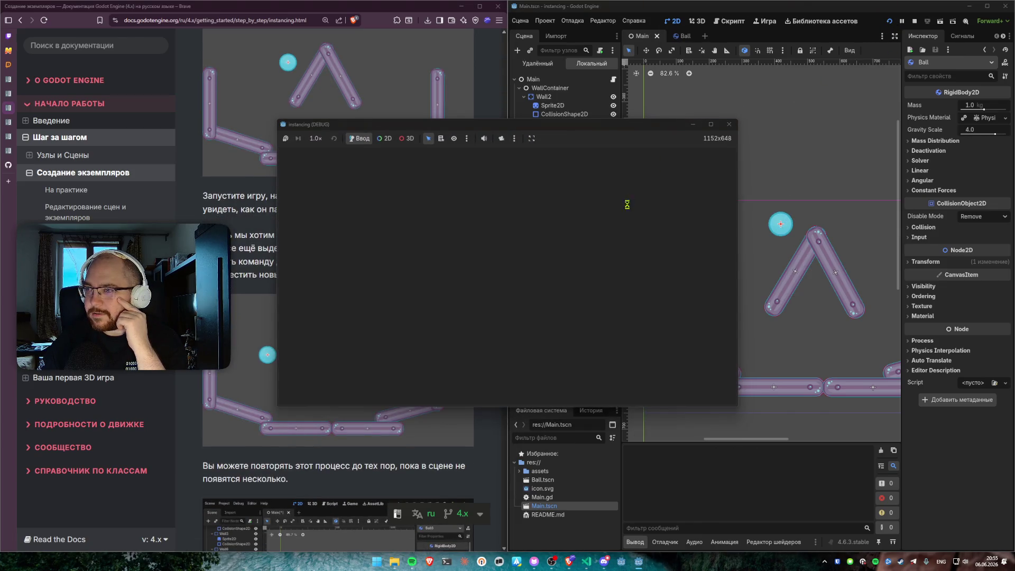
left_click(725, 123)
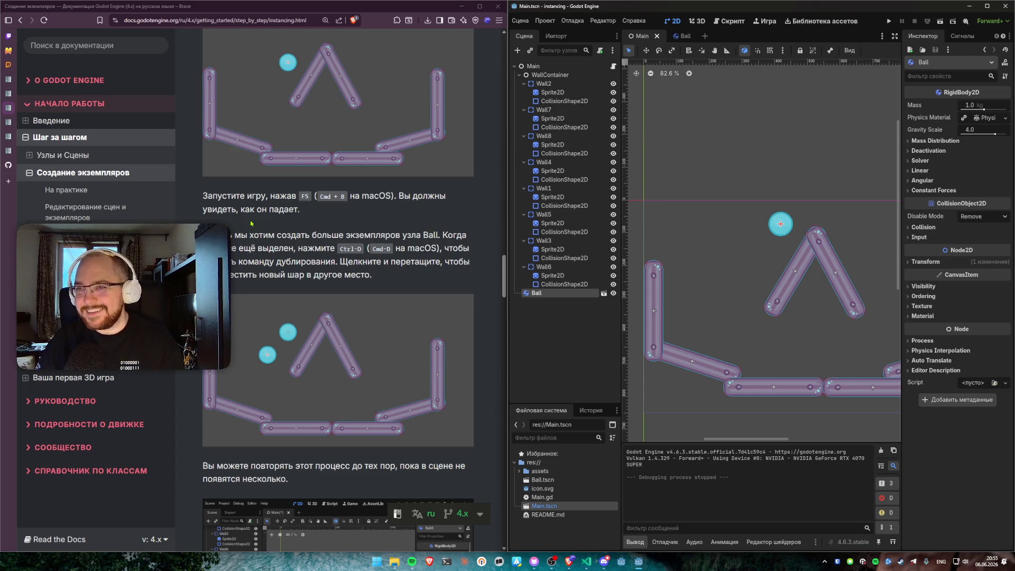
key("F5")
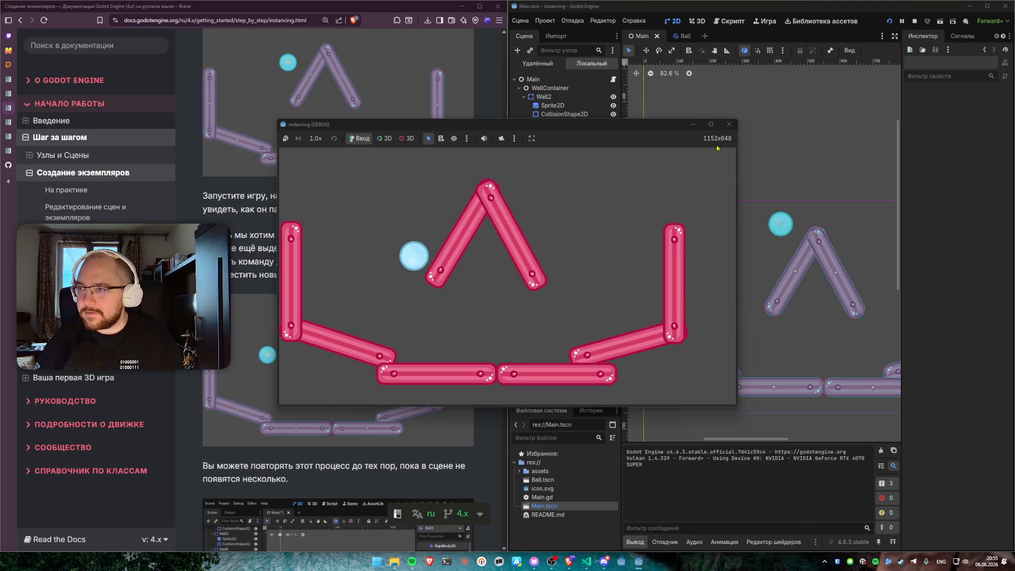
left_click(729, 124)
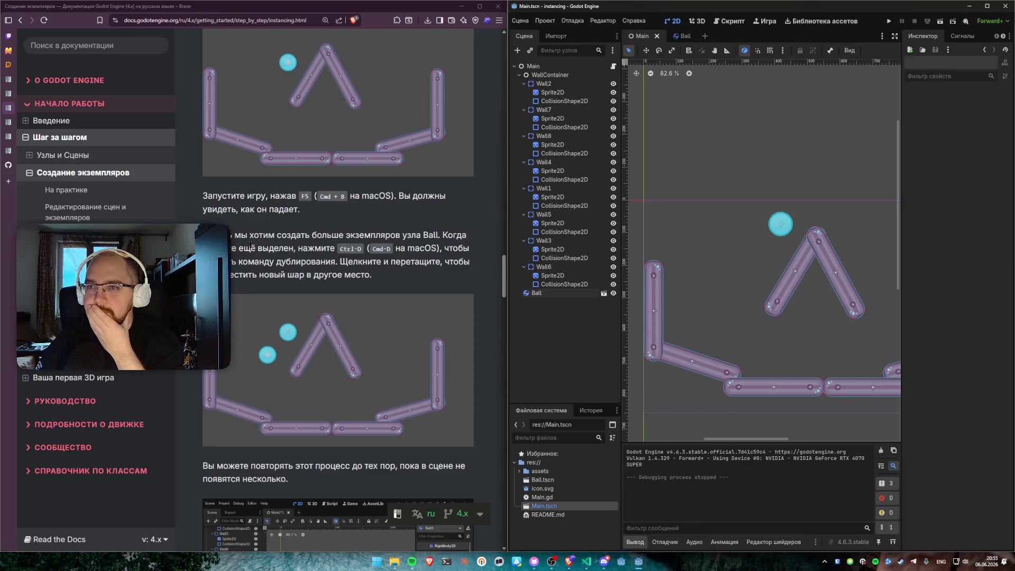
left_click(547, 294)
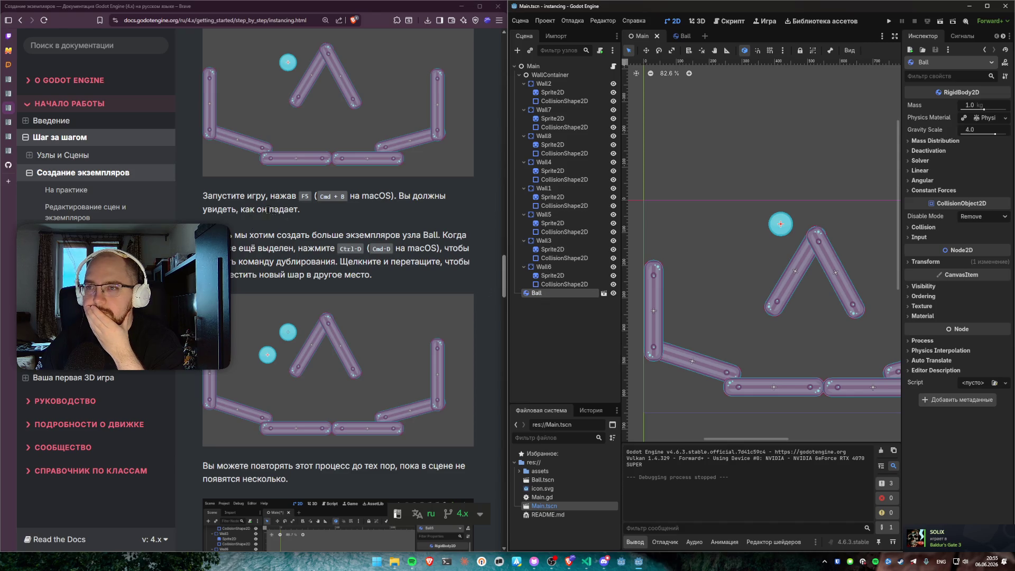
left_click(274, 231)
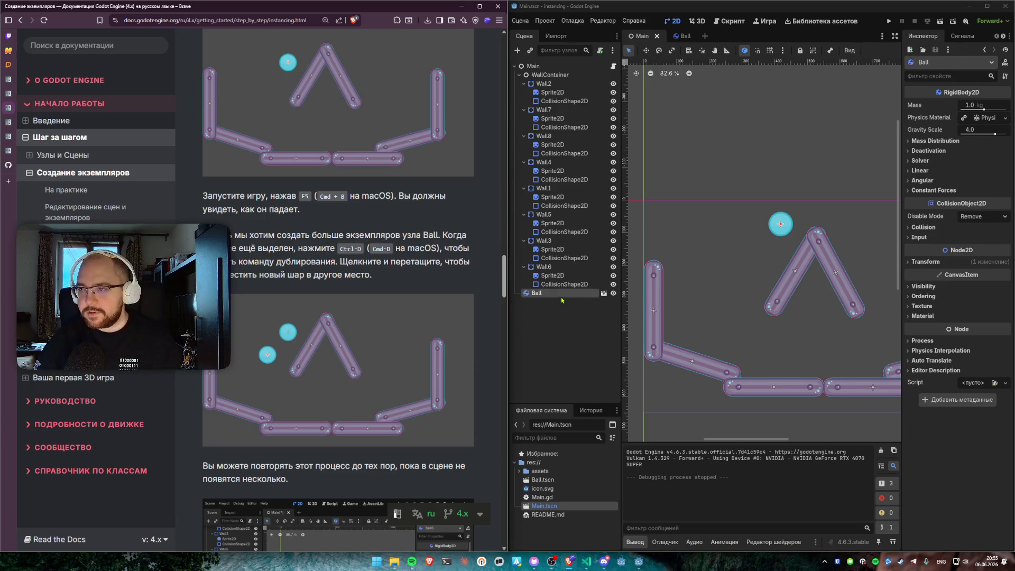
Step: Duplicate the Ball node five times with Ctrl+D and spread Ball6 and Ball5 to new spots
left_click(549, 315)
key("Escape")
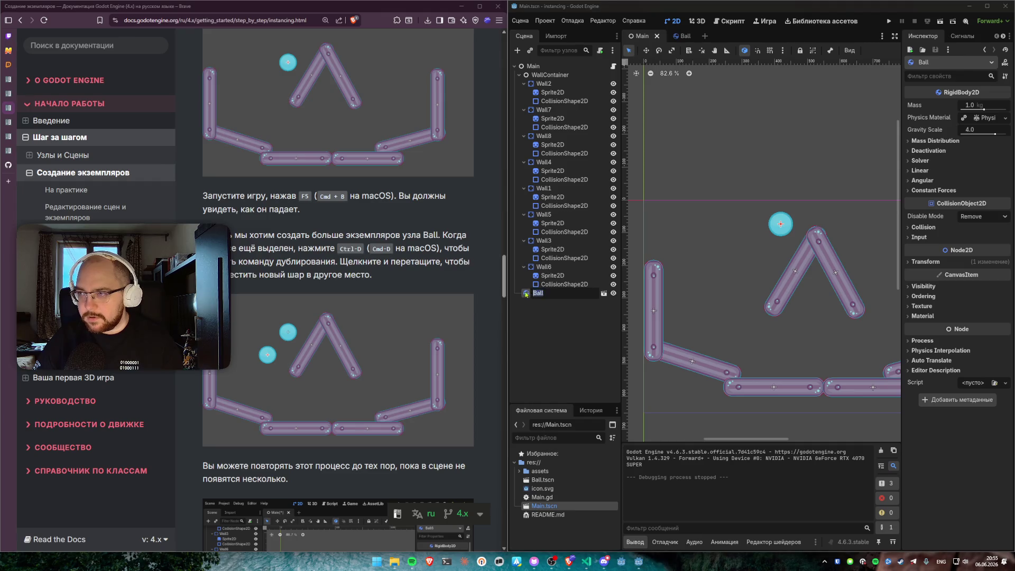
key("ctrl+d")
key("ctrl+d")
key("ctrl+d")
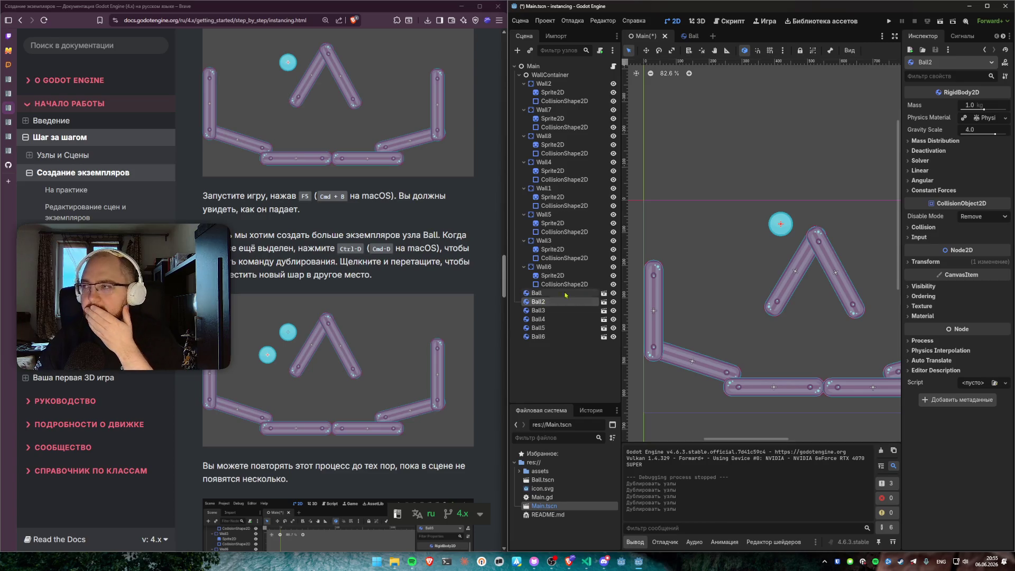
left_click_drag(776, 227, 704, 220)
mouse_move(782, 226)
left_mouse_down()
mouse_move(718, 257)
mouse_move(752, 209)
mouse_move(817, 198)
mouse_move(851, 217)
mouse_move(777, 230)
mouse_move(769, 242)
left_mouse_up()
Step: Run the game to watch all six balls fall, then scroll the docs to Editing scenes and instances
left_click(889, 22)
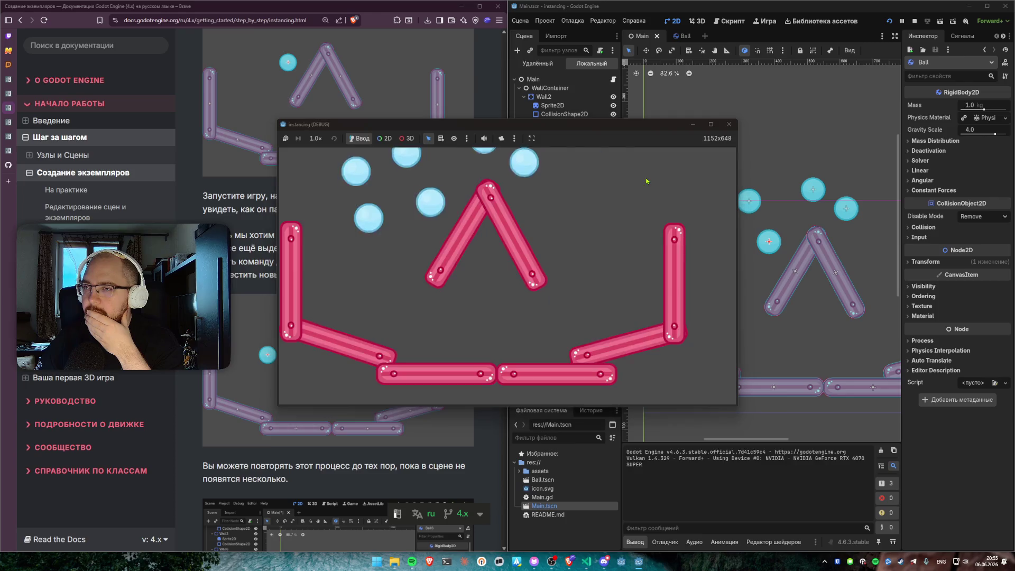
left_click(729, 124)
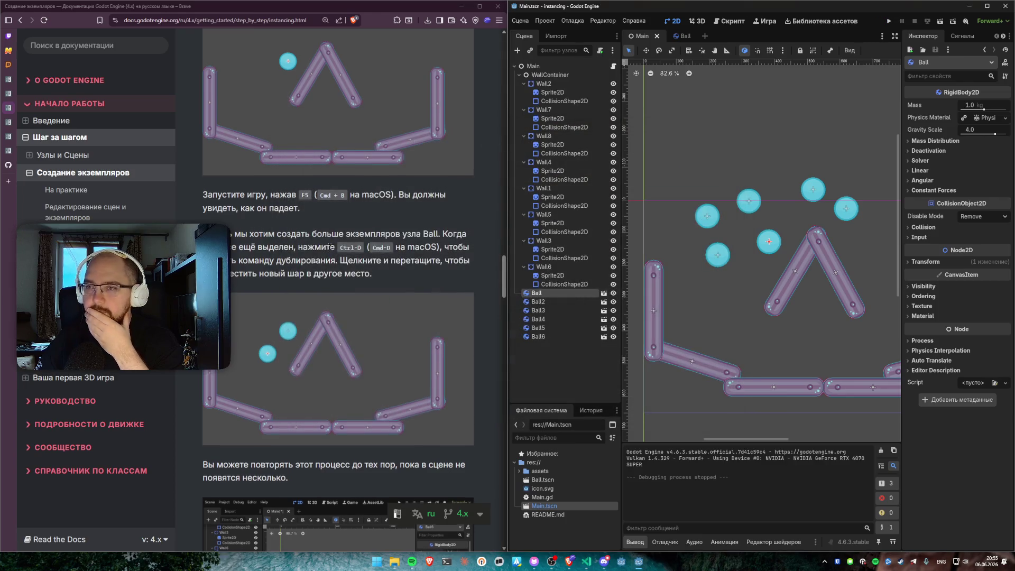
scroll(332, 232, "down", 1)
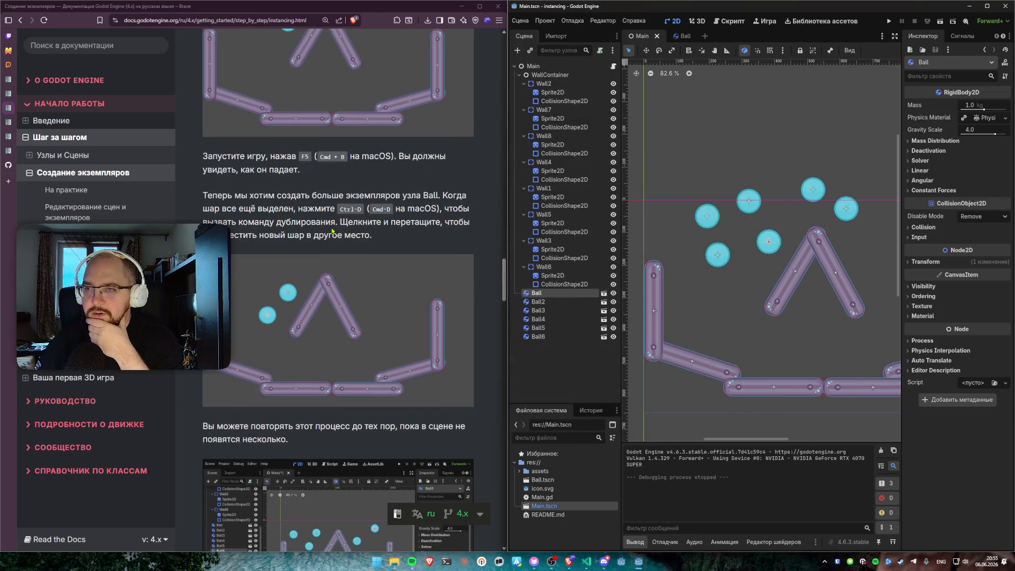
scroll(327, 258, "down", 6)
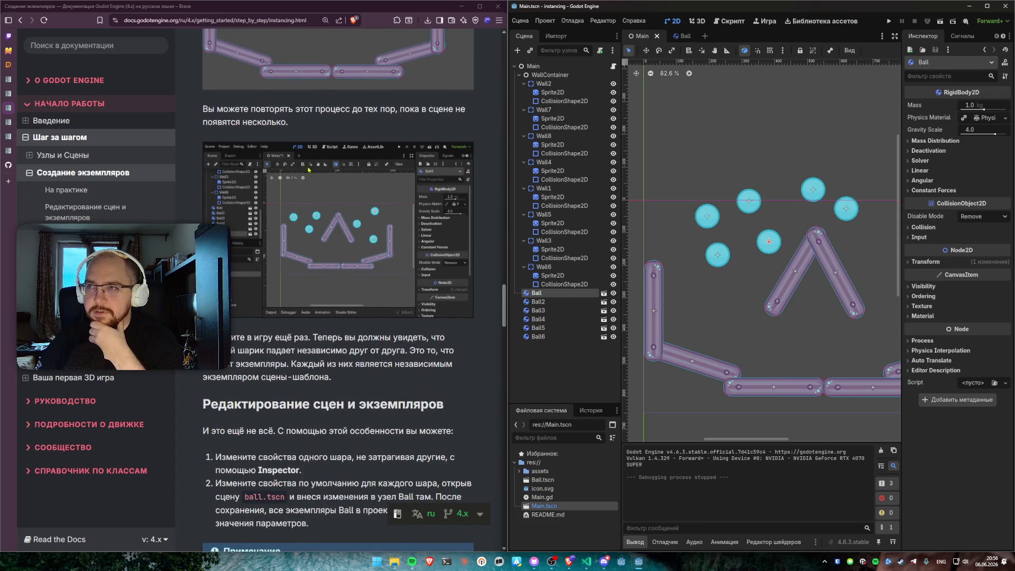
scroll(308, 170, "down", 5)
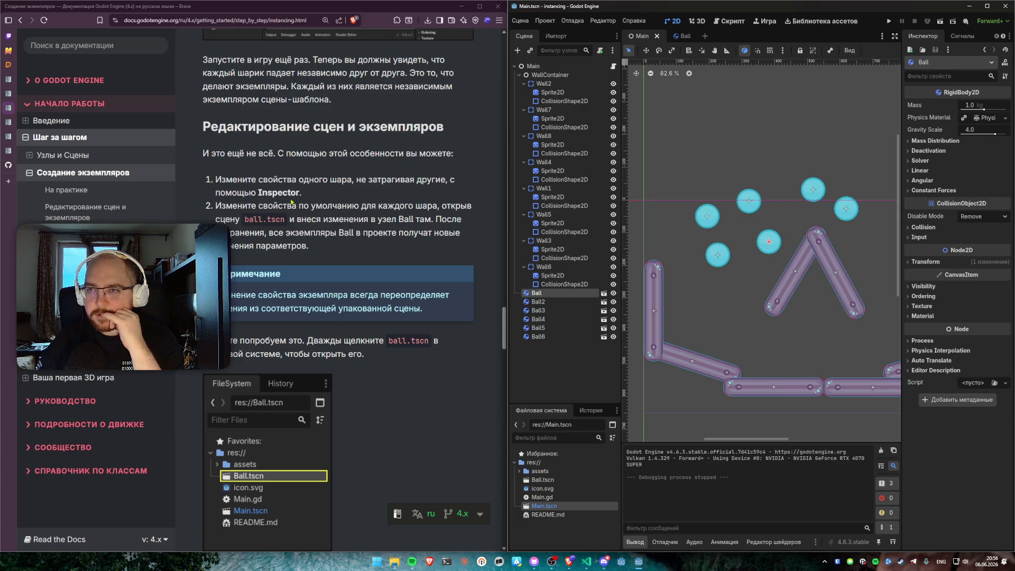
left_click(750, 202)
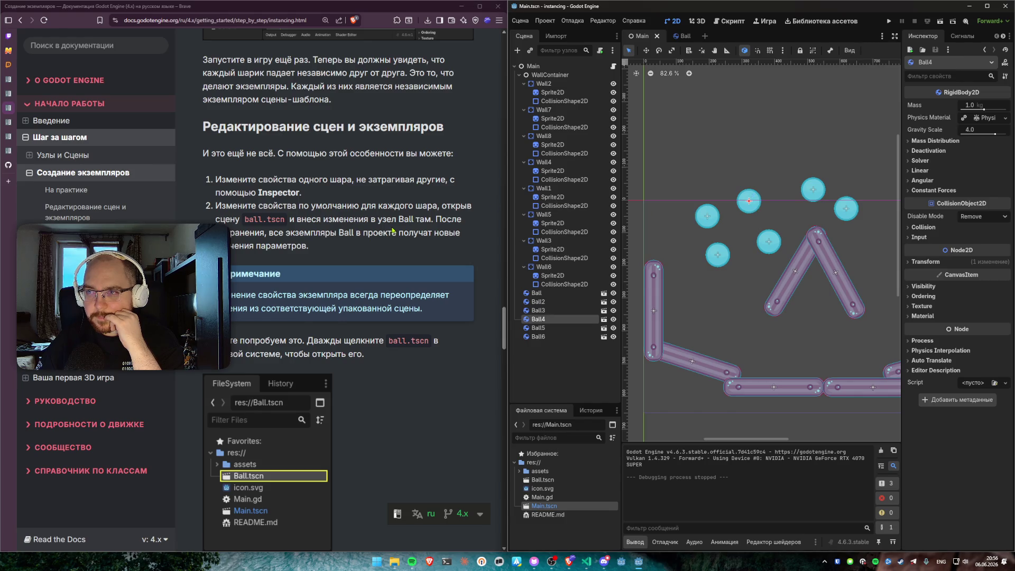
mouse_move(215, 206)
left_mouse_down()
mouse_move(451, 207)
mouse_move(424, 223)
mouse_move(222, 219)
mouse_move(191, 208)
left_mouse_up()
left_click(424, 223)
left_click(226, 207)
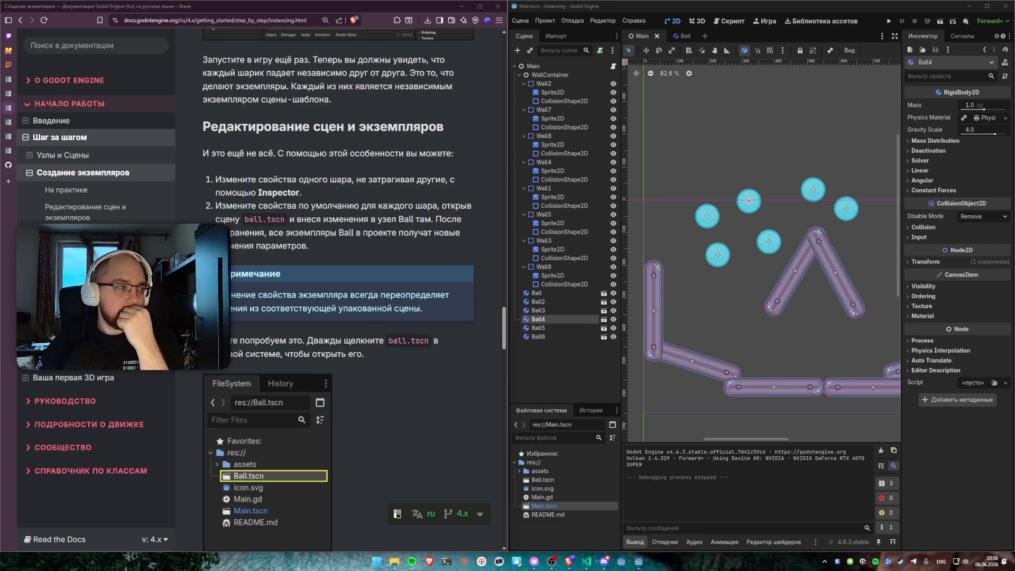
left_click(962, 565)
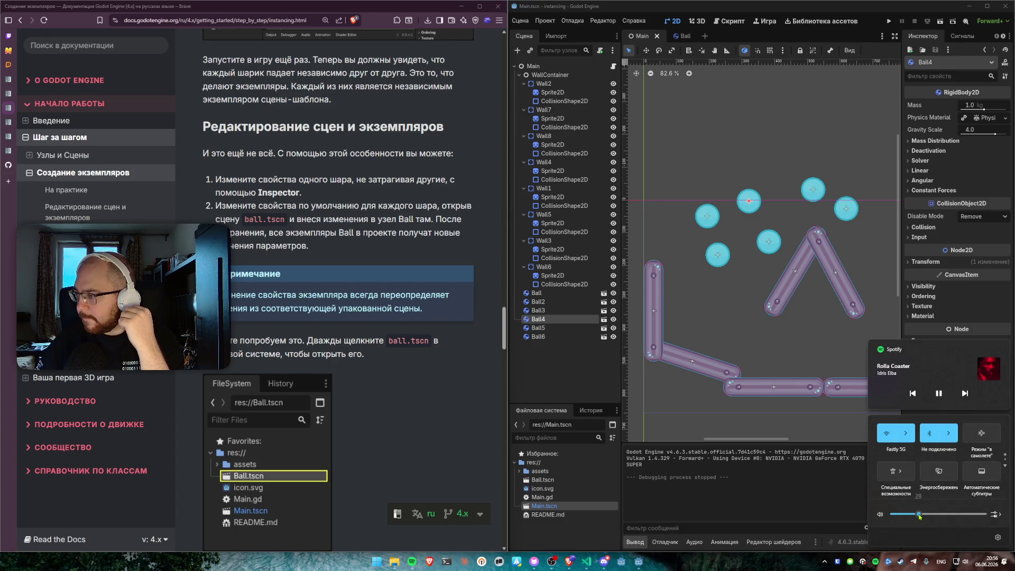
left_click(566, 385)
left_click_drag(221, 206, 345, 205)
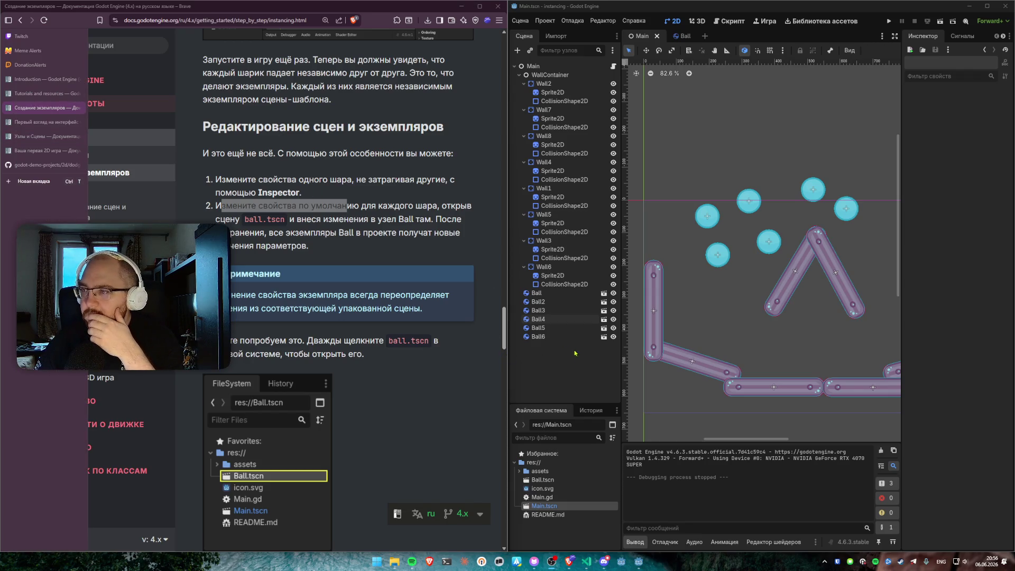
scroll(368, 300, "down", 1)
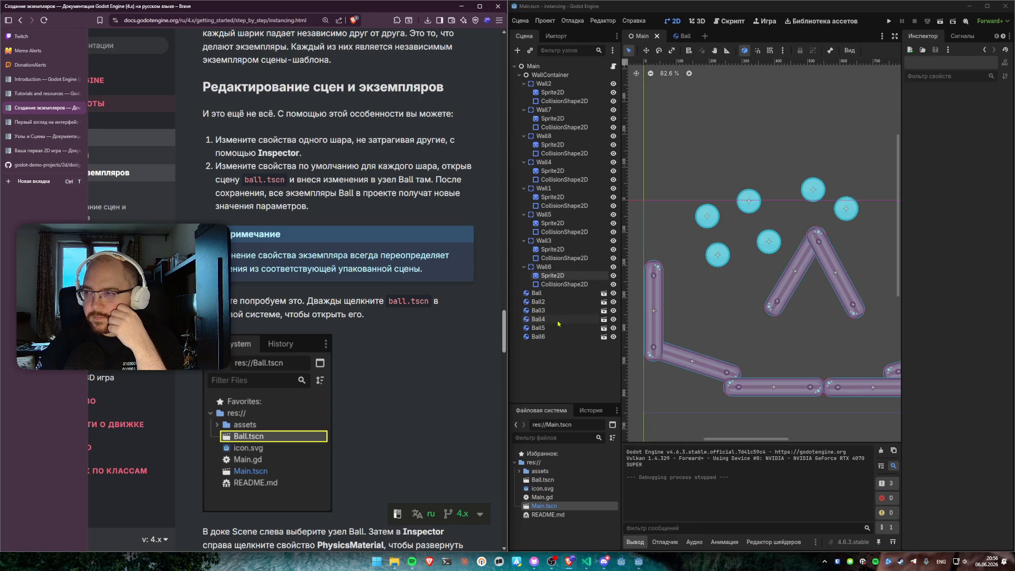
left_click(546, 295)
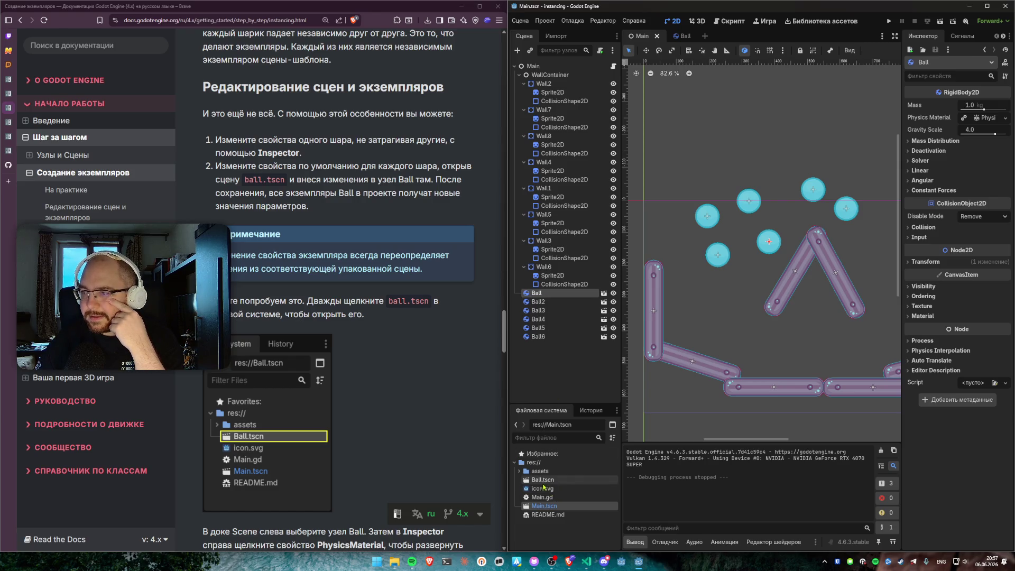
double_click(543, 480)
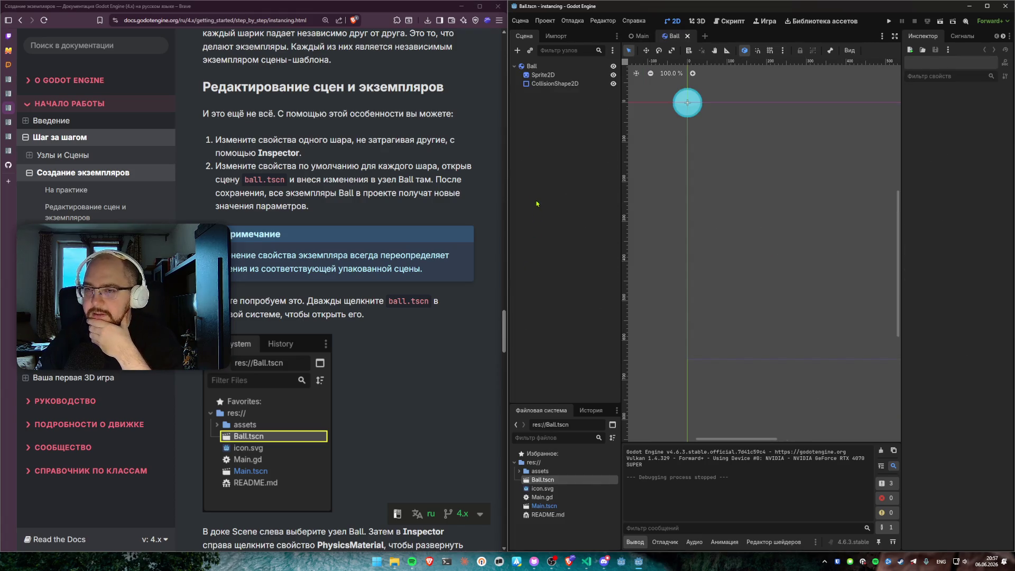
left_click(547, 79)
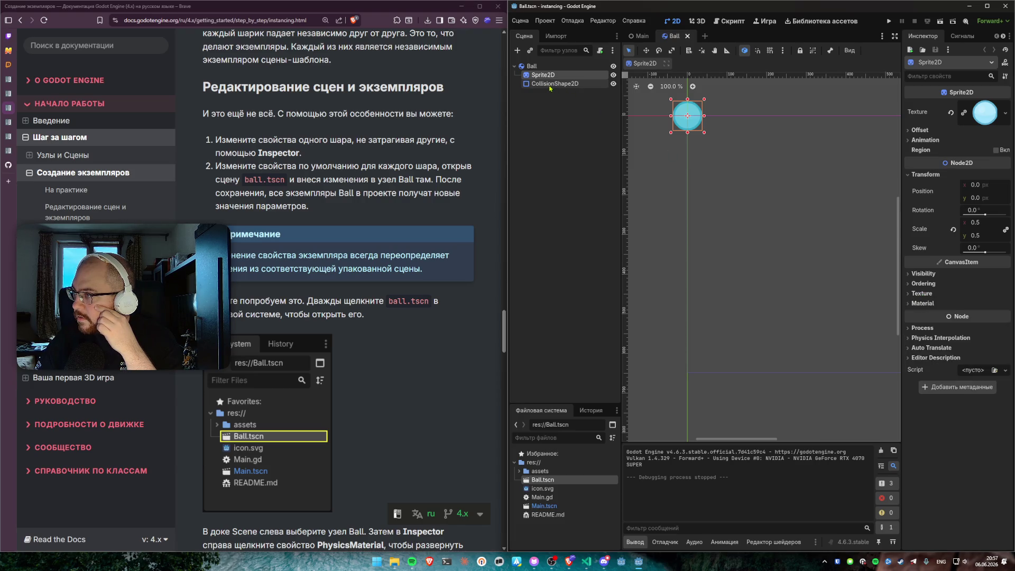
left_click(1005, 113)
left_click(1006, 114)
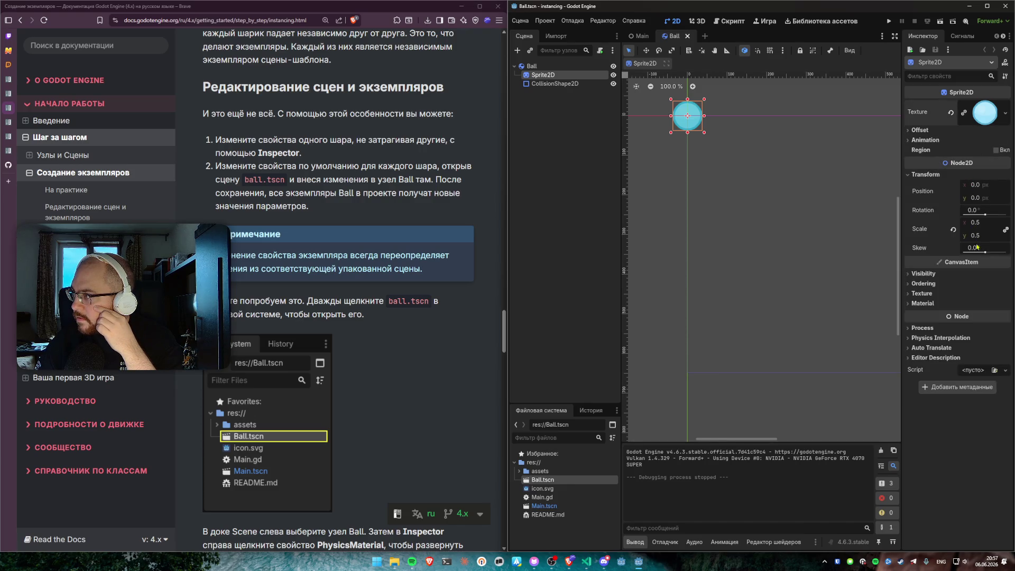
left_click(926, 273)
left_click(927, 273)
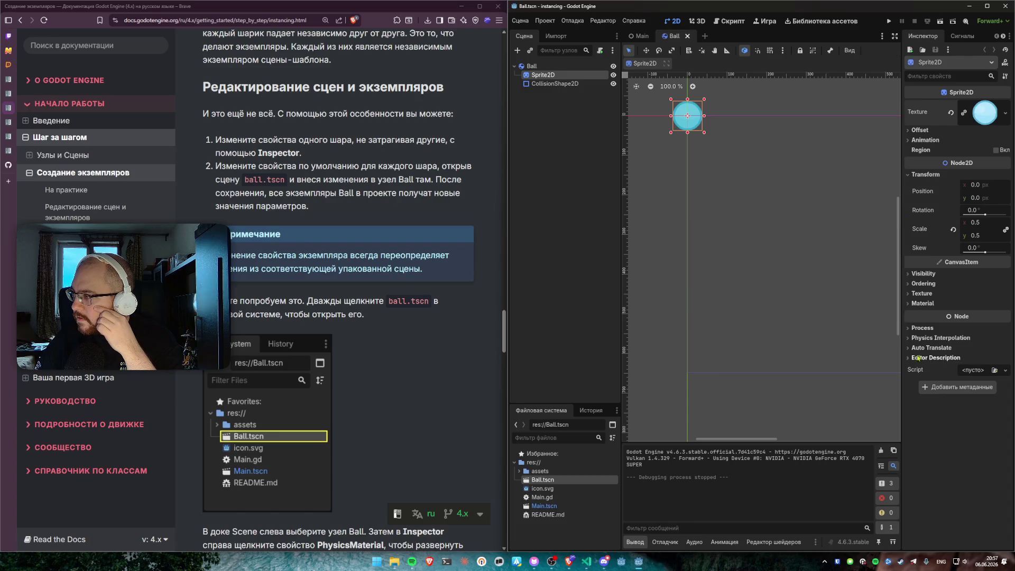
left_click(927, 329)
left_click(927, 329)
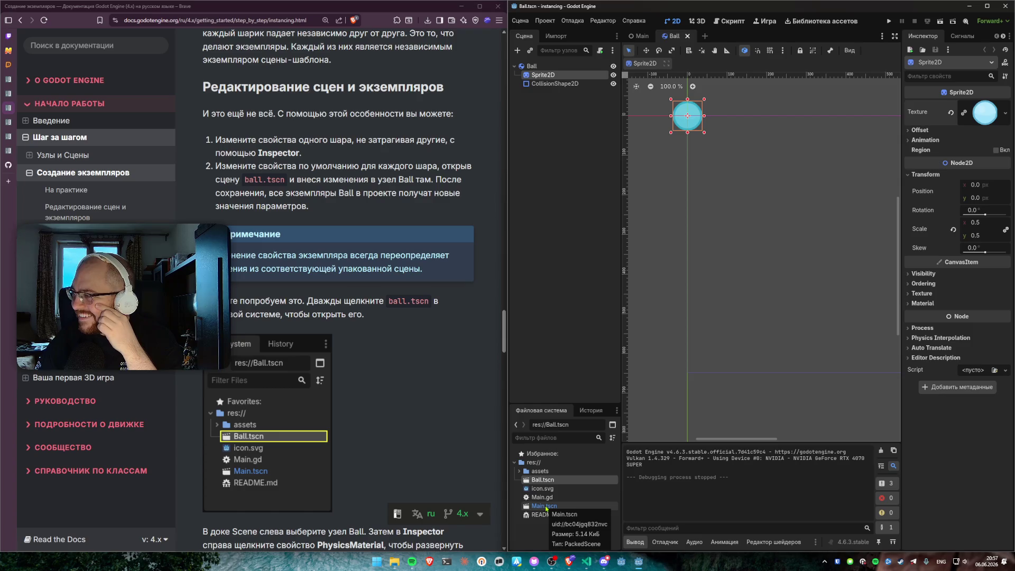
left_click(924, 349)
left_click(926, 349)
left_click(932, 339)
left_click(932, 340)
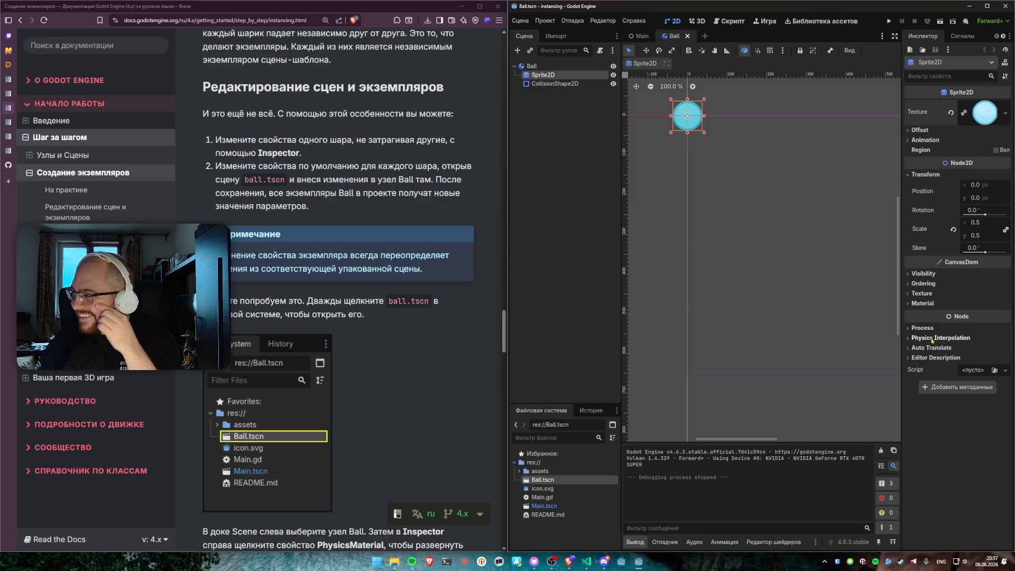
left_click(923, 328)
left_click(923, 328)
left_click(925, 304)
left_click(925, 305)
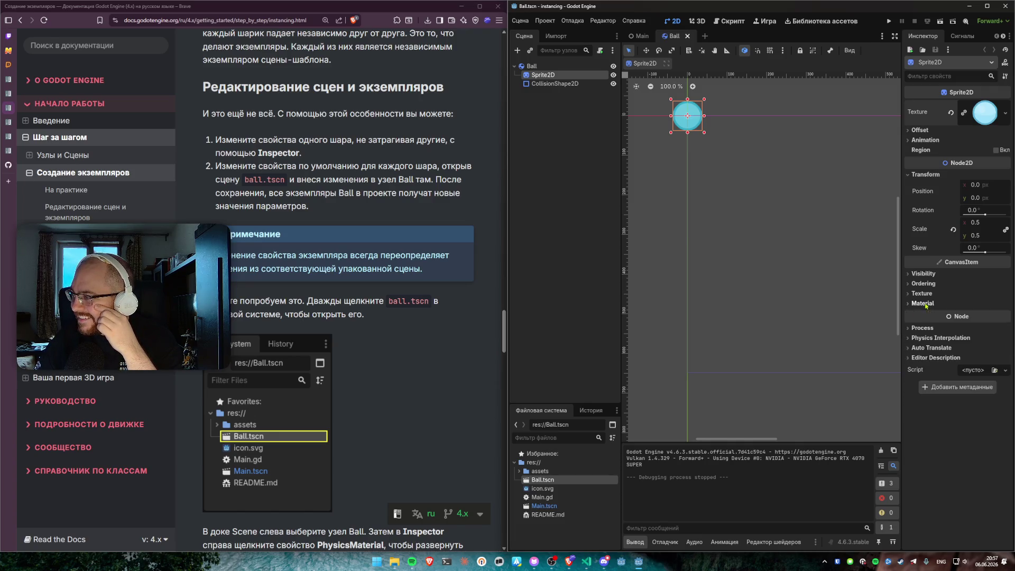
left_click(557, 506)
double_click(557, 506)
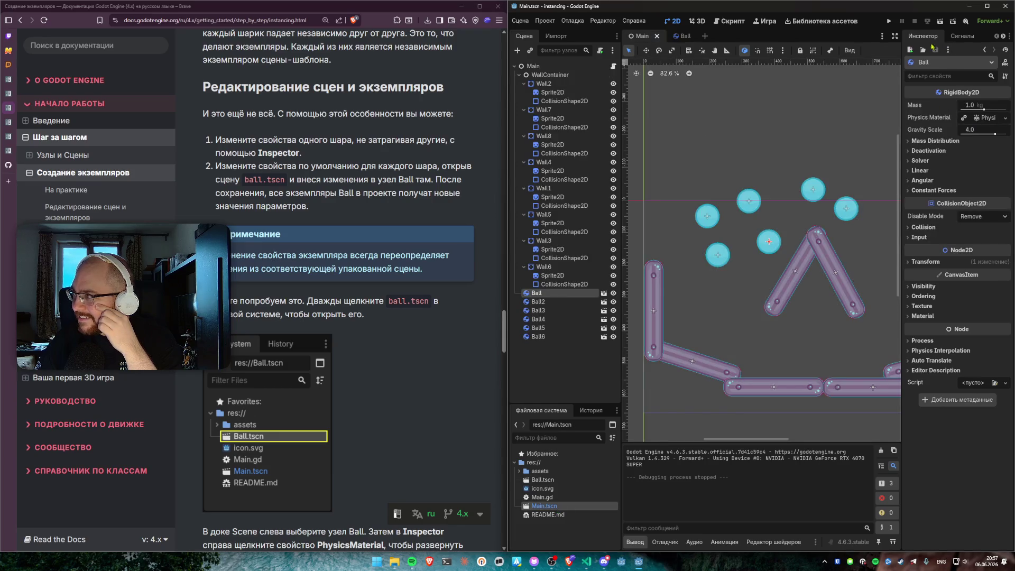
Step: Run the game to watch the balls land on the walls, then open Ball.tscn from FileSystem
left_click(893, 22)
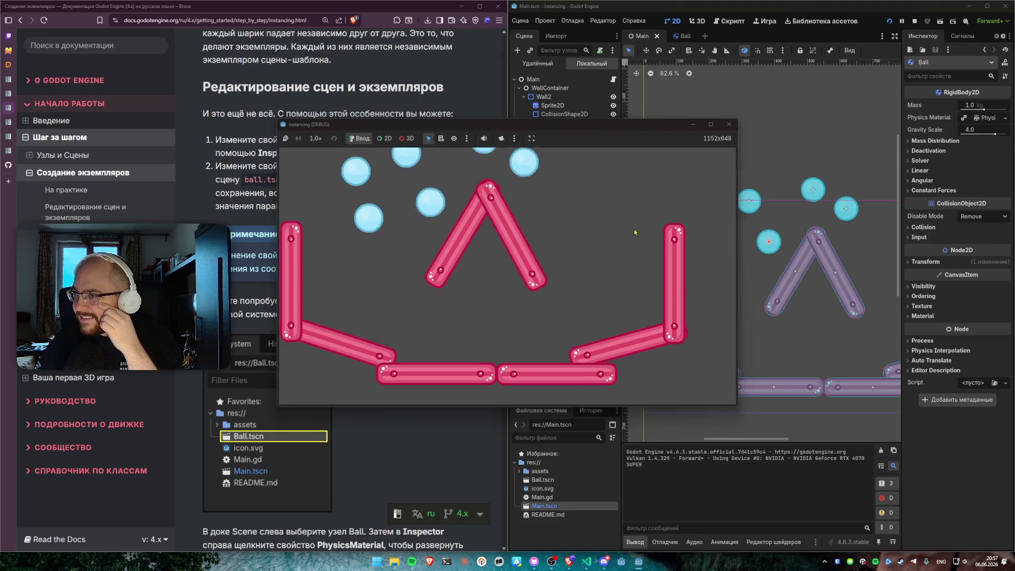
left_click(729, 125)
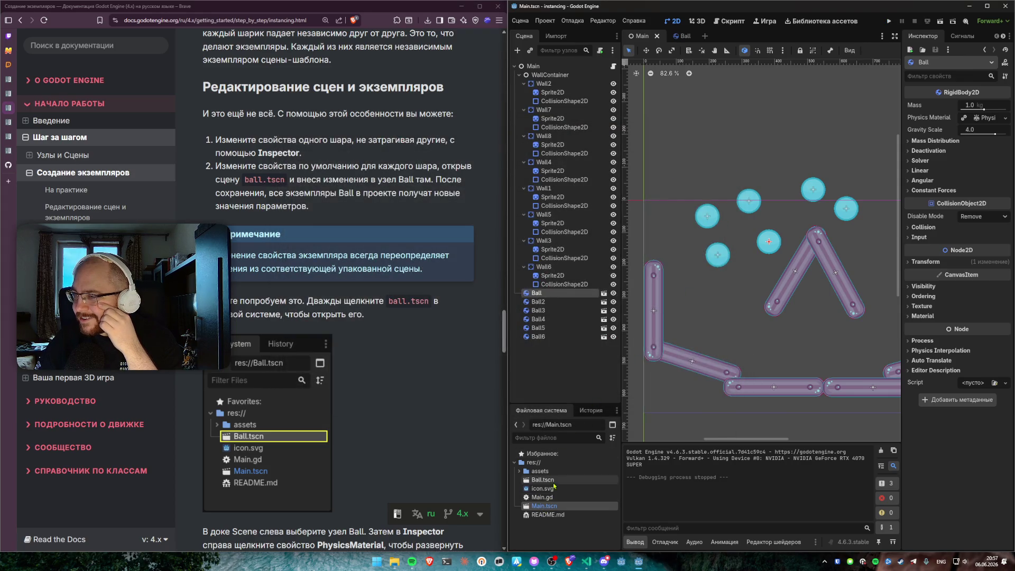
left_click(554, 292)
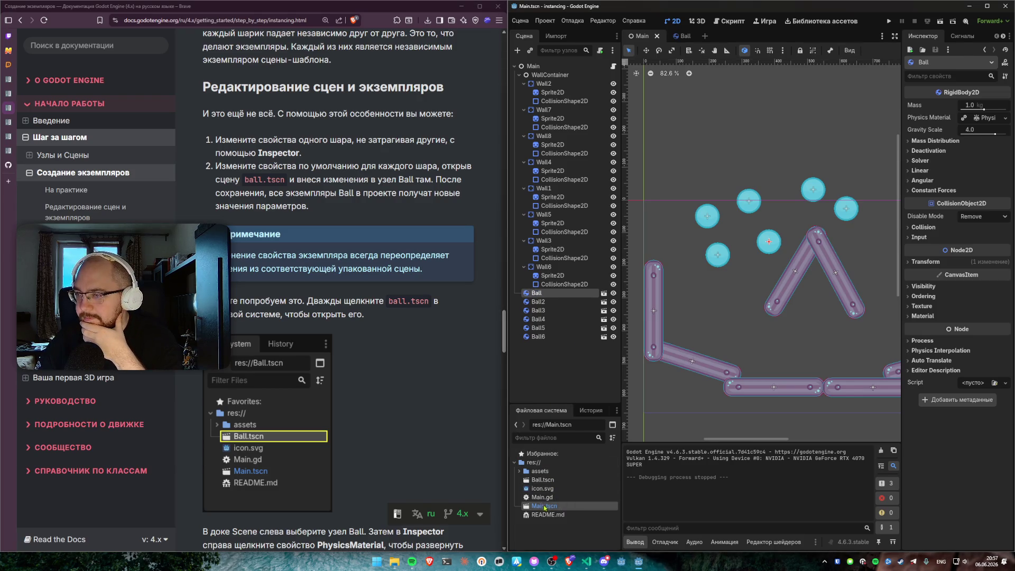
double_click(545, 480)
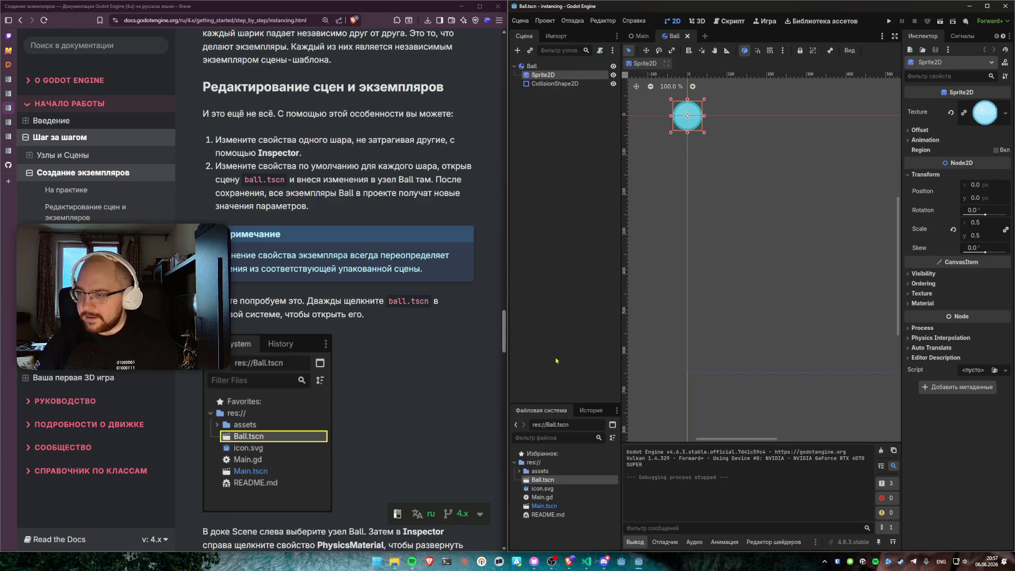
double_click(545, 506)
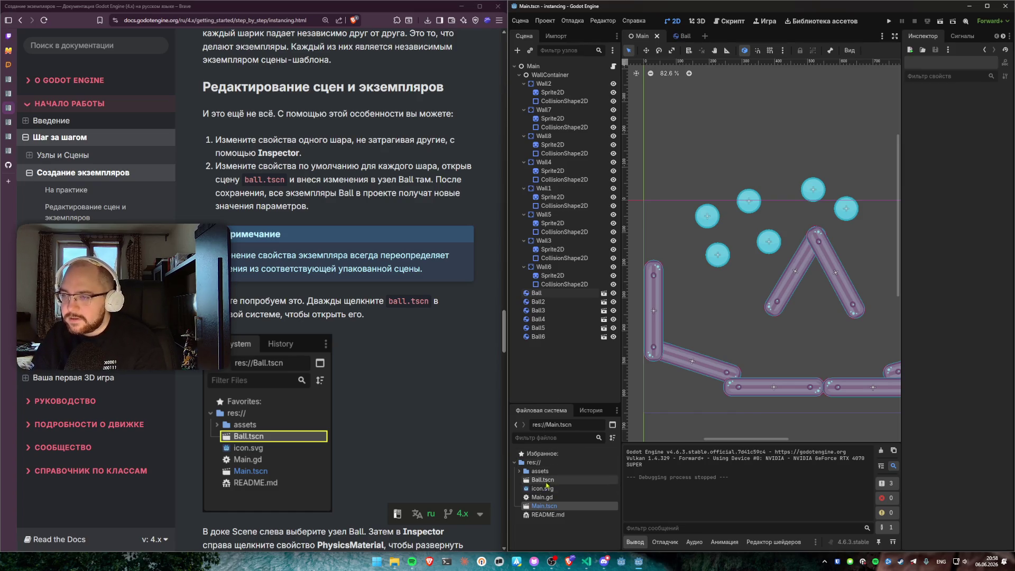
double_click(549, 480)
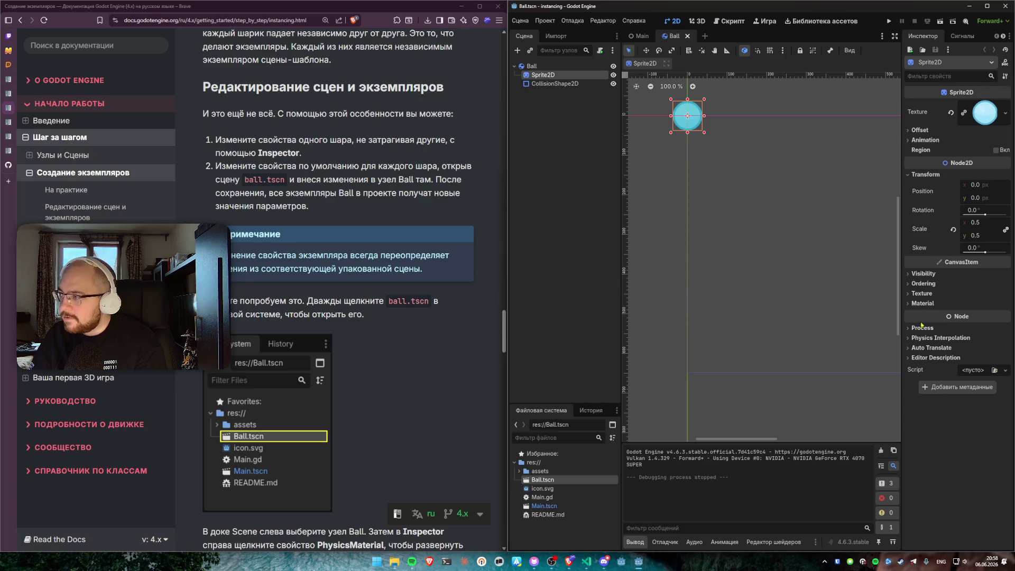
left_click(915, 284)
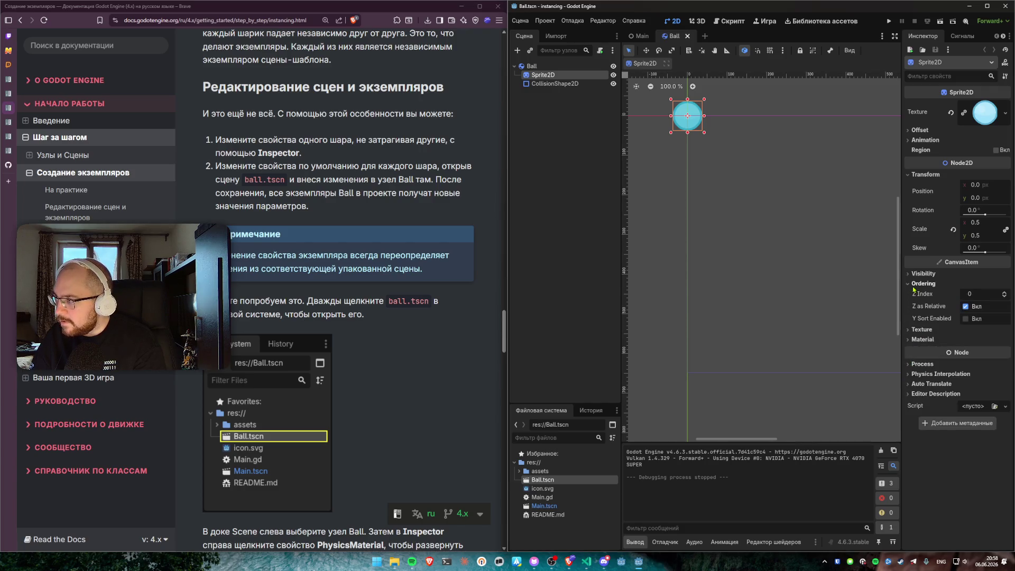
Step: Expand and collapse the Sprite2D's Visibility, Ordering, Offset and Animation property groups
left_click(913, 274)
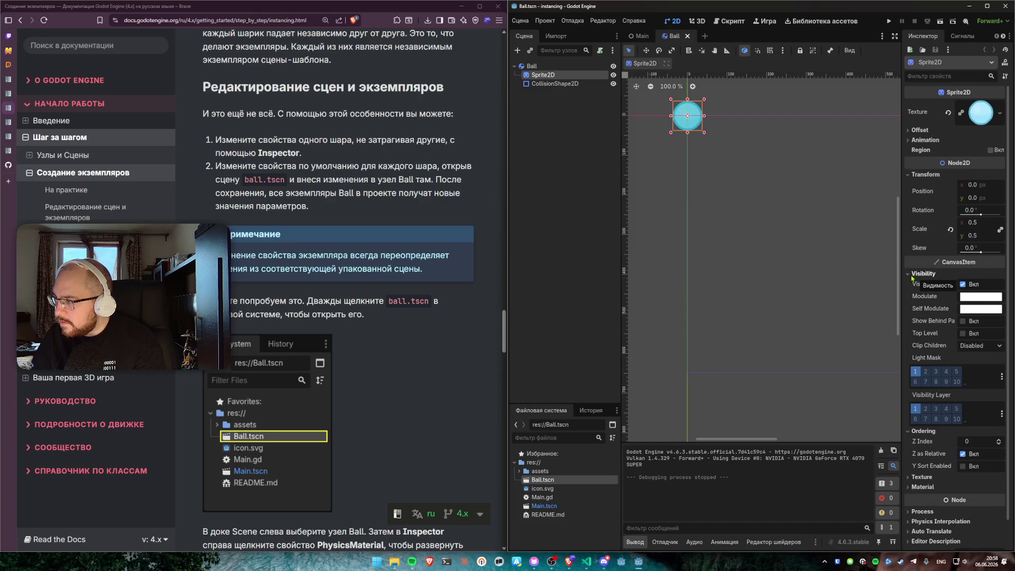
left_click(912, 274)
left_click(913, 284)
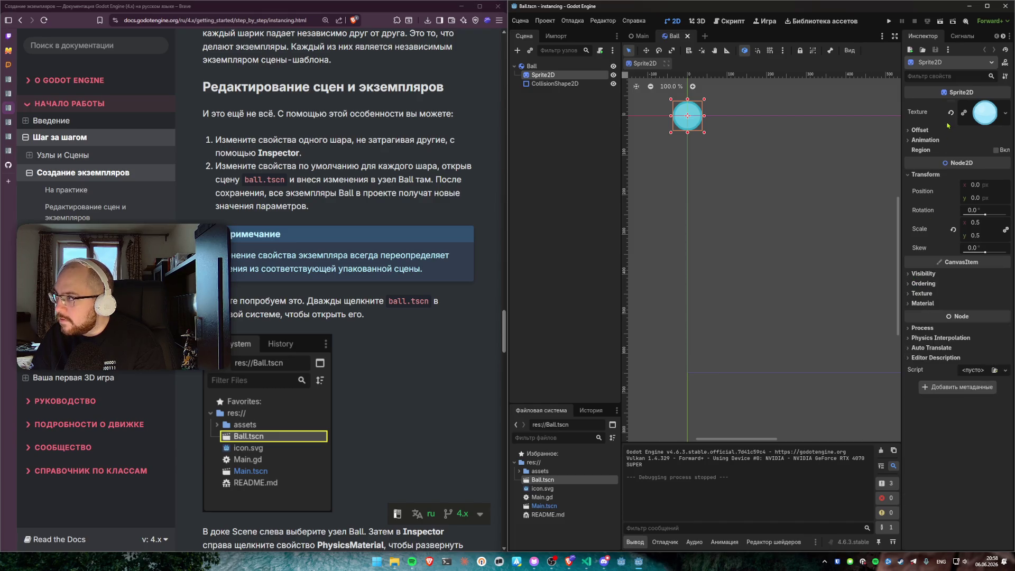
left_click(919, 131)
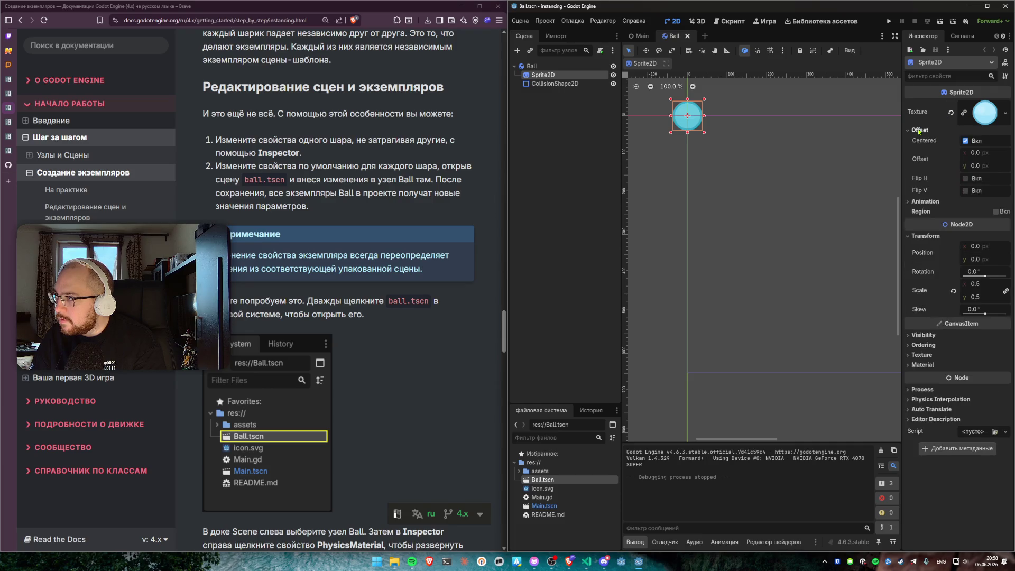
left_click(920, 131)
left_click(921, 140)
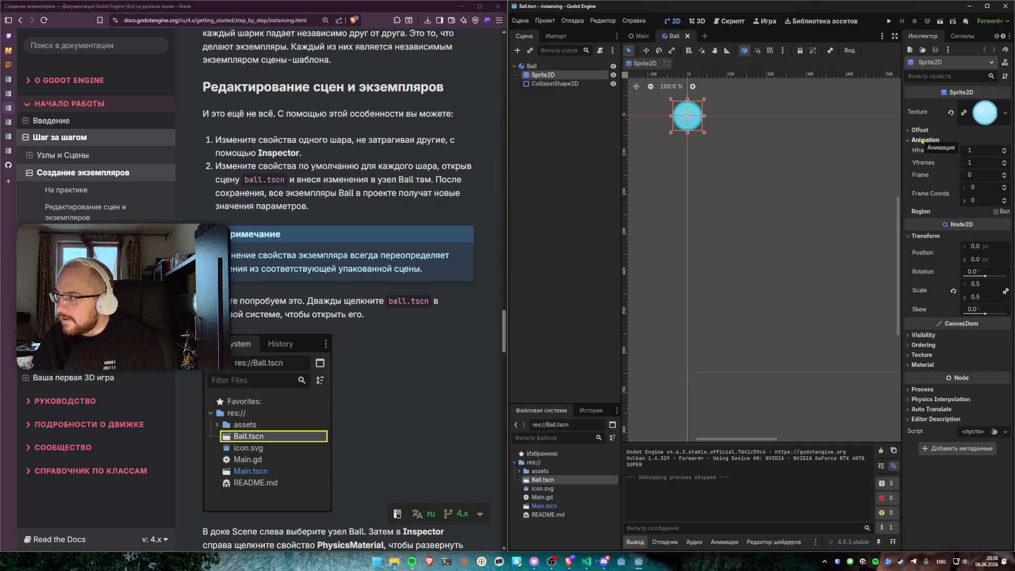
left_click(921, 141)
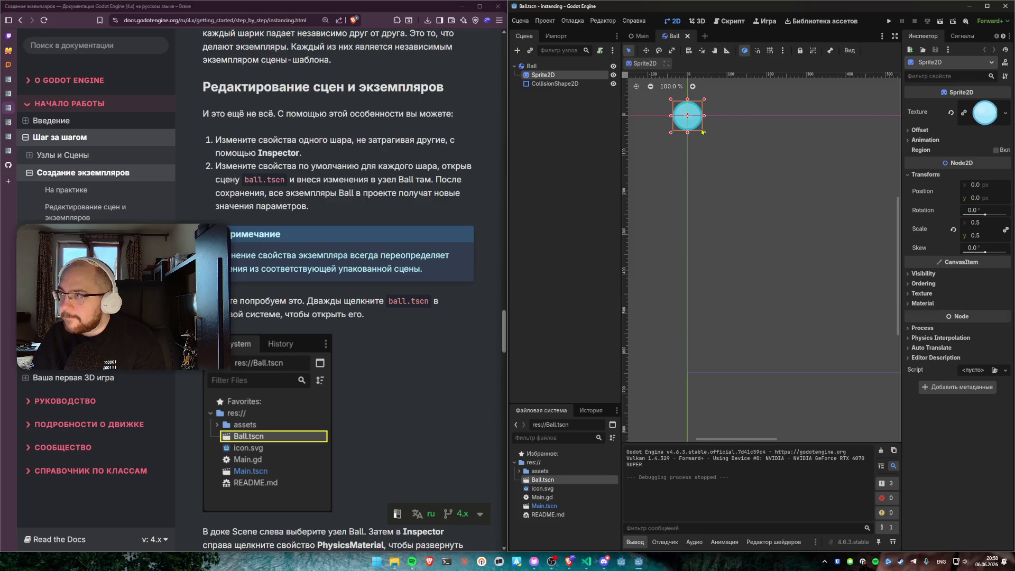
Step: Inspect the sprite's texture resource and replace options without changing them, then select CollisionShape2D
left_click(985, 112)
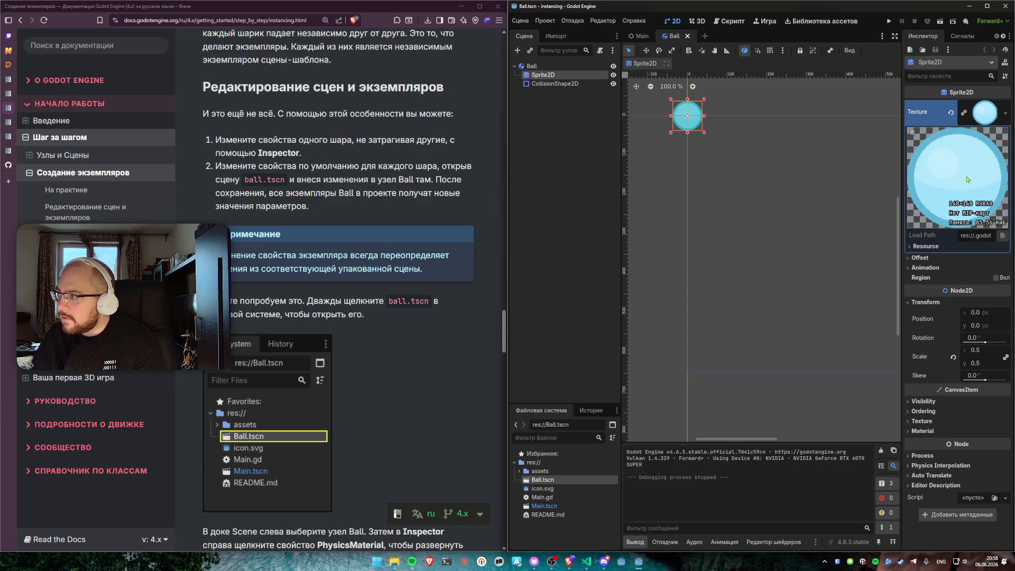
left_click(922, 247)
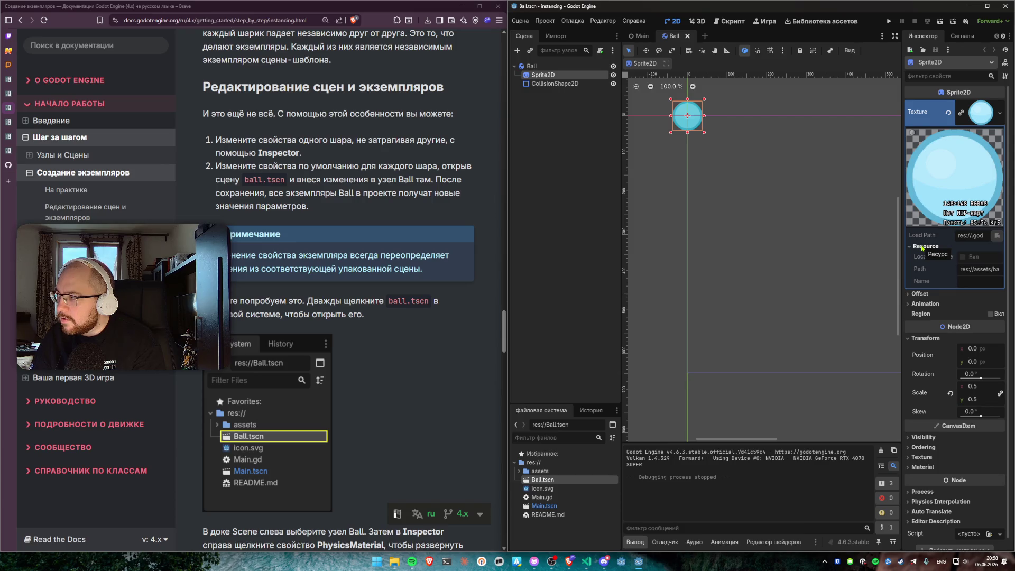
left_click(922, 247)
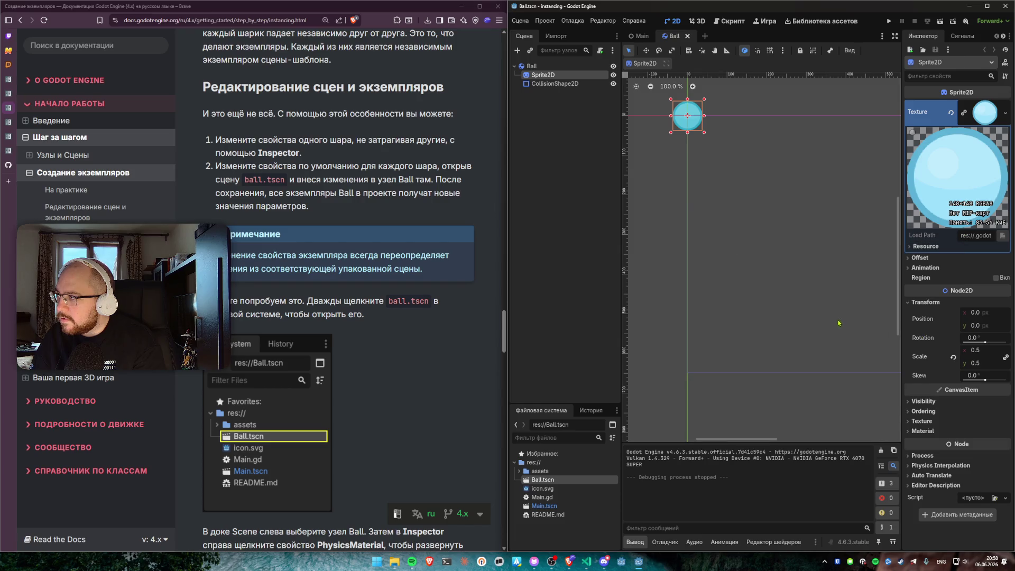
left_click(1010, 121)
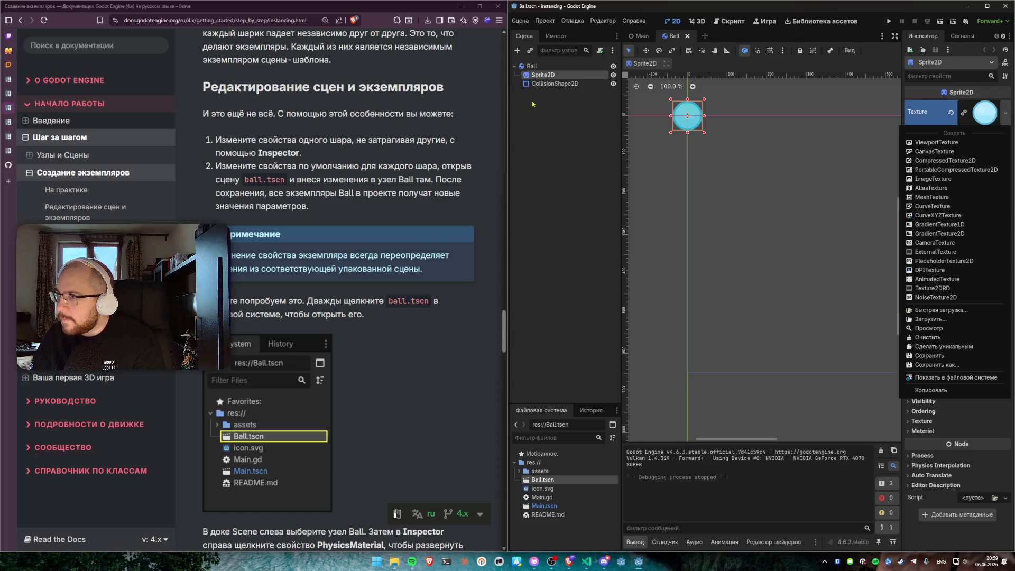
left_click(544, 86)
left_click(547, 85)
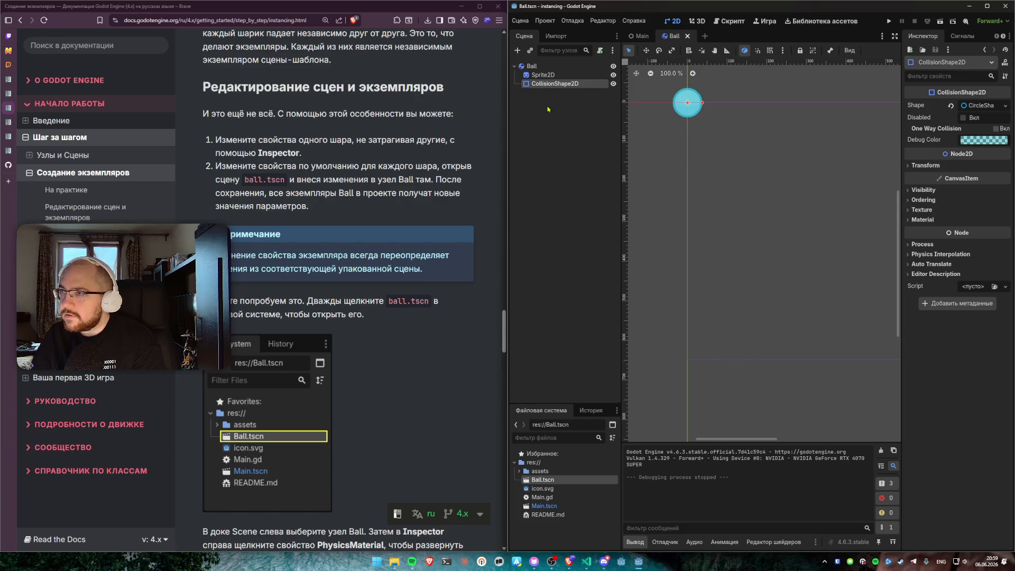
Step: Browse the CollisionShape2D's Transform, Visibility, Physics Interpolation, Auto Translate and Editor Description groups
left_click(917, 167)
left_click(910, 166)
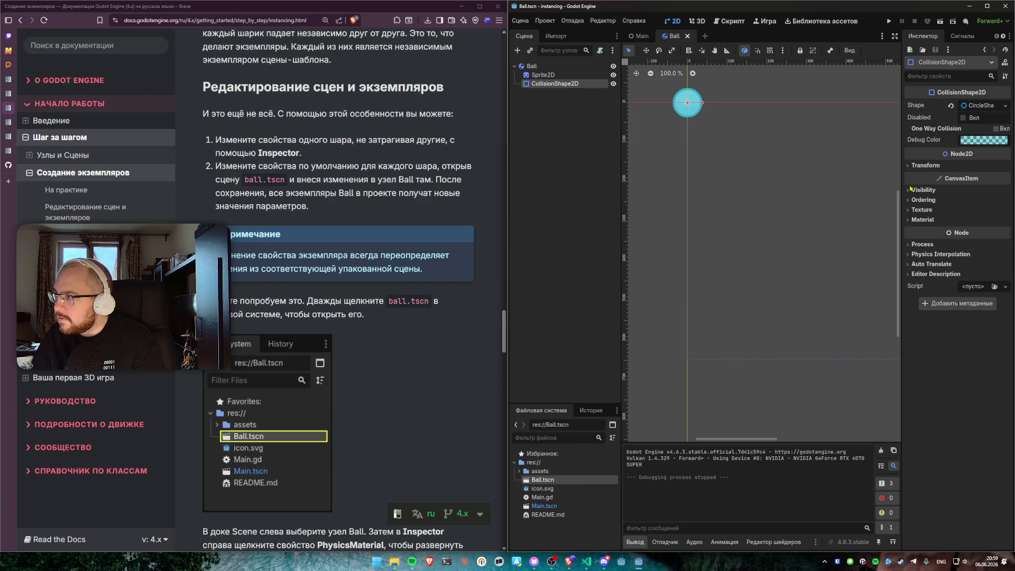
left_click(908, 190)
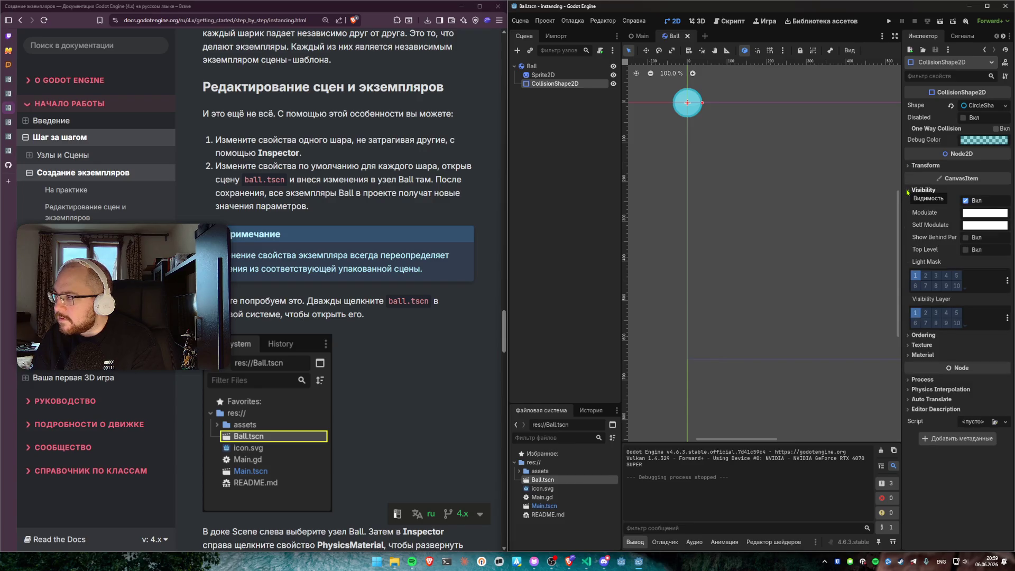
left_click(908, 191)
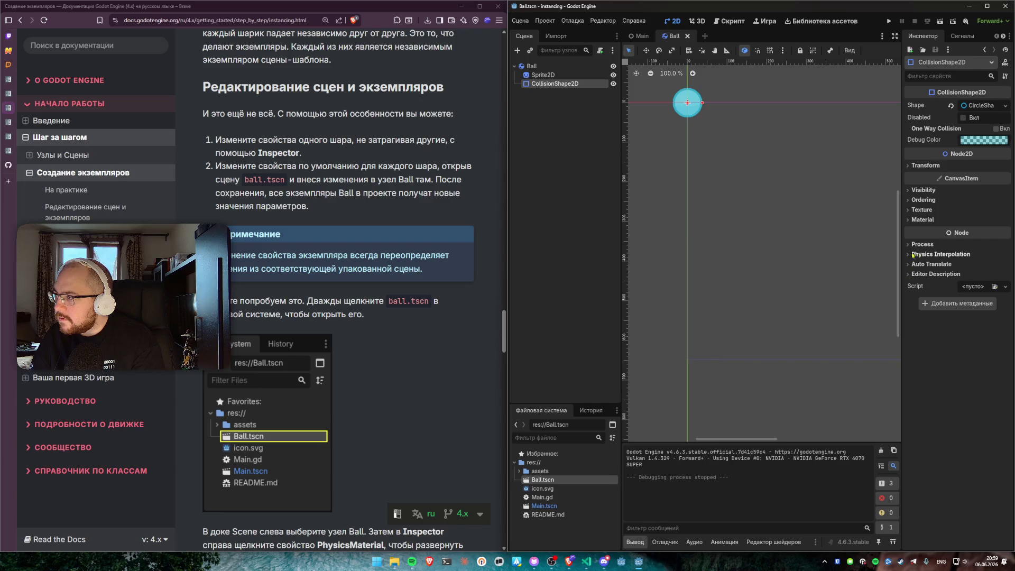
left_click(938, 254)
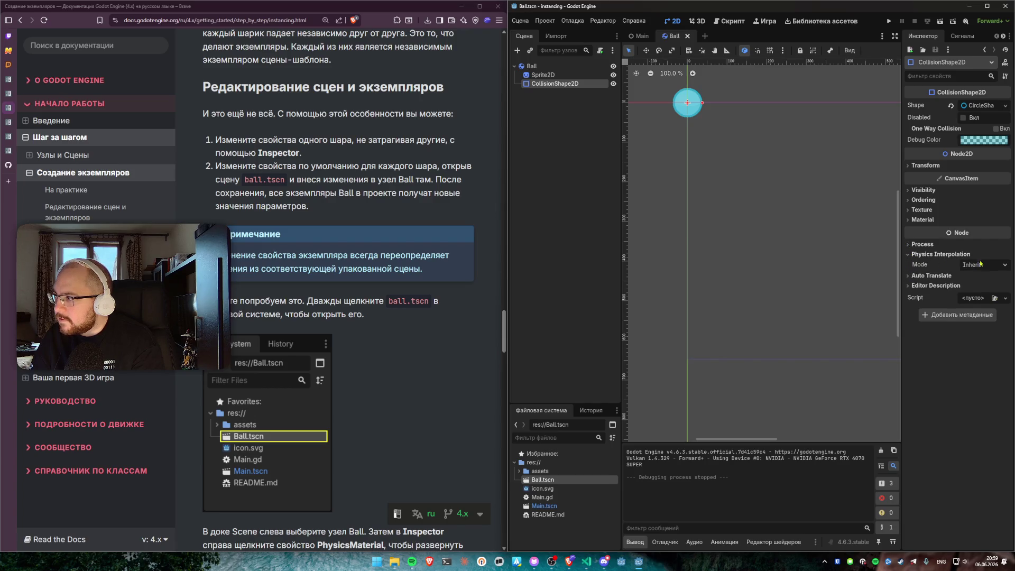
left_click(922, 276)
left_click(908, 299)
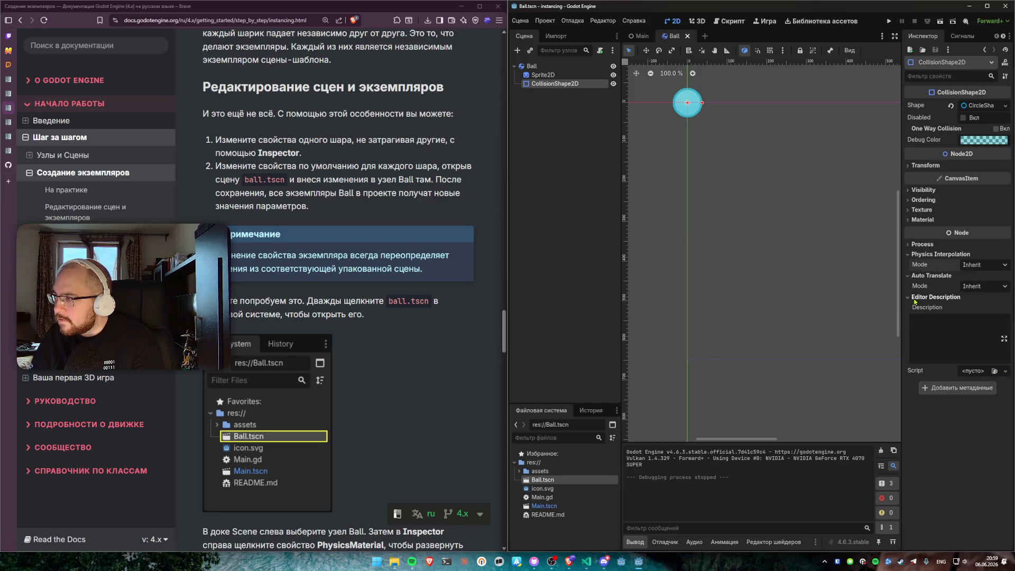
Step: Check the Process and Material settings, collapse the open groups, and select the Ball root node
left_click(923, 244)
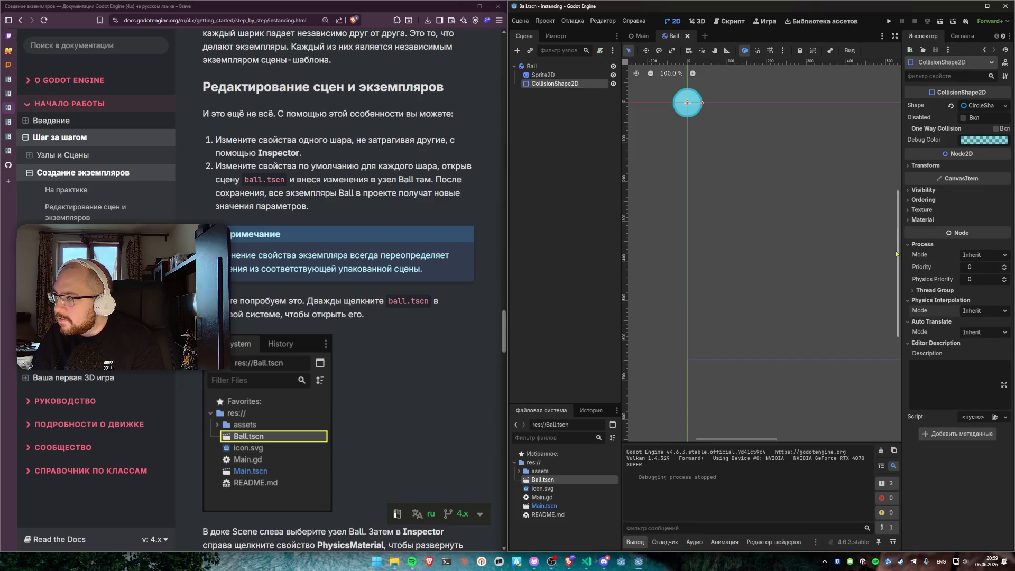
left_click(915, 220)
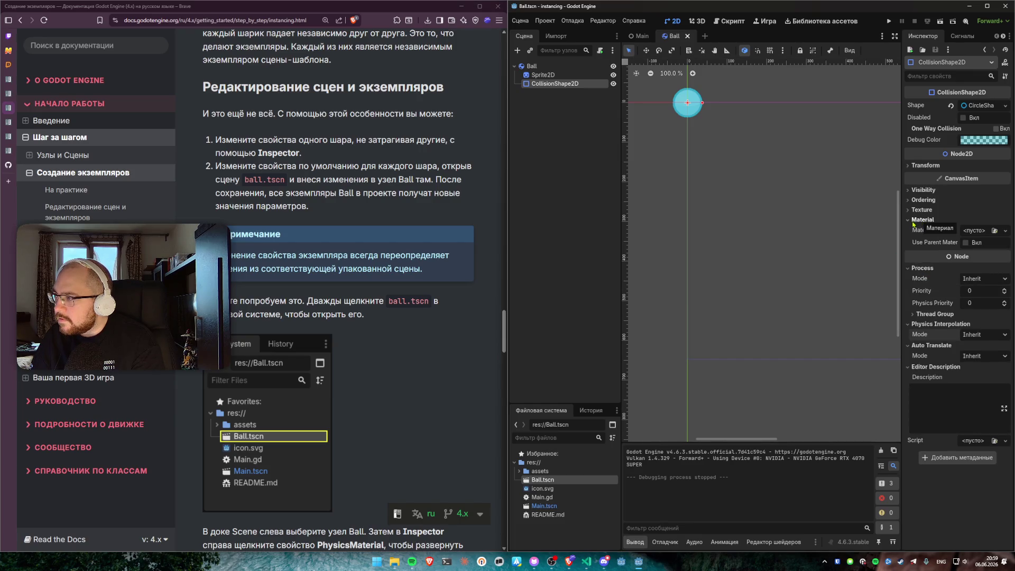
left_click(913, 220)
left_click(915, 245)
left_click(915, 257)
left_click(931, 286)
left_click(931, 264)
left_click(550, 67)
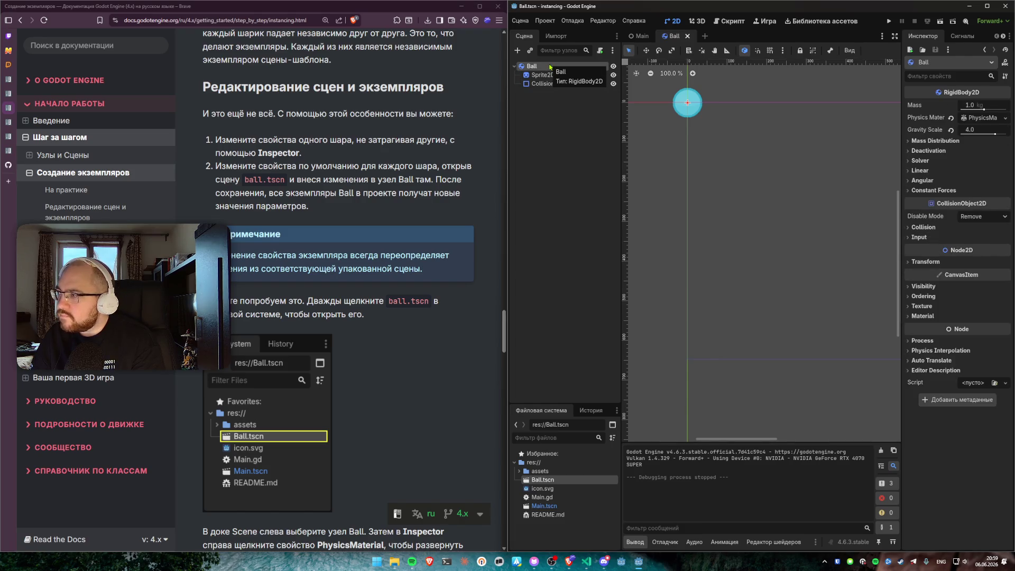
left_click(921, 228)
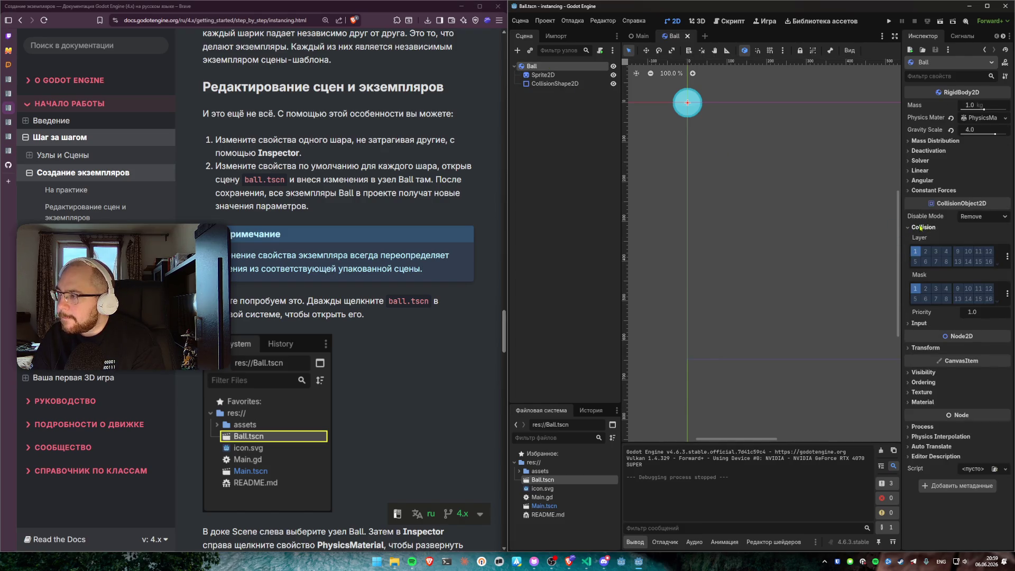
left_click(921, 228)
left_click(927, 263)
left_click(926, 262)
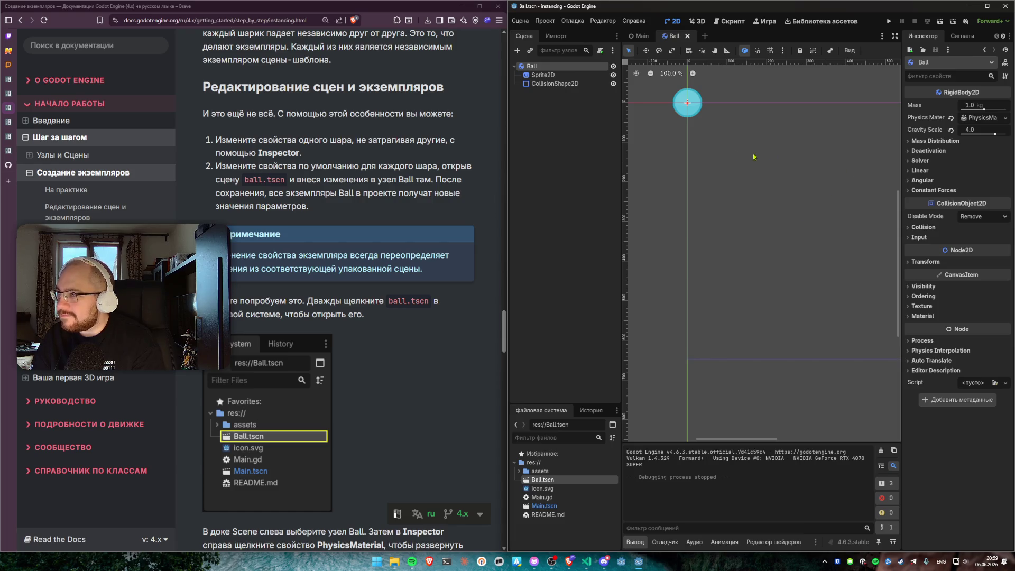
left_click(923, 171)
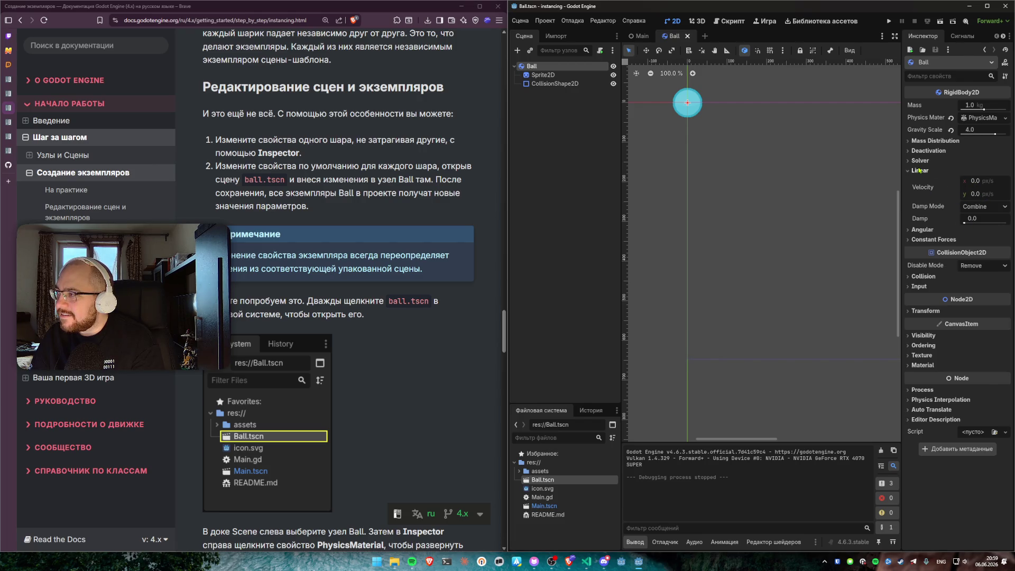
left_click(920, 171)
left_click(921, 151)
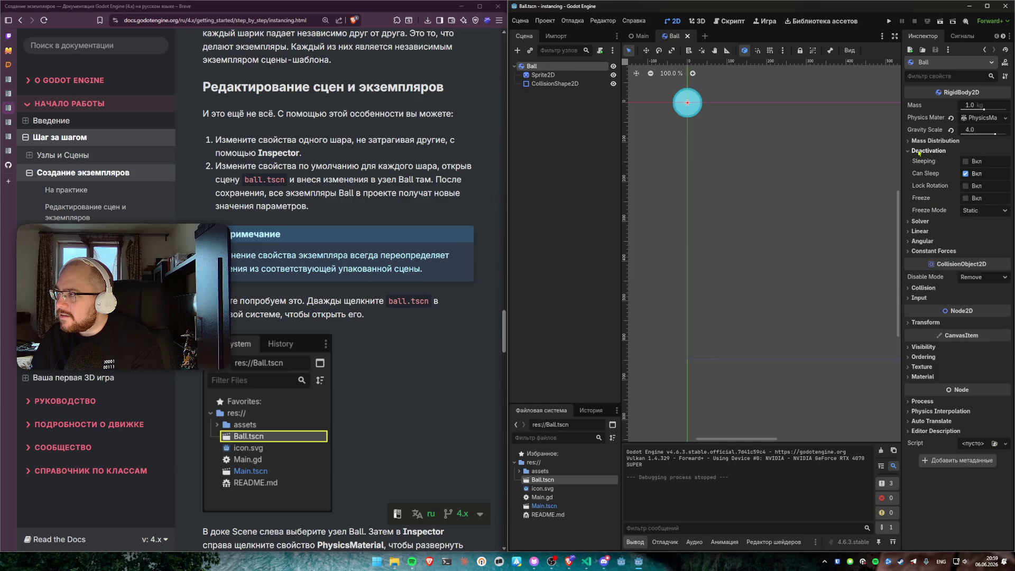
left_click(920, 151)
left_click(918, 141)
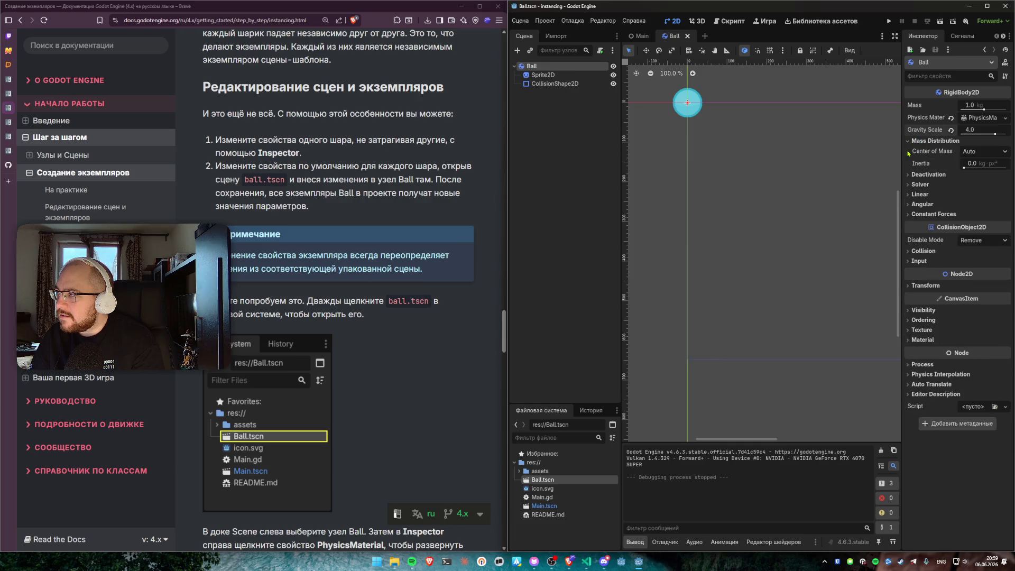
left_click(916, 141)
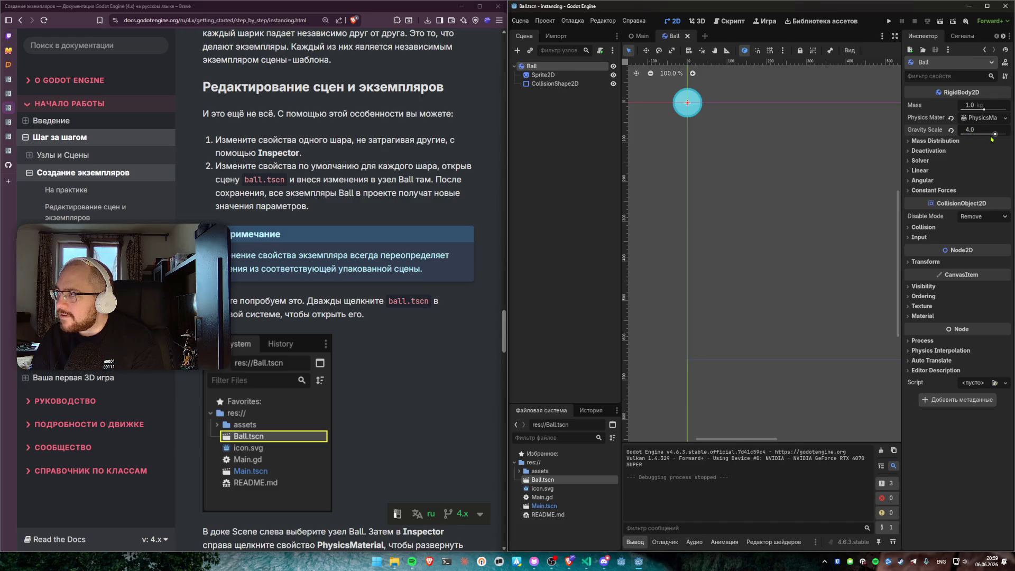
Step: Drag the Ball's Gravity Scale down to about 1.193, then run and stop the project from Main.tscn
left_click_drag(995, 135, 988, 136)
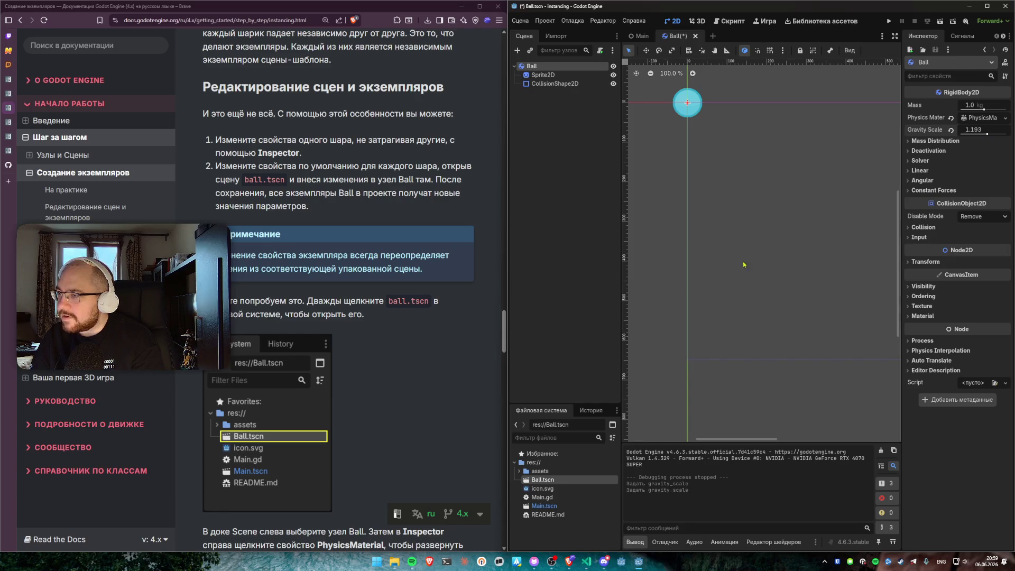
double_click(545, 506)
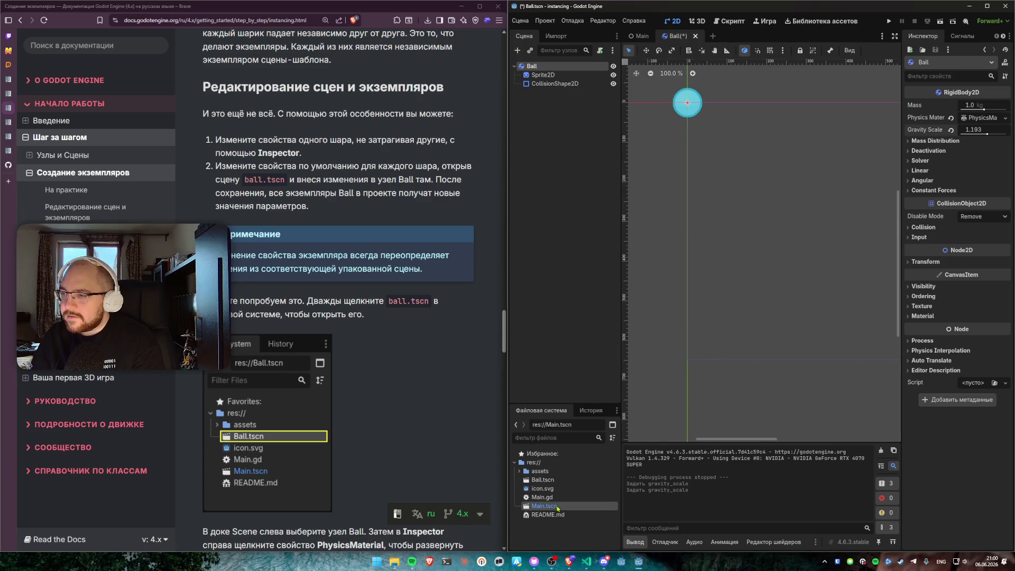
left_click(889, 22)
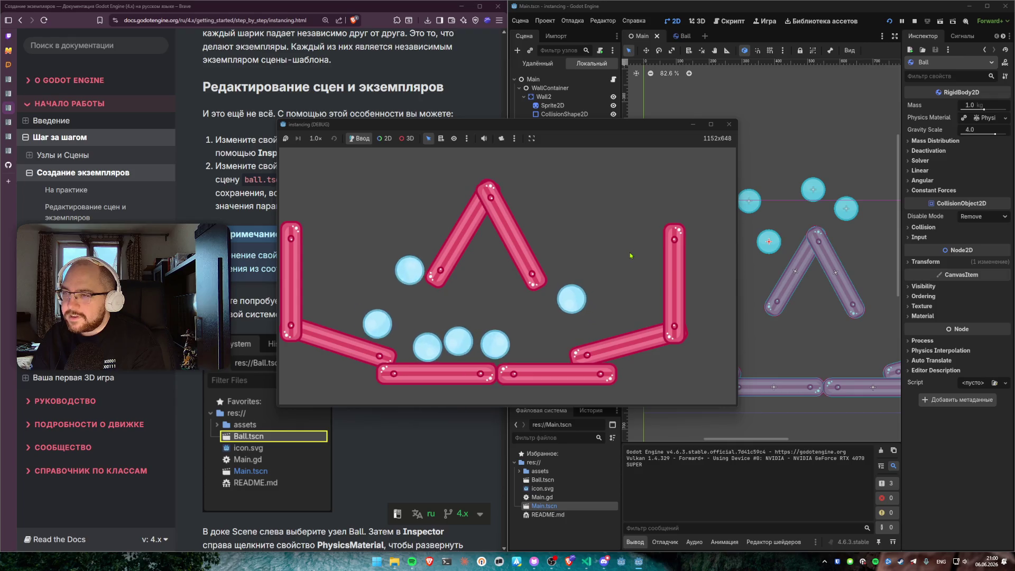
key("F8")
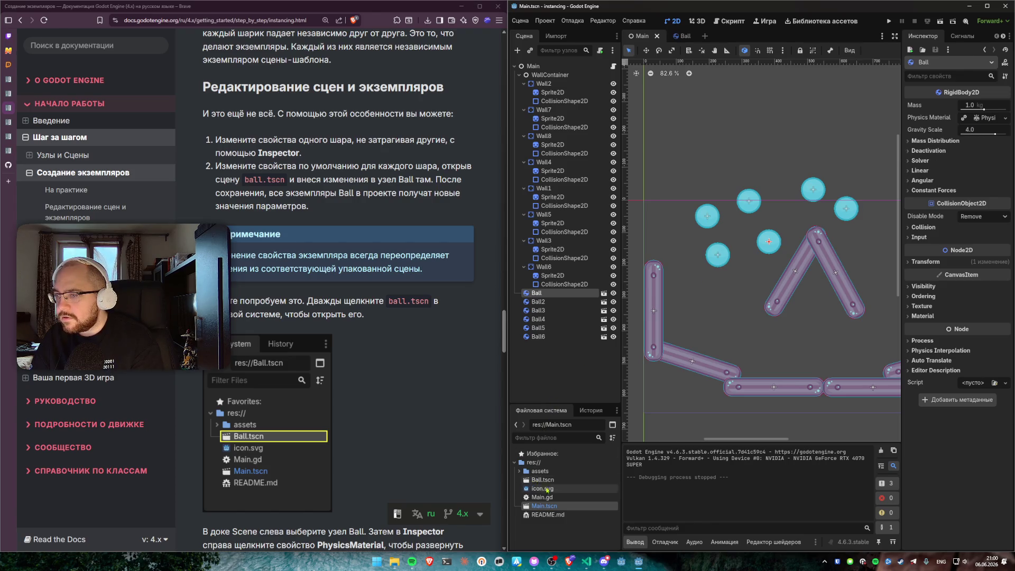
left_click(542, 311)
Step: Set Ball.tscn's Gravity Scale to 0.351, save it with Ctrl+S, and reopen Main.tscn
left_click(538, 293)
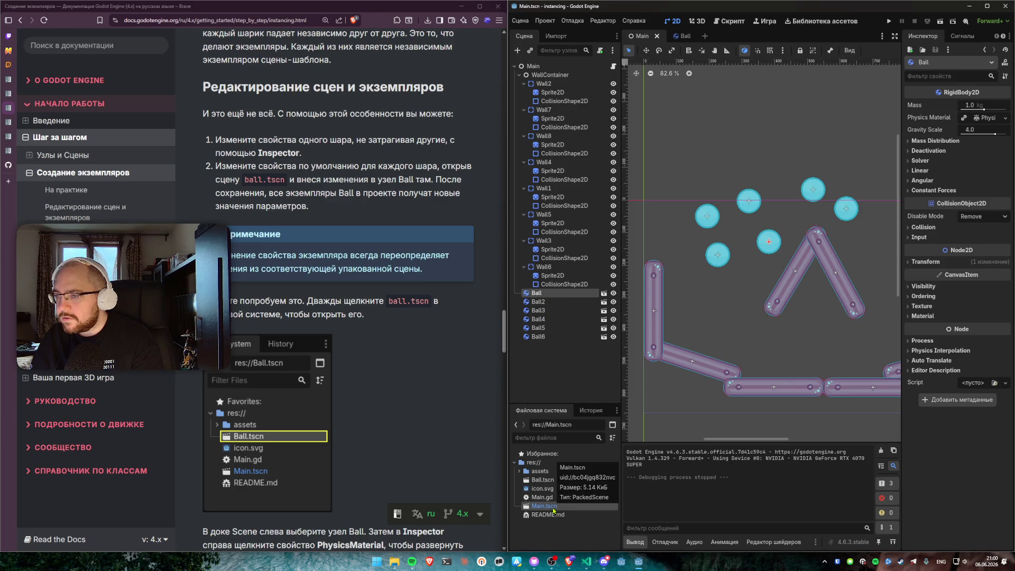
double_click(549, 480)
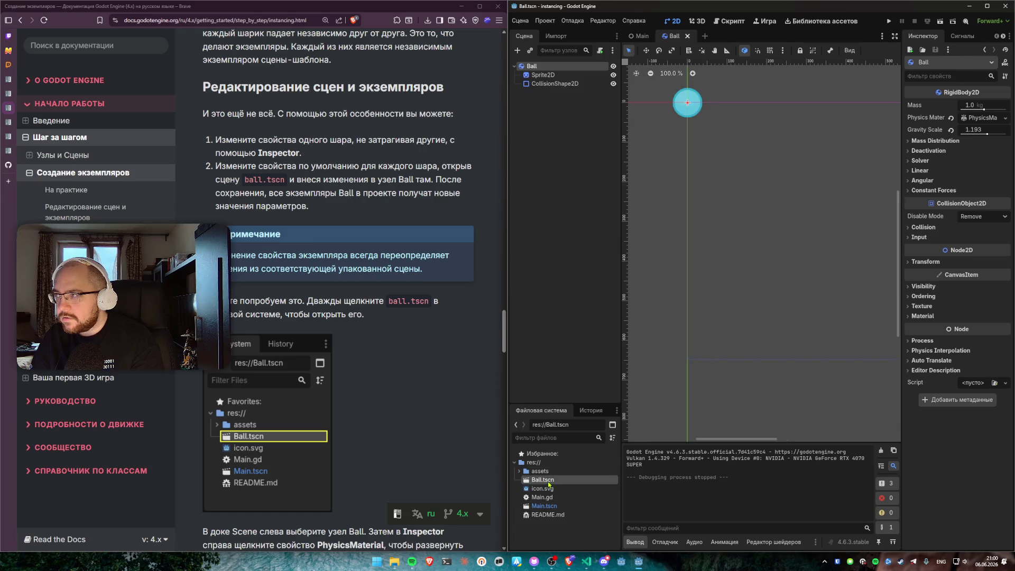
left_click_drag(987, 135, 984, 137)
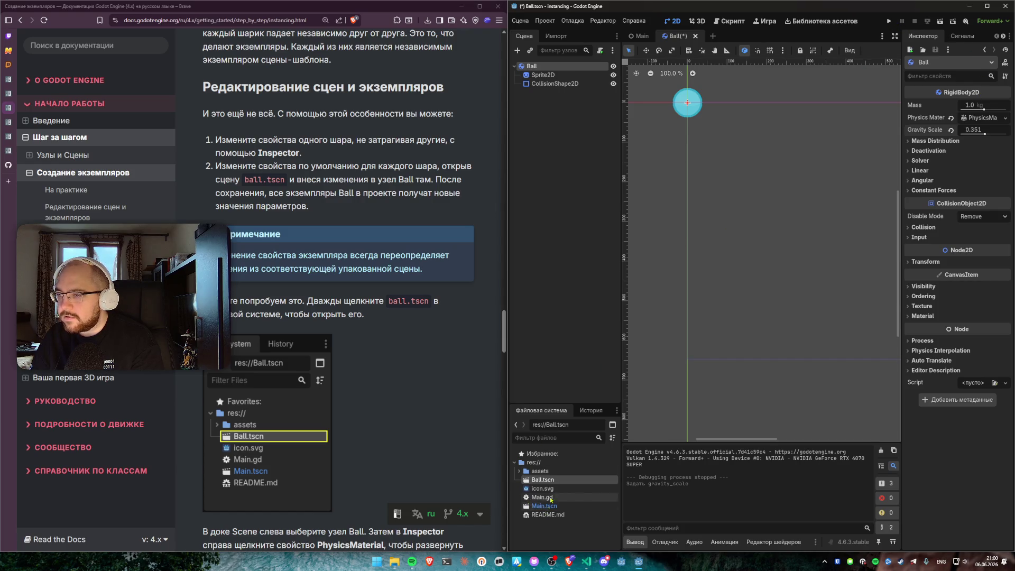
left_click(586, 329)
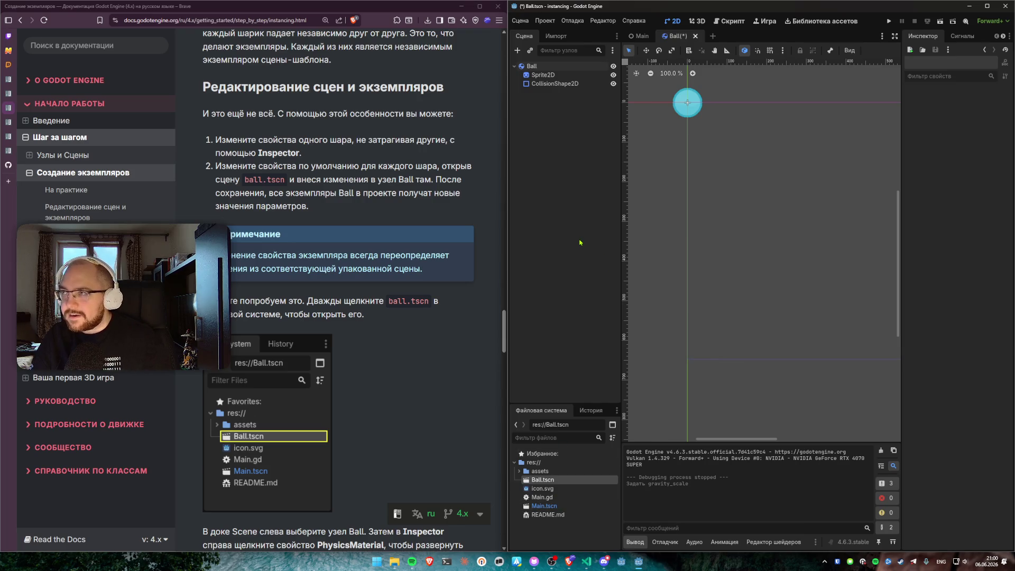
key("ctrl+s")
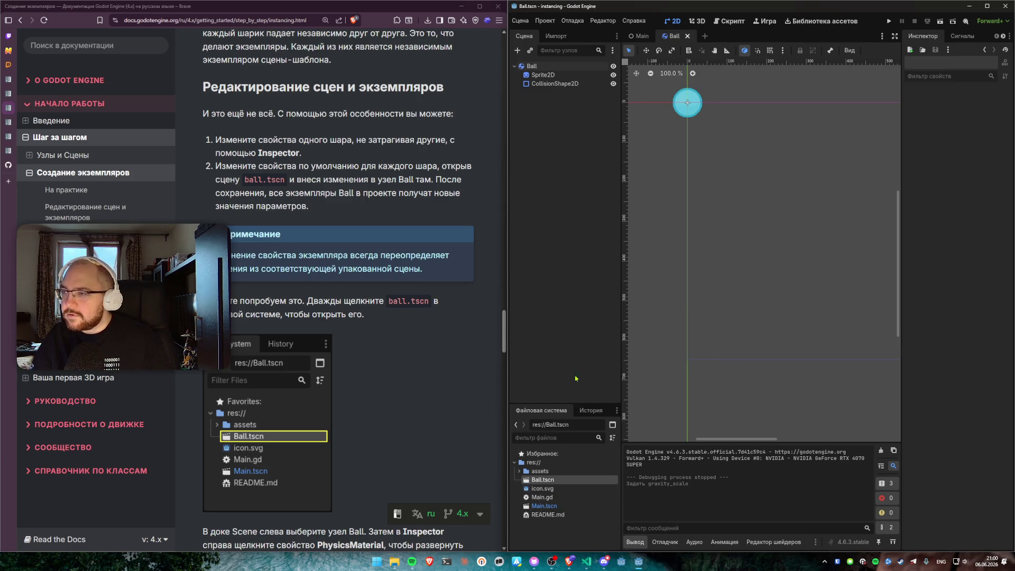
double_click(544, 506)
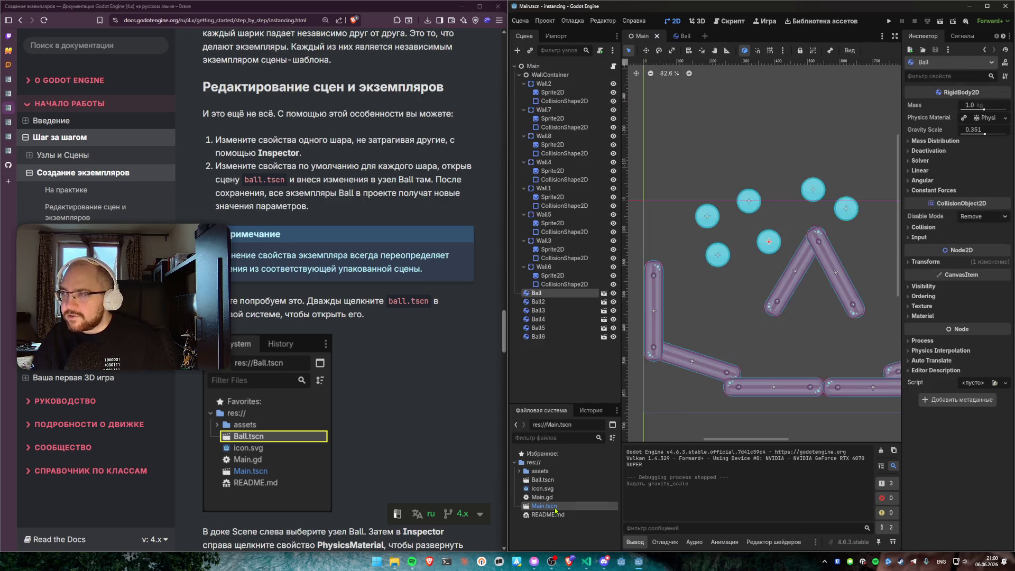
Step: Test the lighter balls, override the first Ball instance's Gravity Scale to 3.719, and test again
left_click(891, 28)
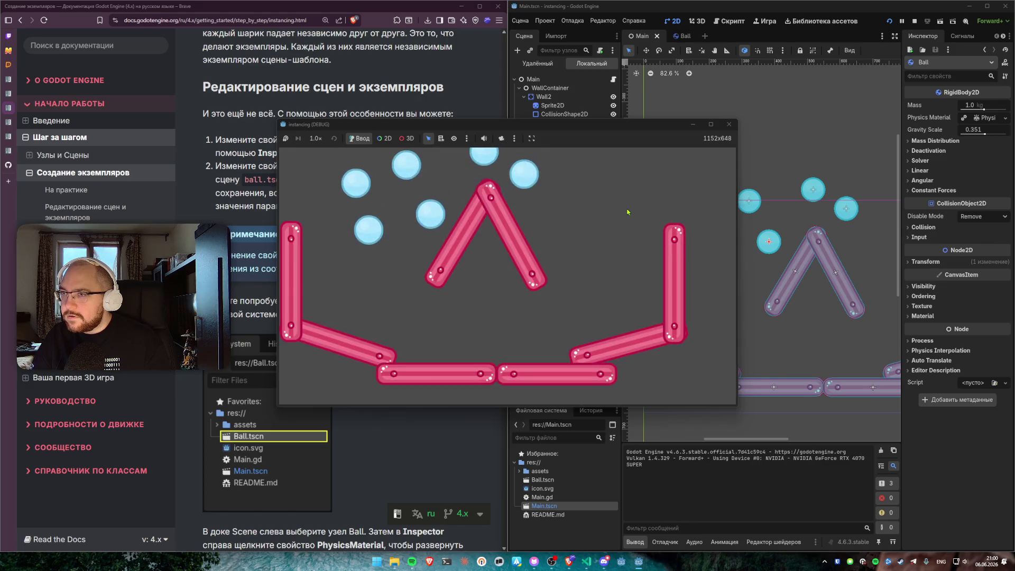
left_click(729, 124)
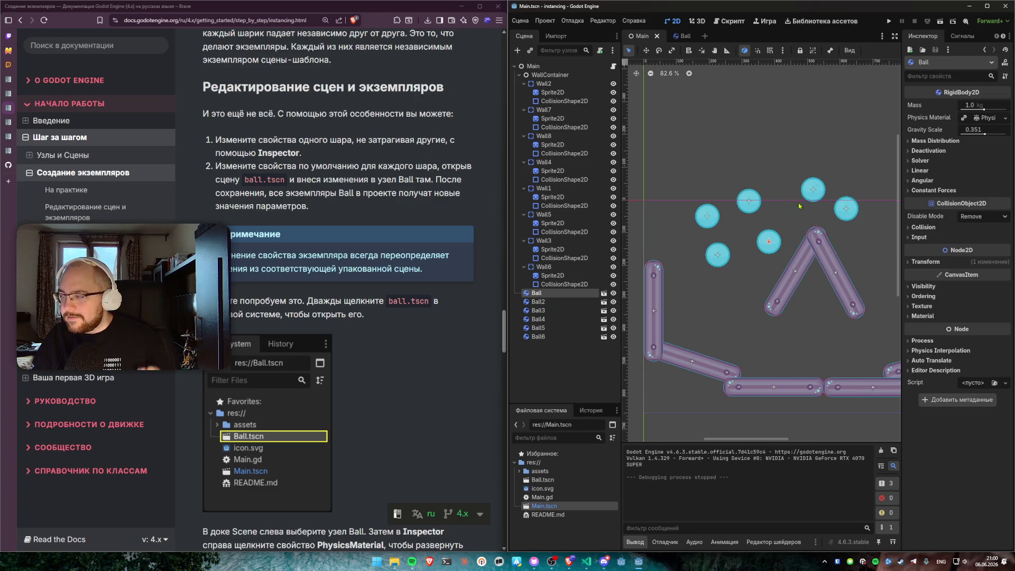
left_click_drag(985, 135, 995, 136)
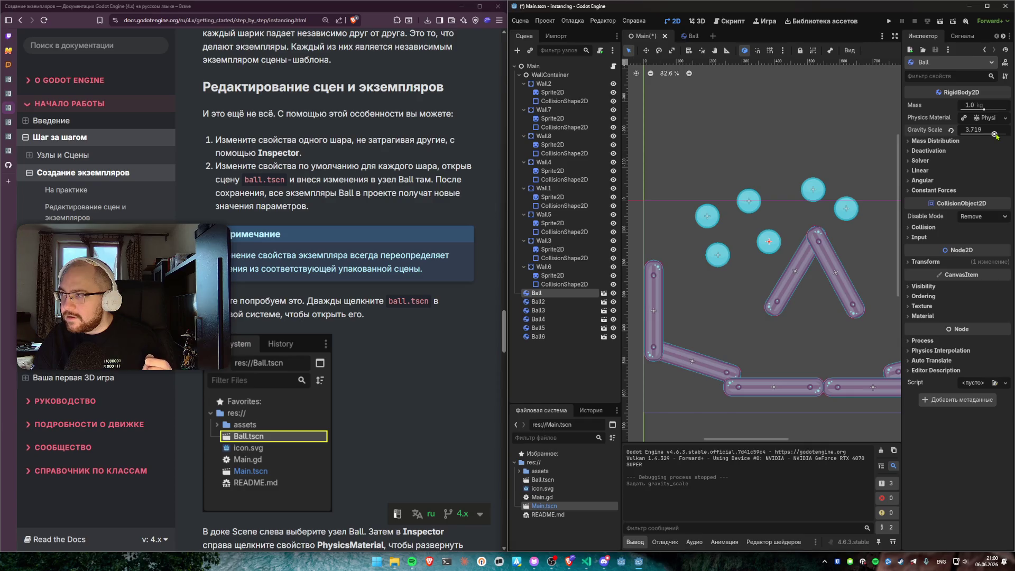
left_click(890, 22)
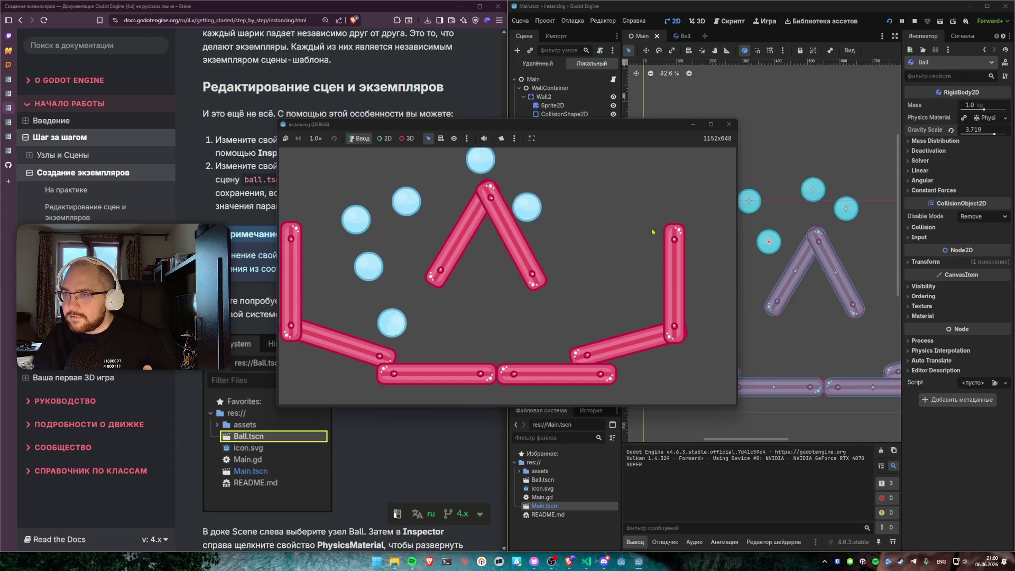
left_click(729, 124)
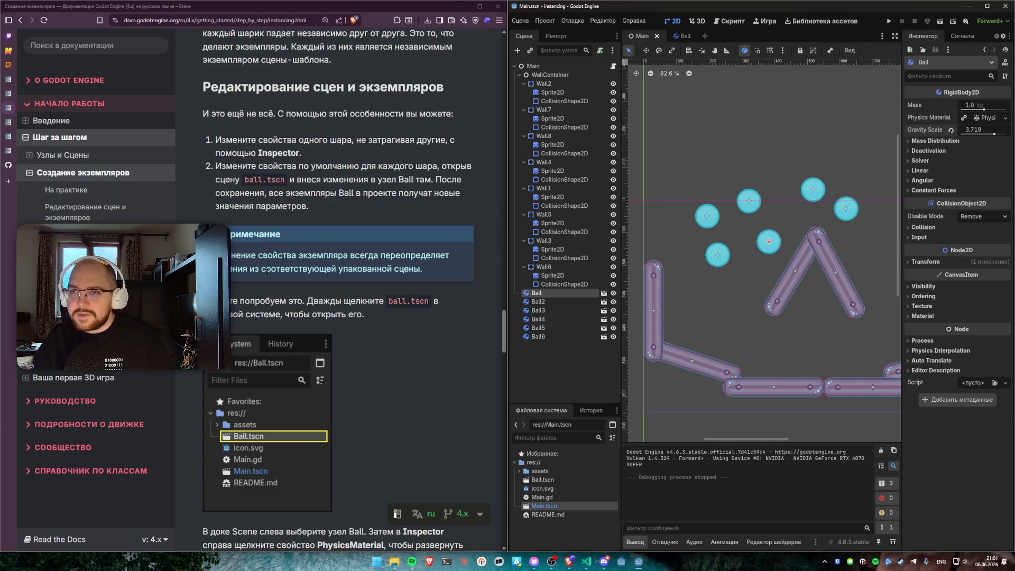
Step: Scroll the docs to the Bounce instructions and drag the first Ball instance's Gravity Scale back to 0.351
scroll(385, 249, "down", 5)
scroll(385, 249, "down", 4)
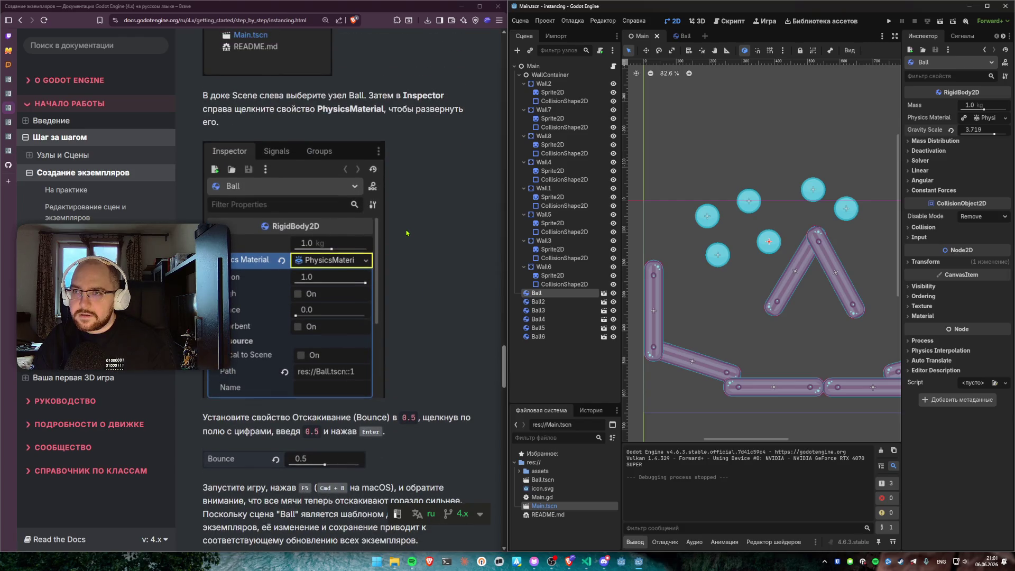
scroll(284, 128, "up", 6)
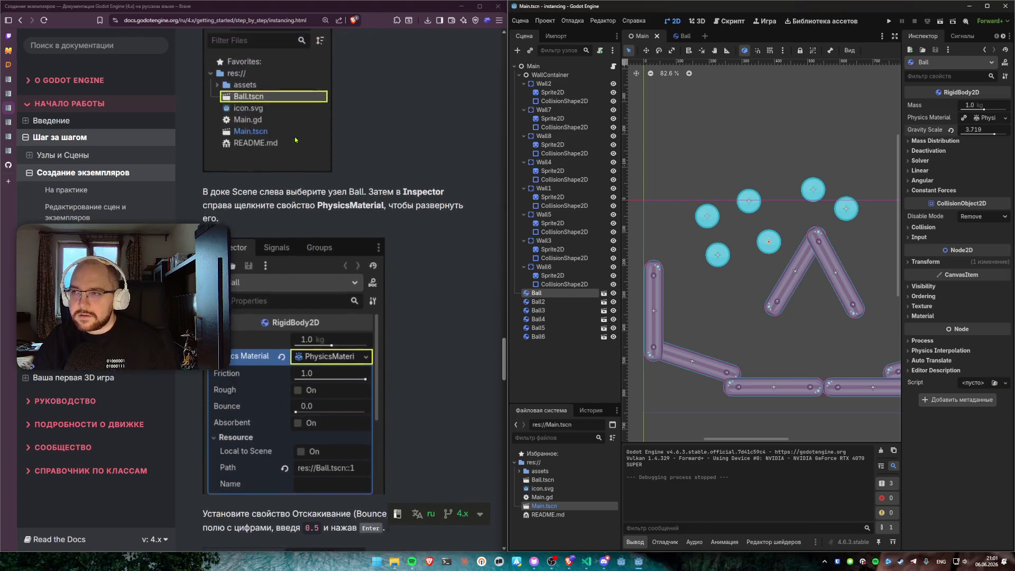
scroll(356, 177, "down", 5)
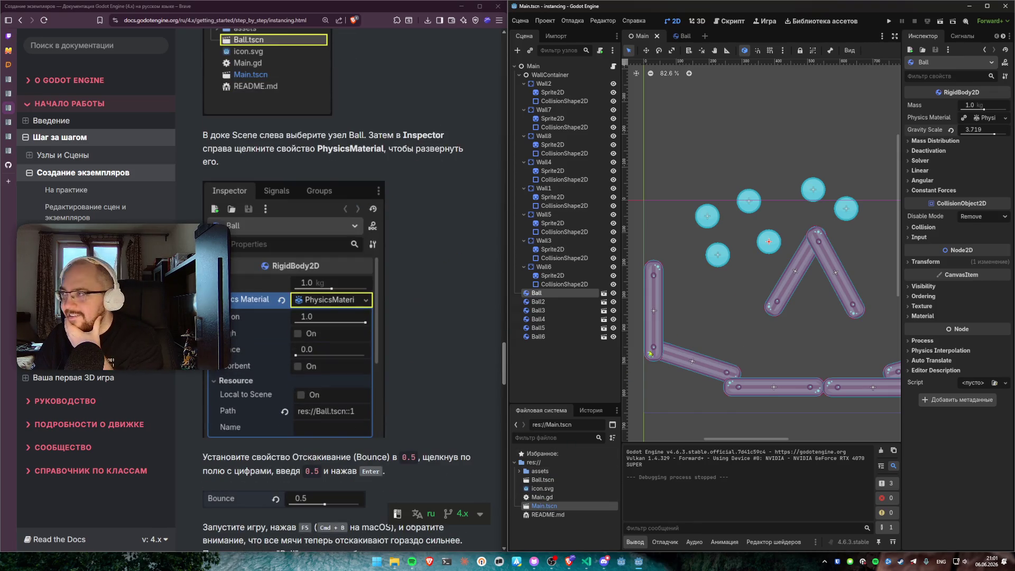
left_click_drag(983, 118, 956, 132)
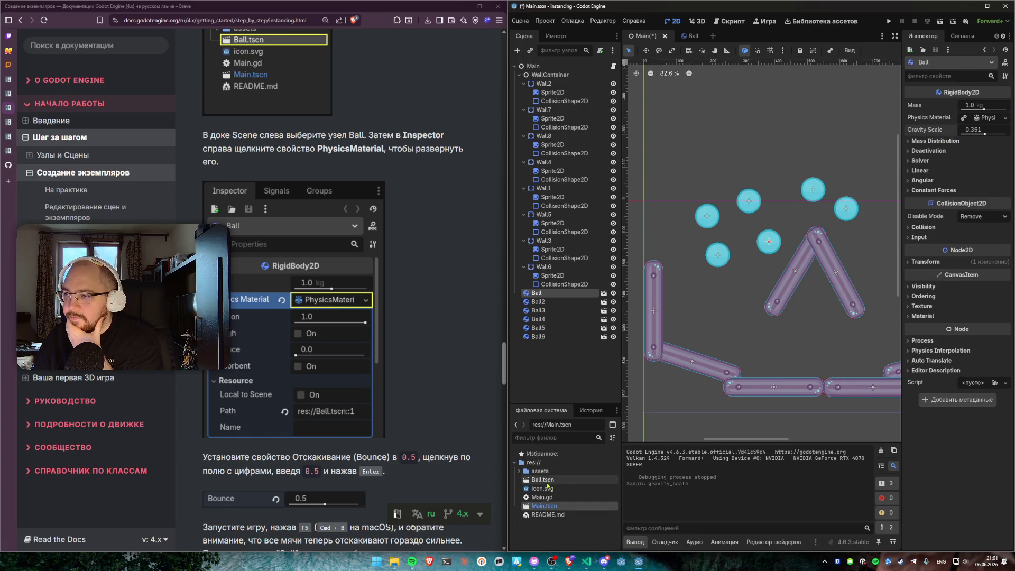
Step: Open Ball.tscn and enter a Gravity Scale of 4 in the Inspector
double_click(545, 480)
left_click(951, 130)
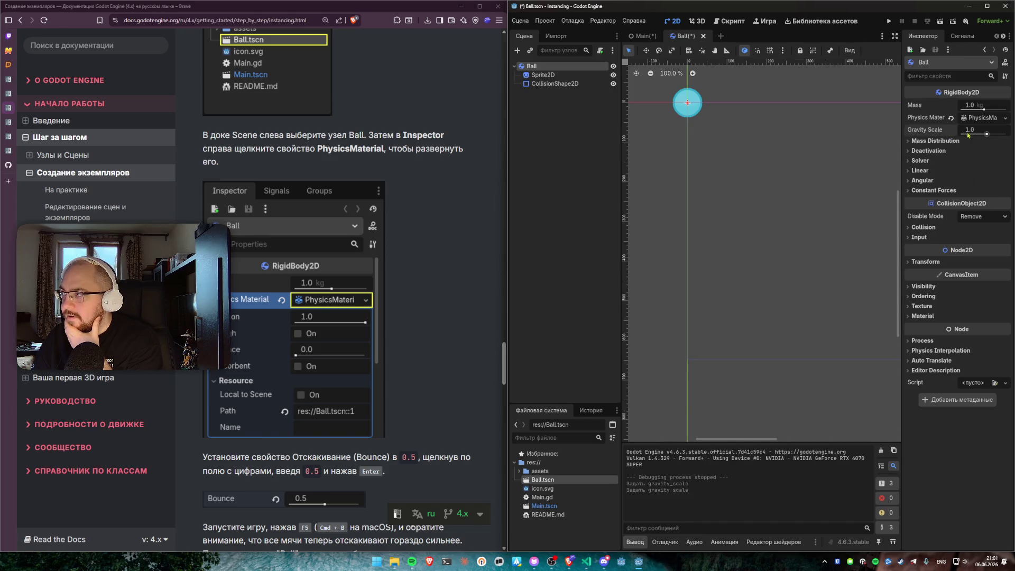
left_click_drag(987, 134, 990, 136)
left_click(976, 132)
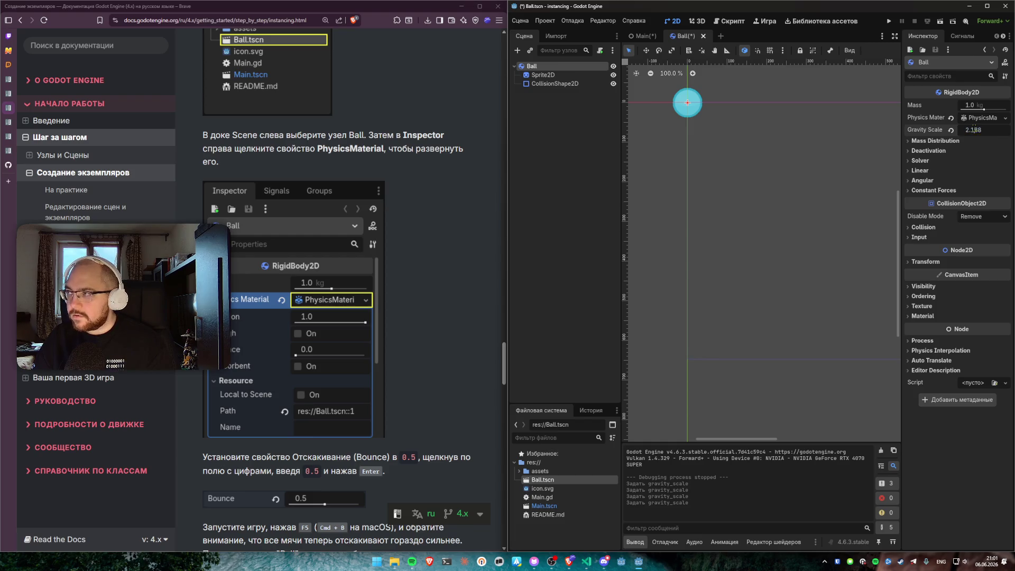
type("4")
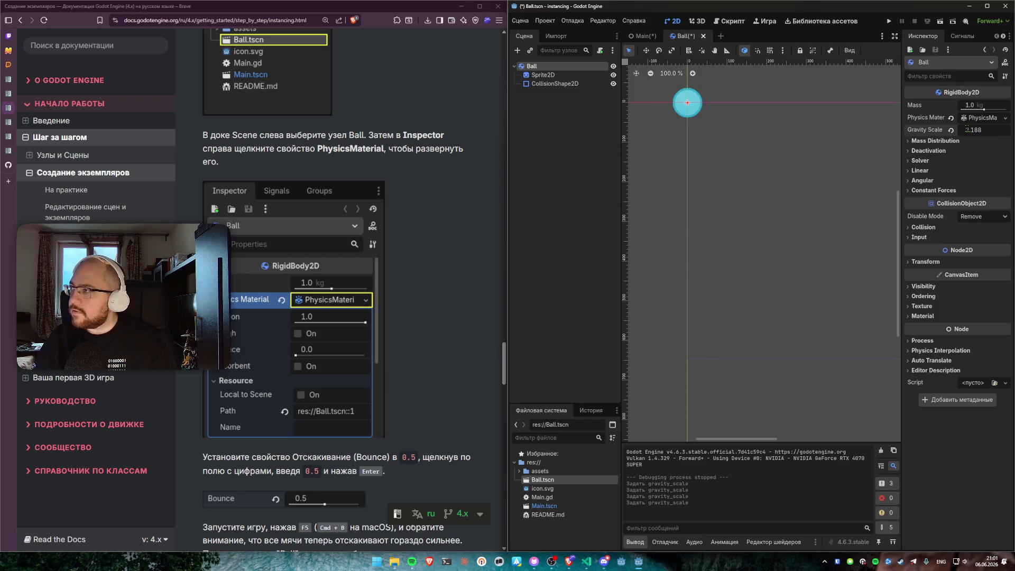
key("Return")
Step: Look over the Ball scene's deactivation settings and collision shape, save it, and select Ball.tscn in FileSystem
left_click(969, 151)
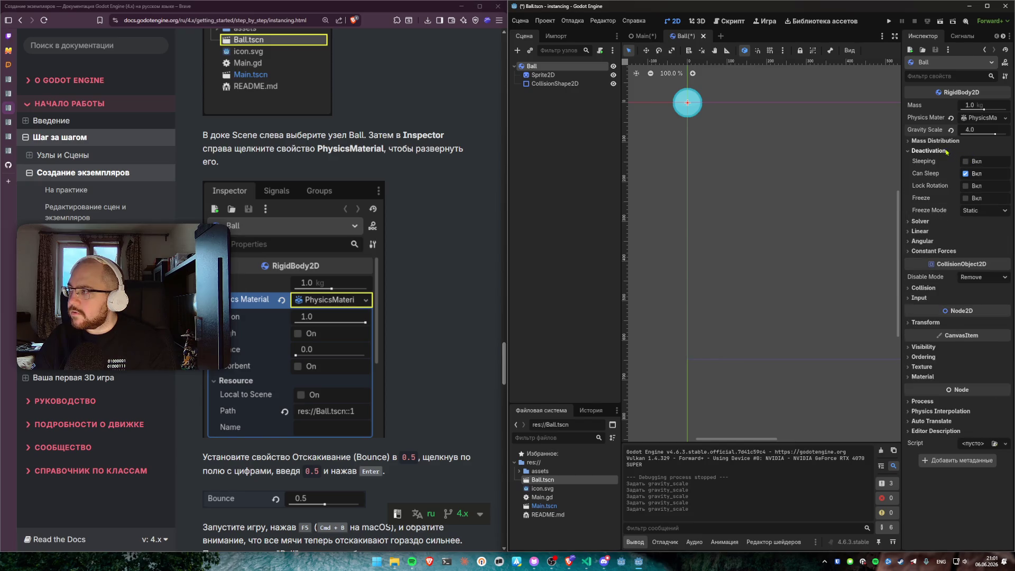
left_click(766, 132)
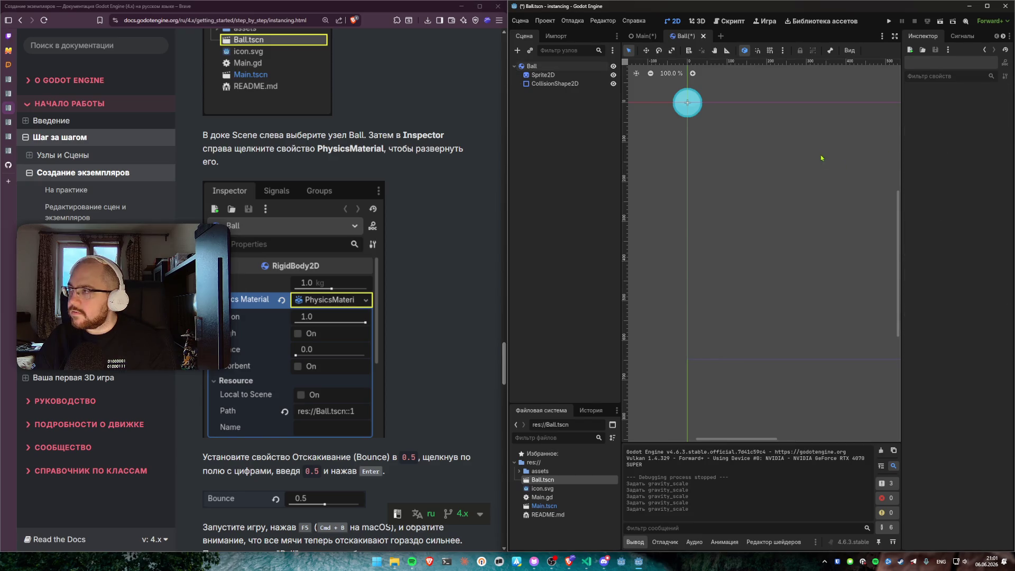
left_click(693, 114)
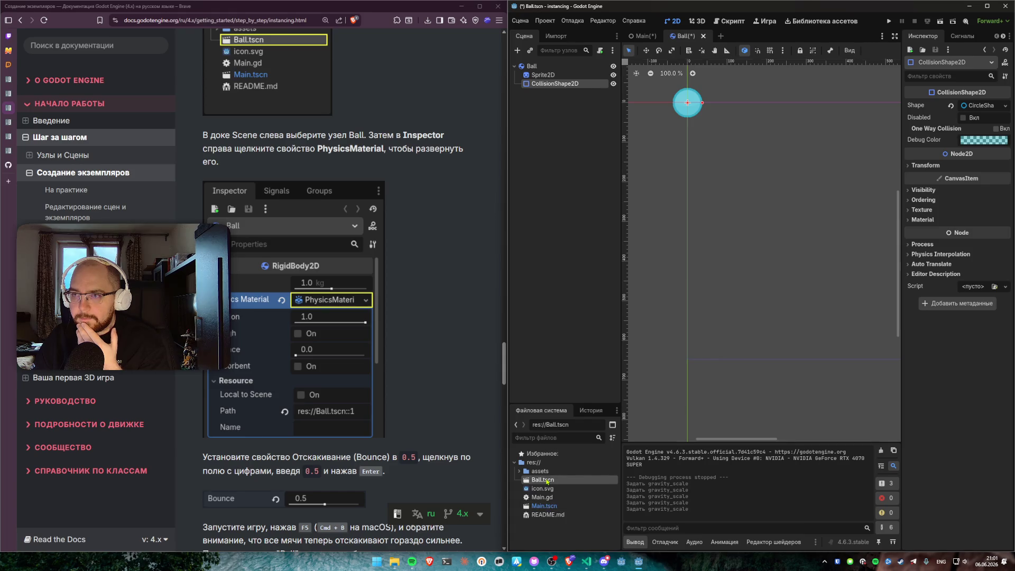
key("ctrl+s")
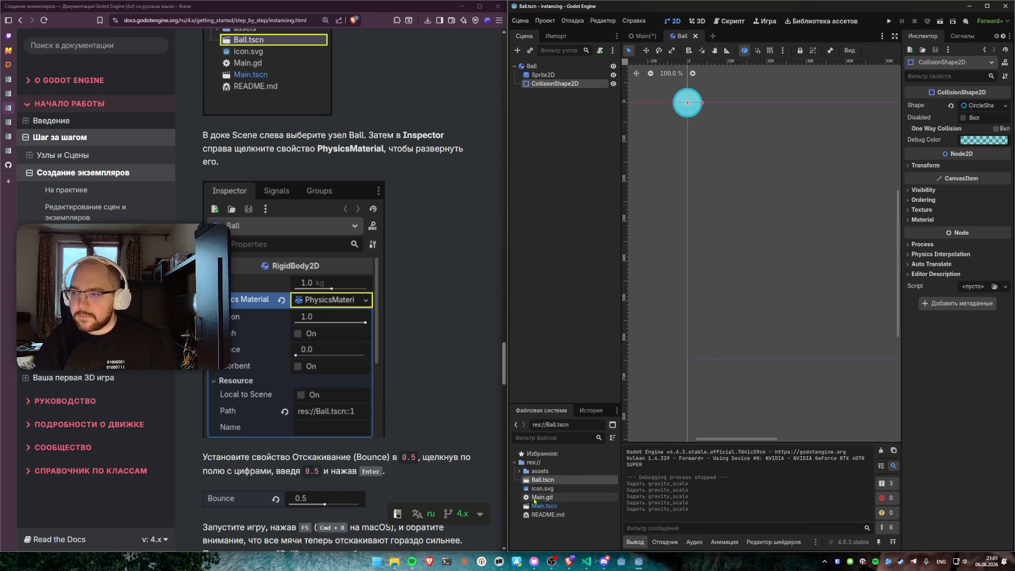
left_click(543, 506)
left_click(542, 481)
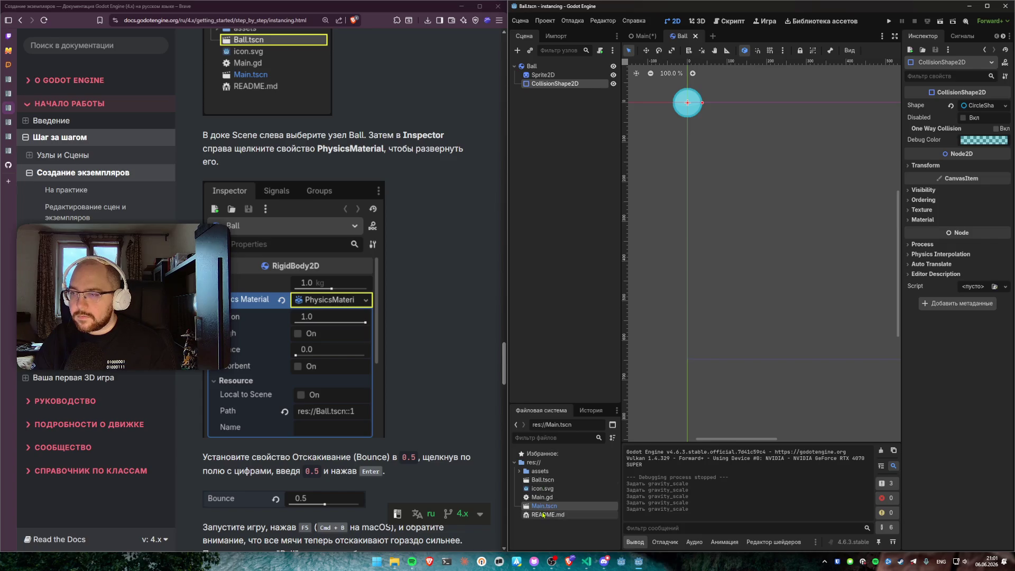
Step: Set the Ball root's Physics Material Bounce to 0.50 and press Ctrl+S
key("F5")
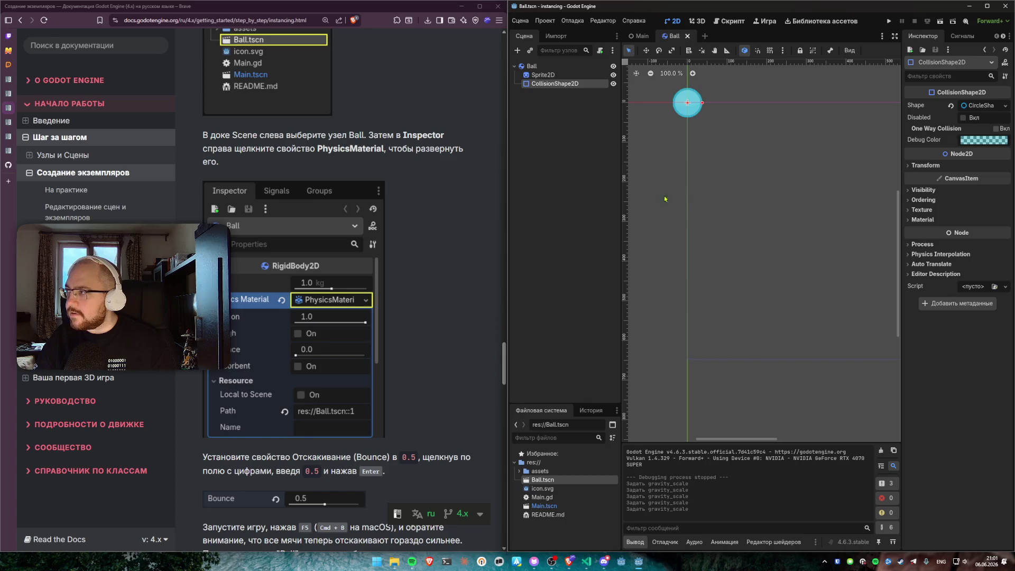
left_click(536, 68)
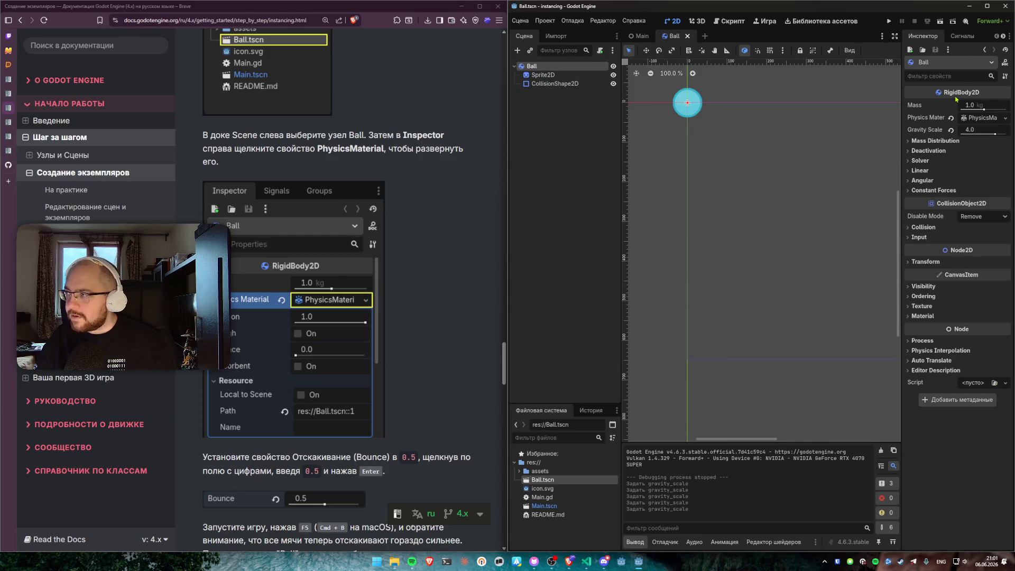
left_click(989, 121)
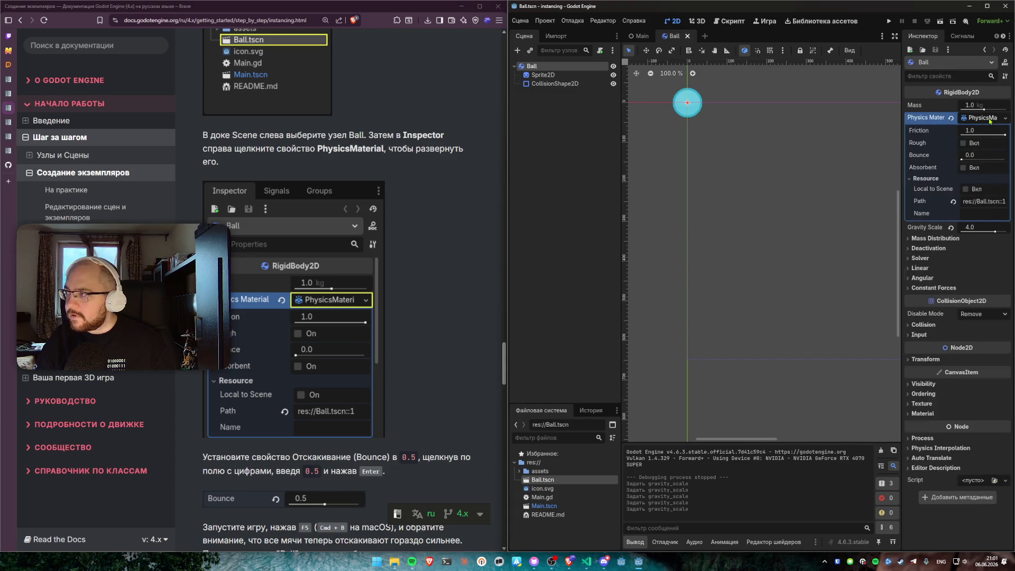
scroll(439, 207, "down", 4)
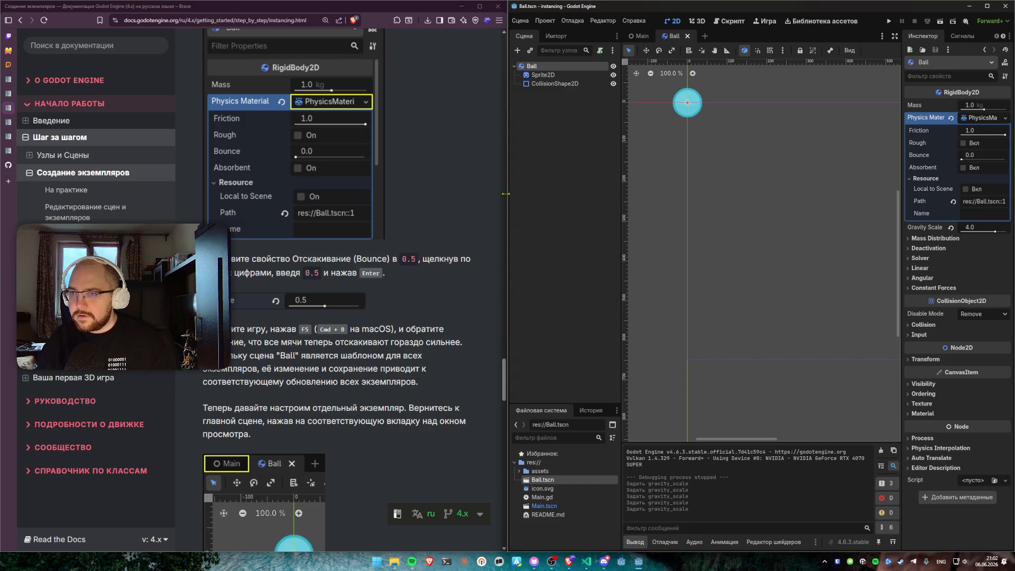
left_click(975, 157)
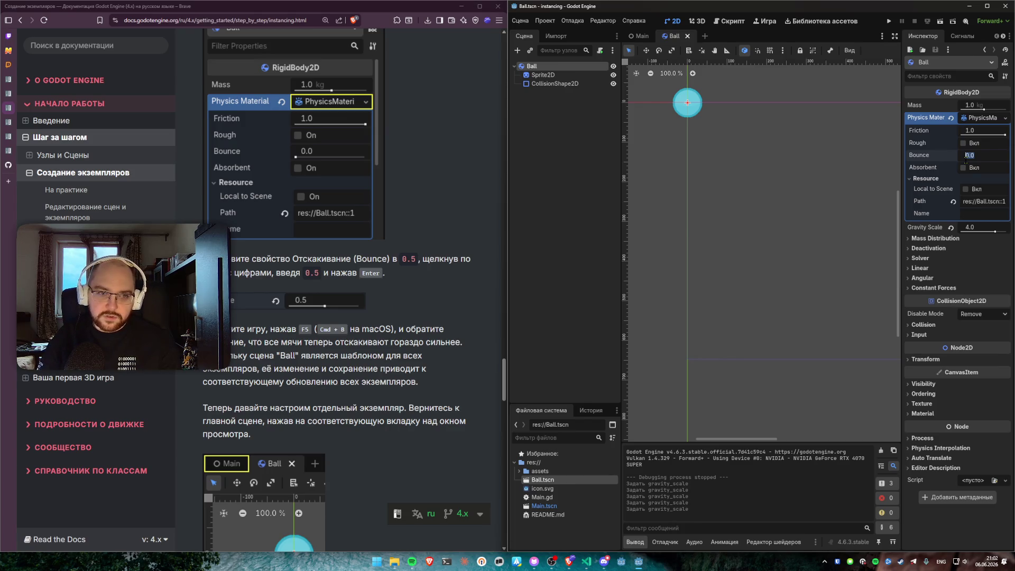
key("BackSpace")
type(".5")
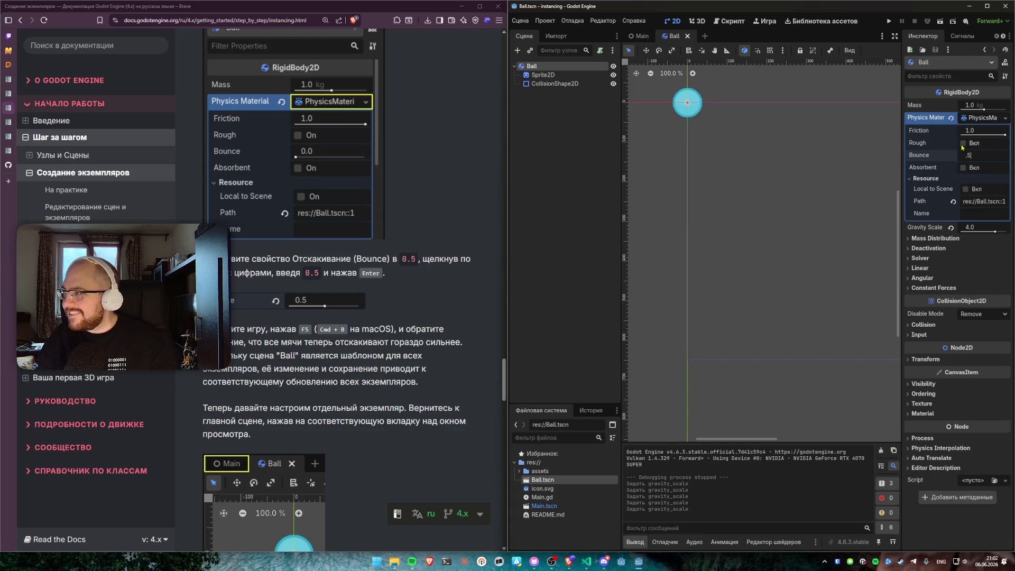
type("0")
key("Return")
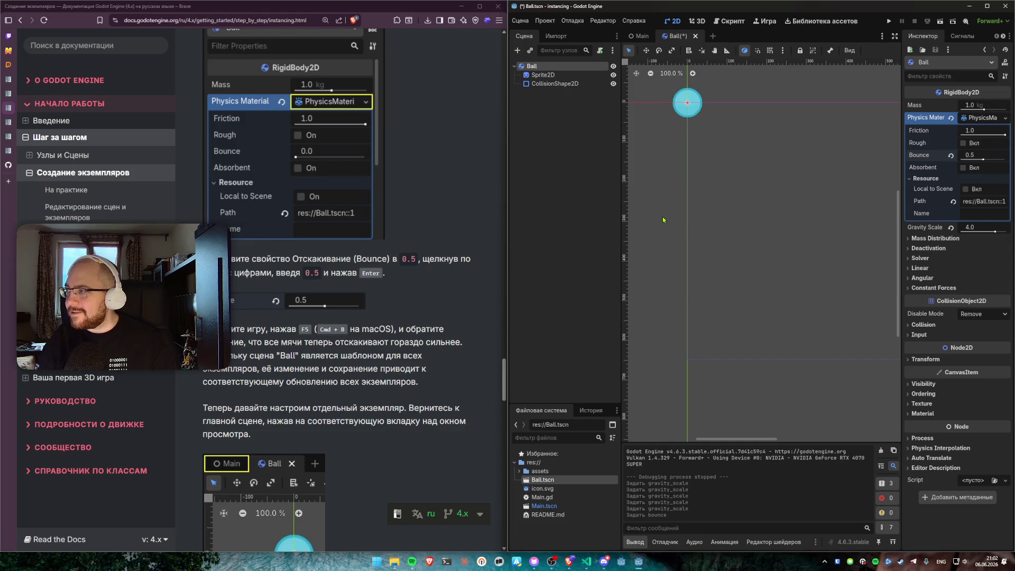
key("ctrl+s")
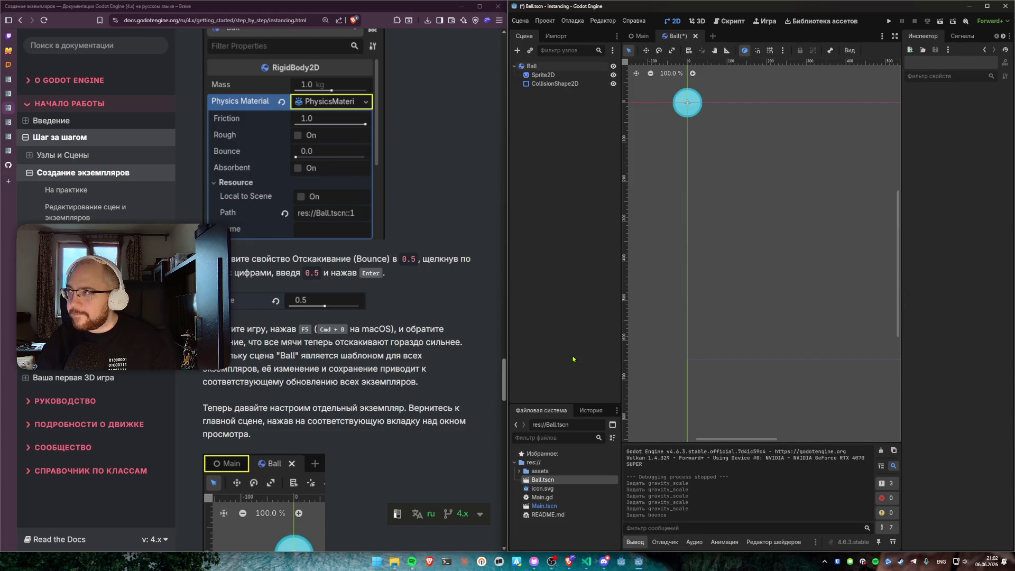
Step: Reopen Main.tscn, run the game to watch the balls bounce, then close the game window
double_click(544, 506)
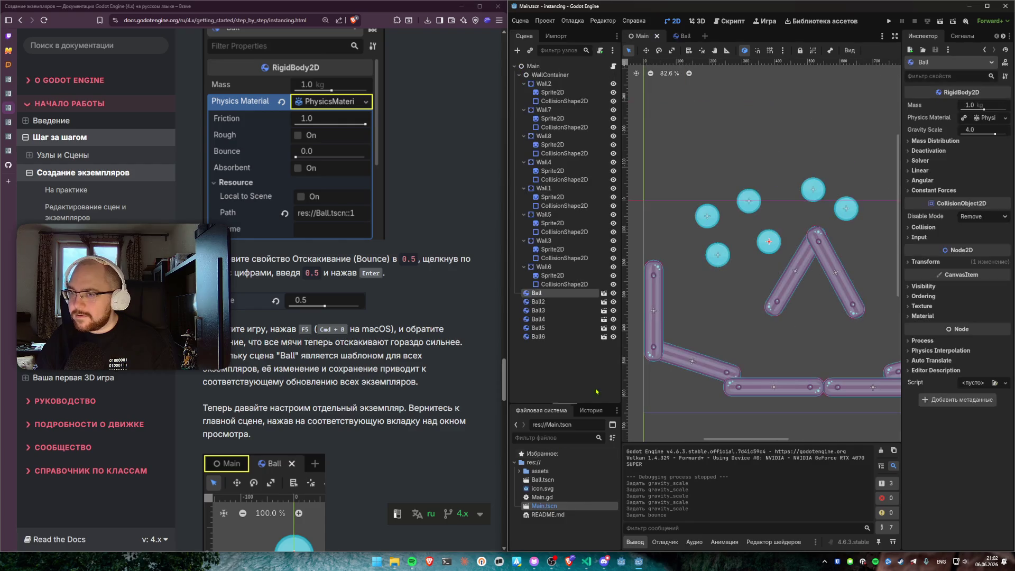
left_click(889, 21)
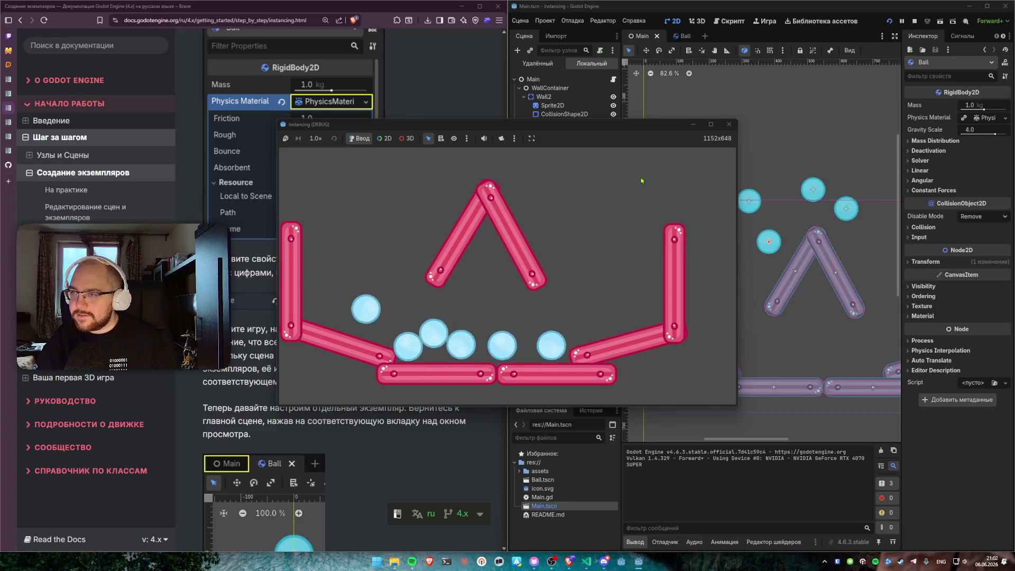
left_click(729, 126)
scroll(389, 310, "down", 3)
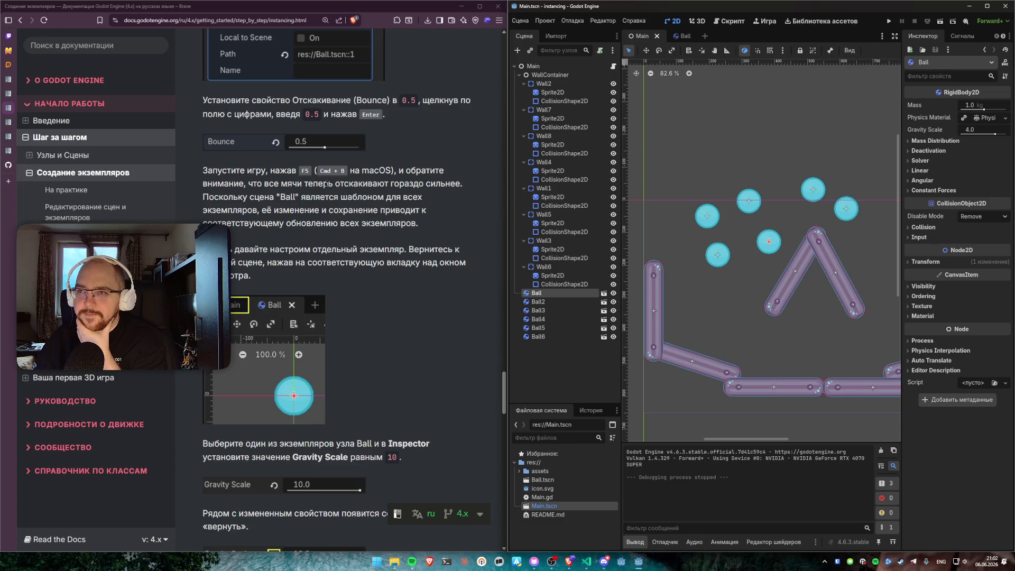
Step: Read the note about PhysicsMaterial, then open Ball.tscn to view Friction 1.0 and Bounce 0.5
scroll(321, 235, "down", 2)
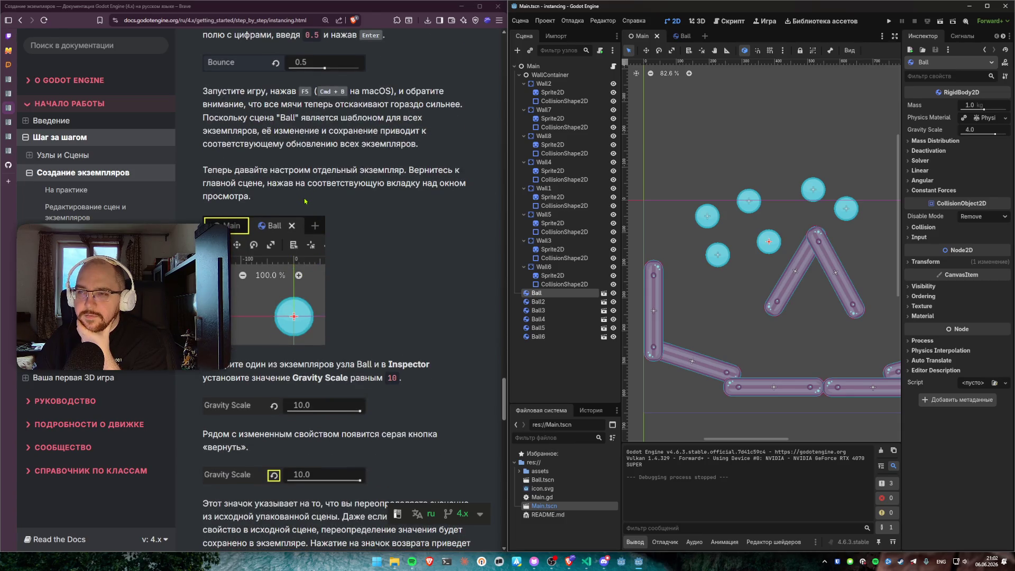
scroll(318, 222, "down", 10)
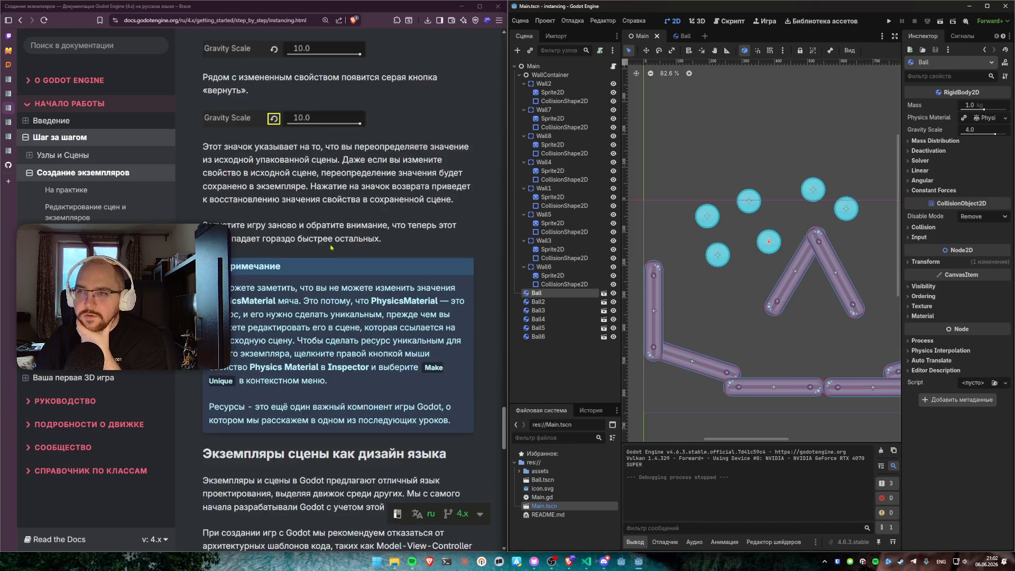
mouse_move(299, 130)
left_mouse_down()
mouse_move(400, 130)
mouse_move(405, 142)
mouse_move(294, 142)
left_mouse_up()
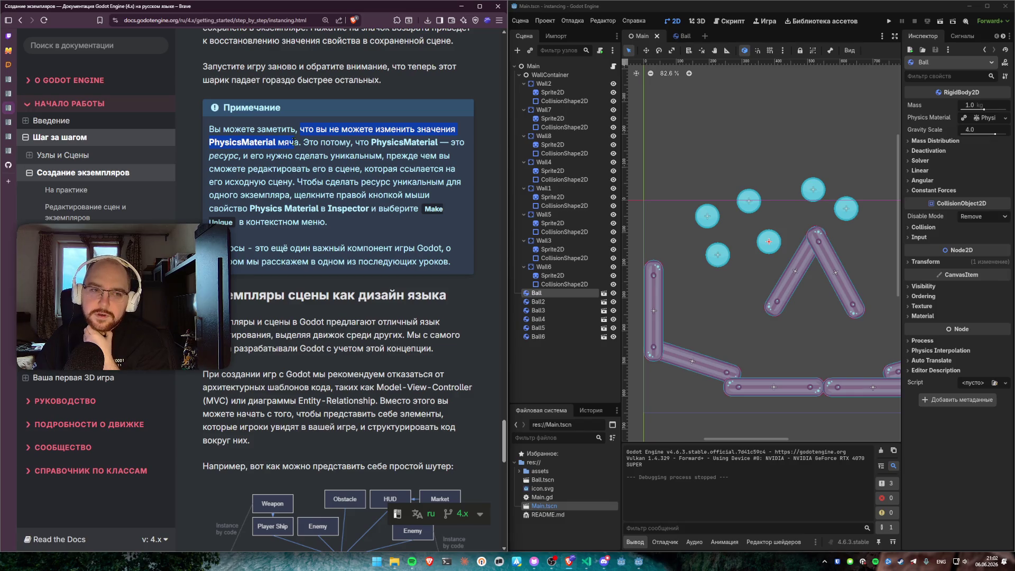
left_click(294, 142)
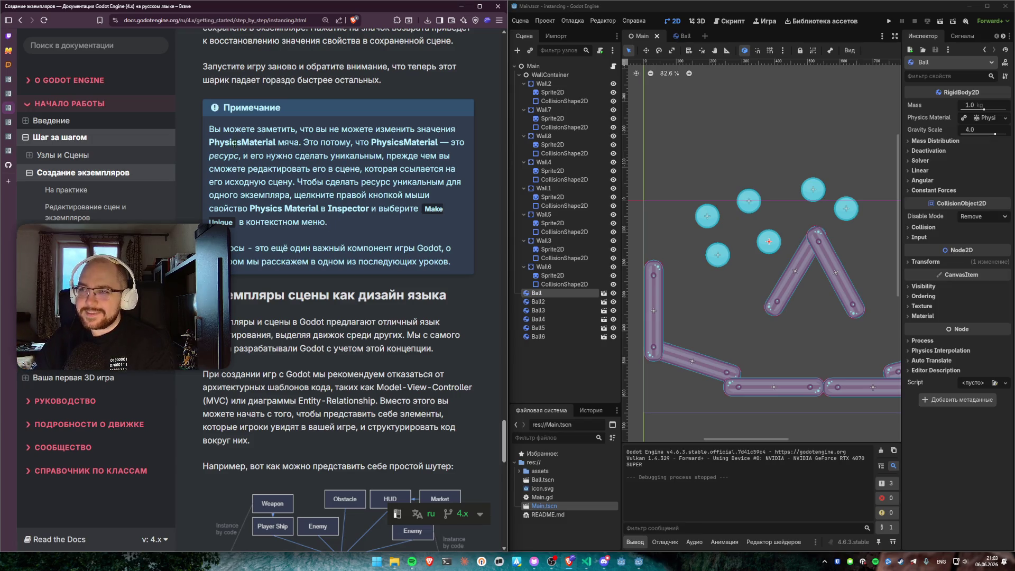
left_click_drag(211, 130, 370, 130)
left_click(360, 125)
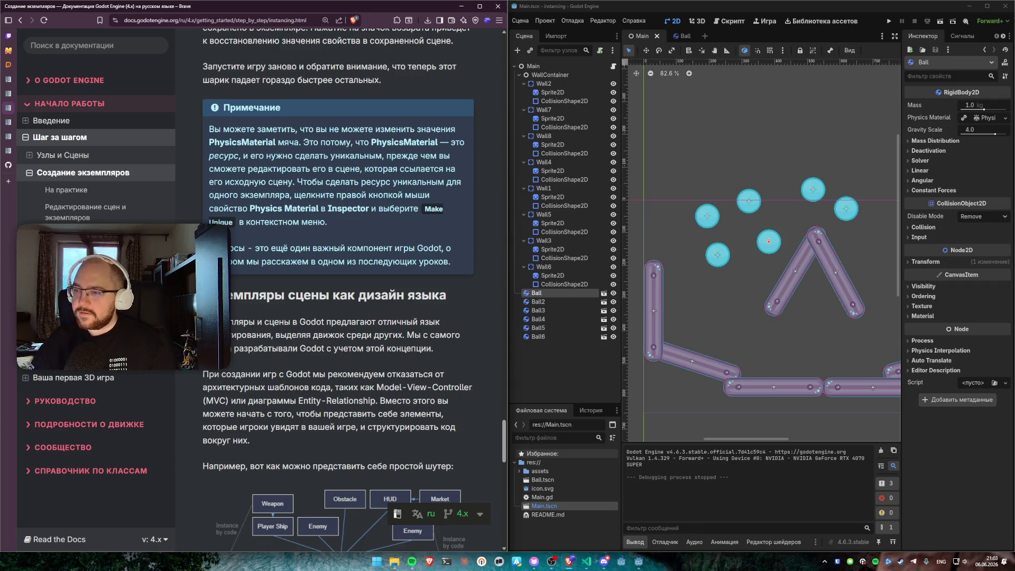
double_click(543, 479)
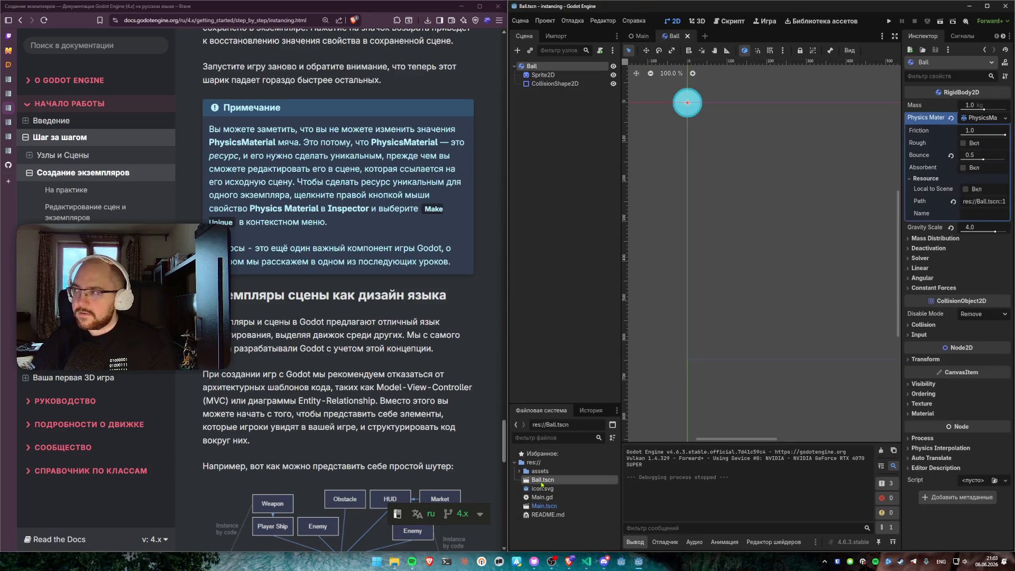
Step: Expand and collapse Ball.tscn's Physics Material, then switch back to Main.tscn
left_click(982, 118)
left_click(983, 118)
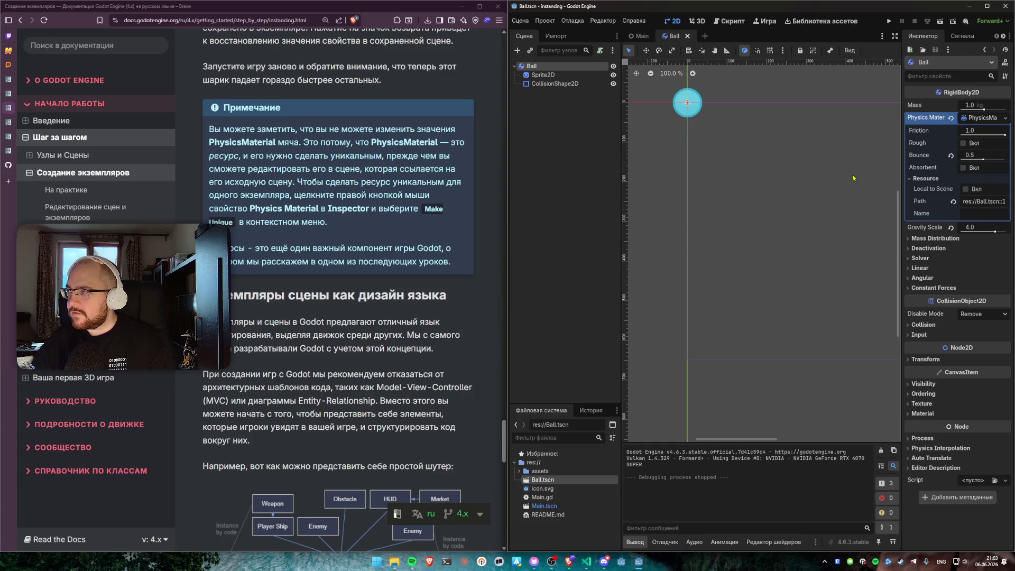
left_click(986, 118)
left_click(983, 117)
left_click(981, 118)
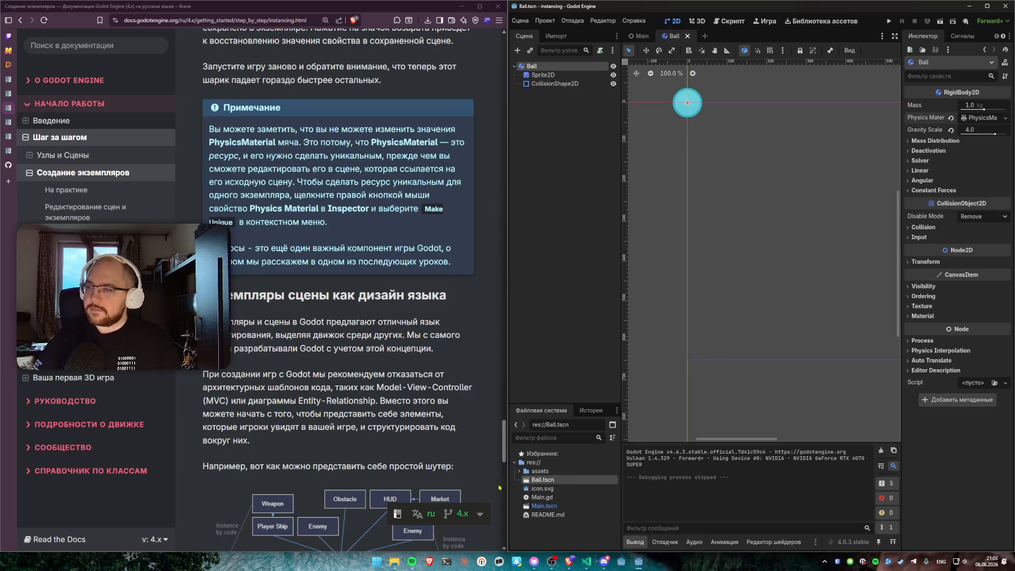
double_click(545, 506)
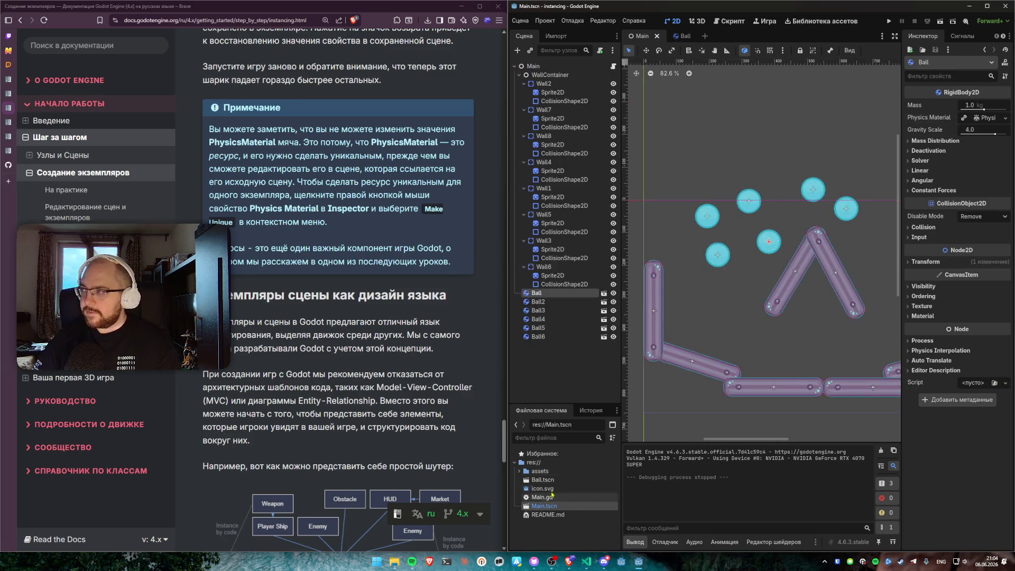
Step: Select a Ball instance in Main and expand its Physics Material in the Inspector
left_click(541, 299)
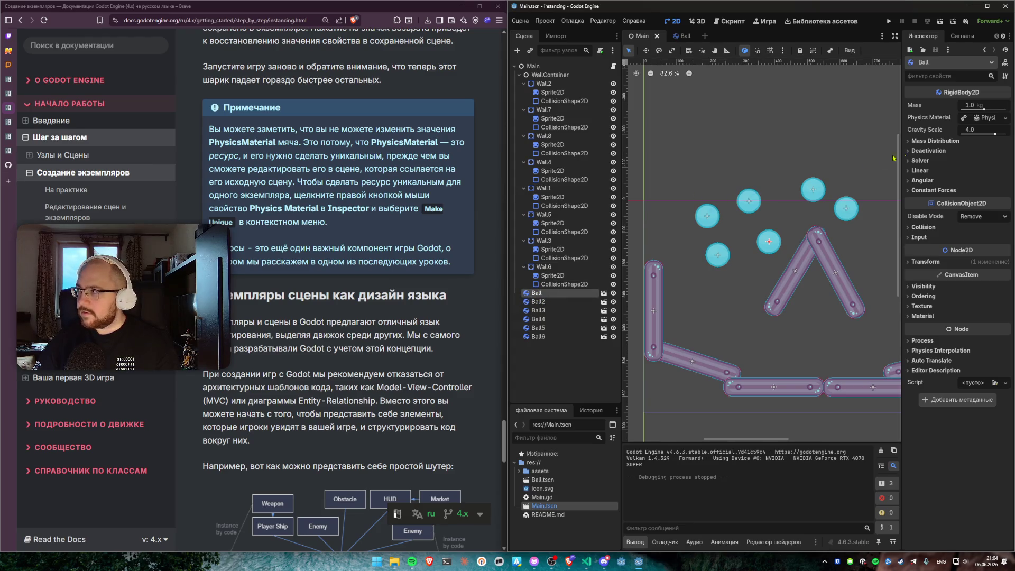
left_click(985, 117)
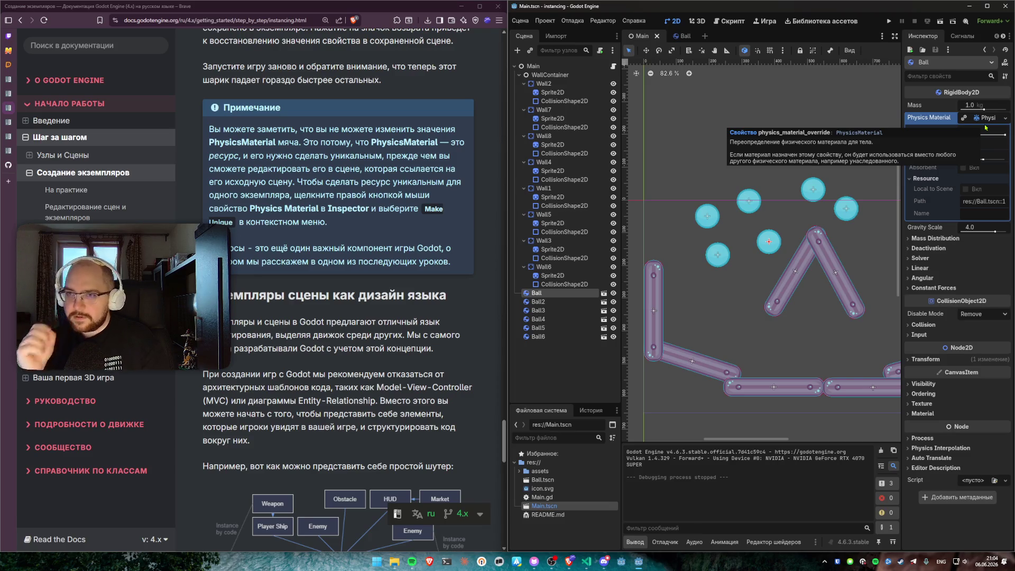
Step: Make this ball's Physics Material unique and lower its Bounce to 0.43
right_click(930, 118)
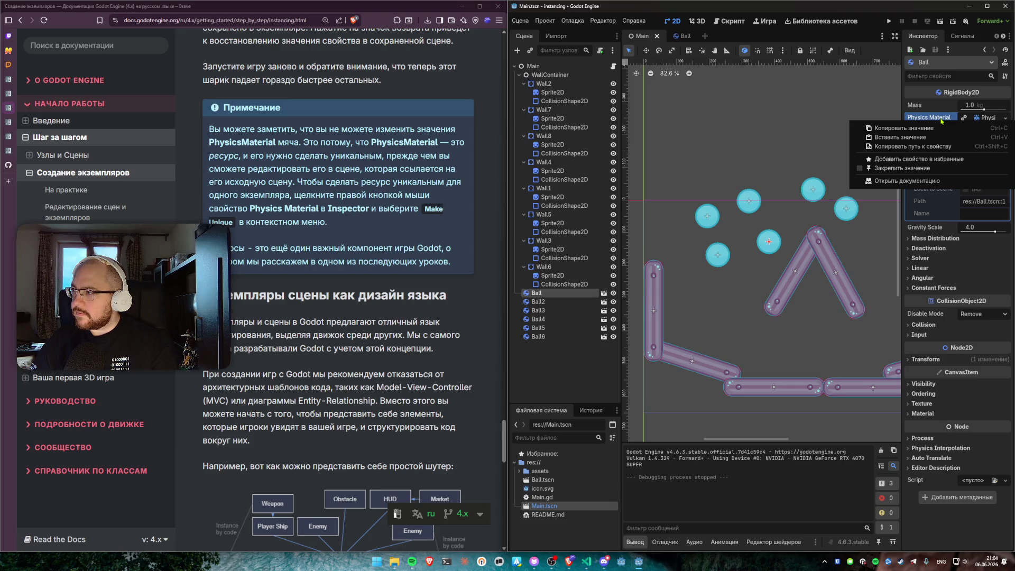
left_click(942, 121)
left_click(1006, 118)
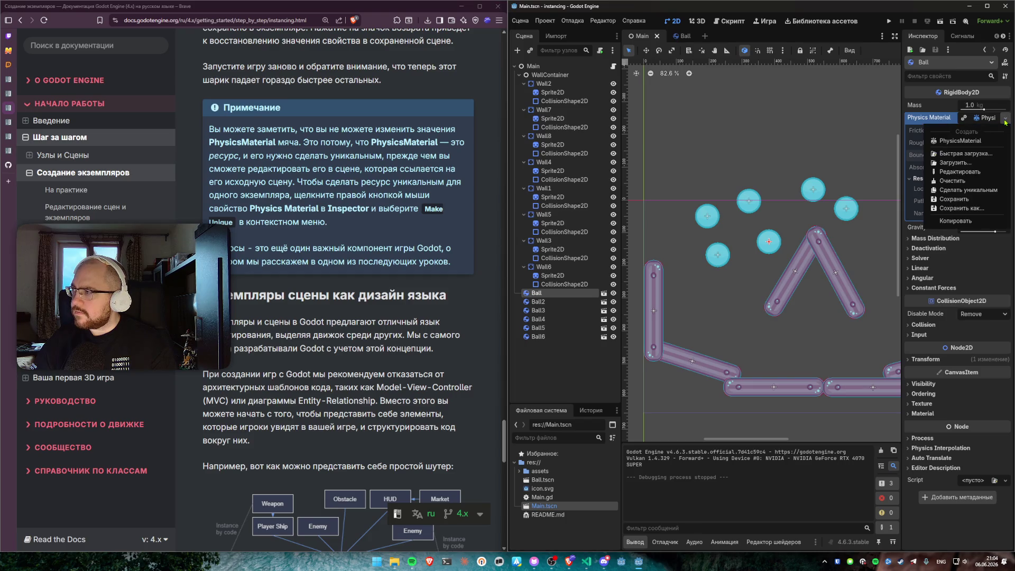
left_click(976, 190)
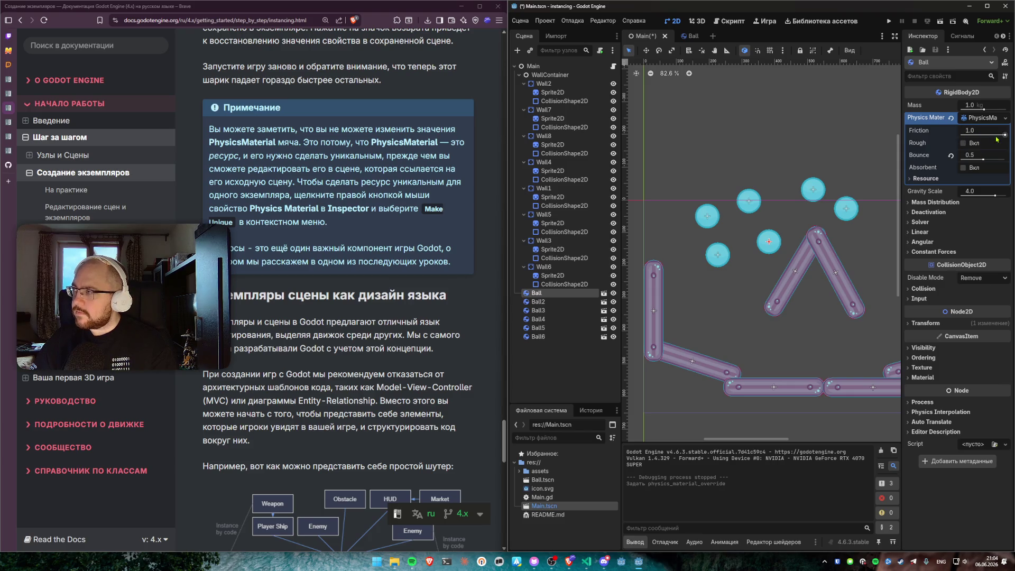
left_click_drag(978, 161, 975, 159)
left_click(982, 117)
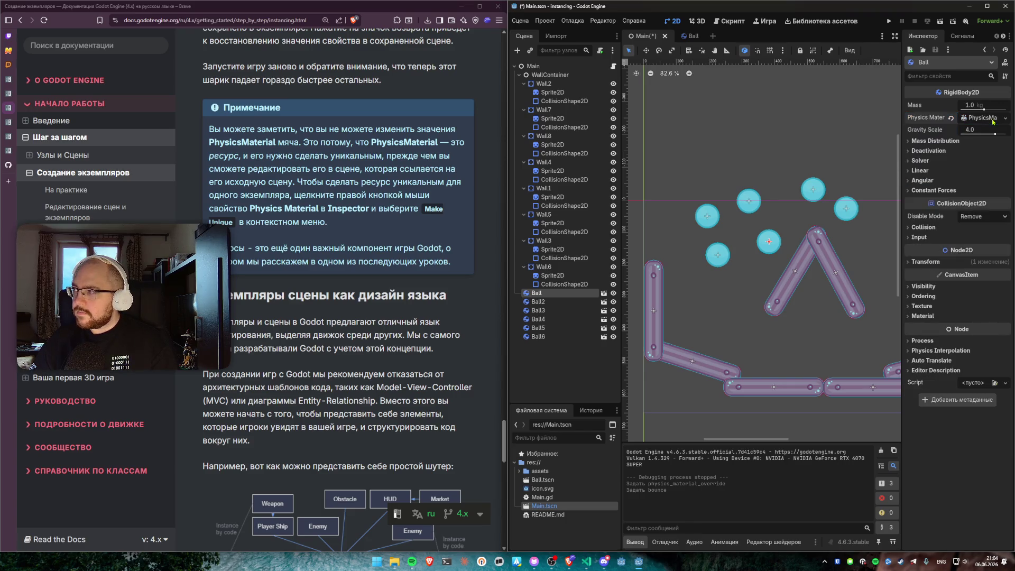
mouse_move(940, 126)
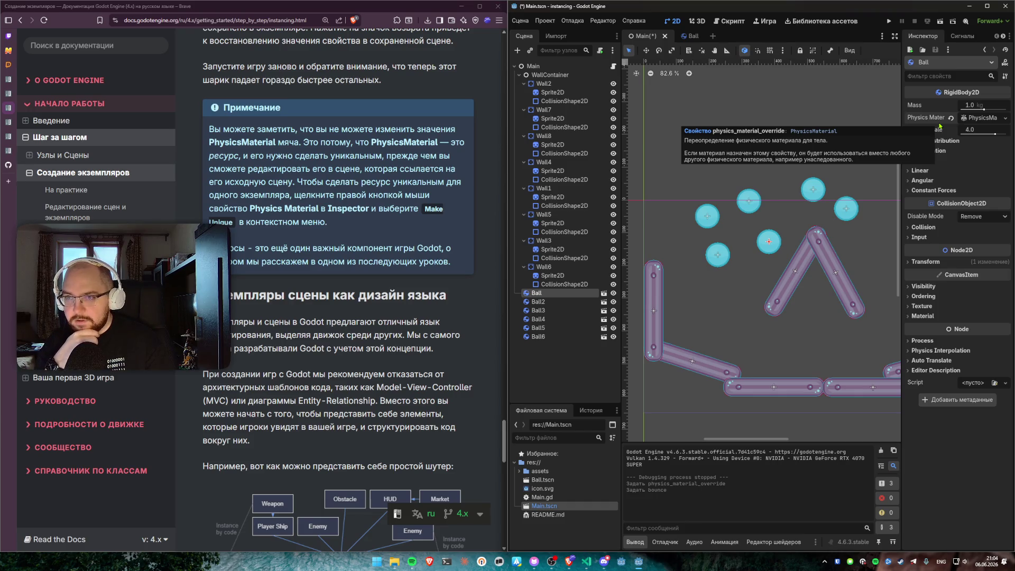
scroll(233, 218, "down", 2)
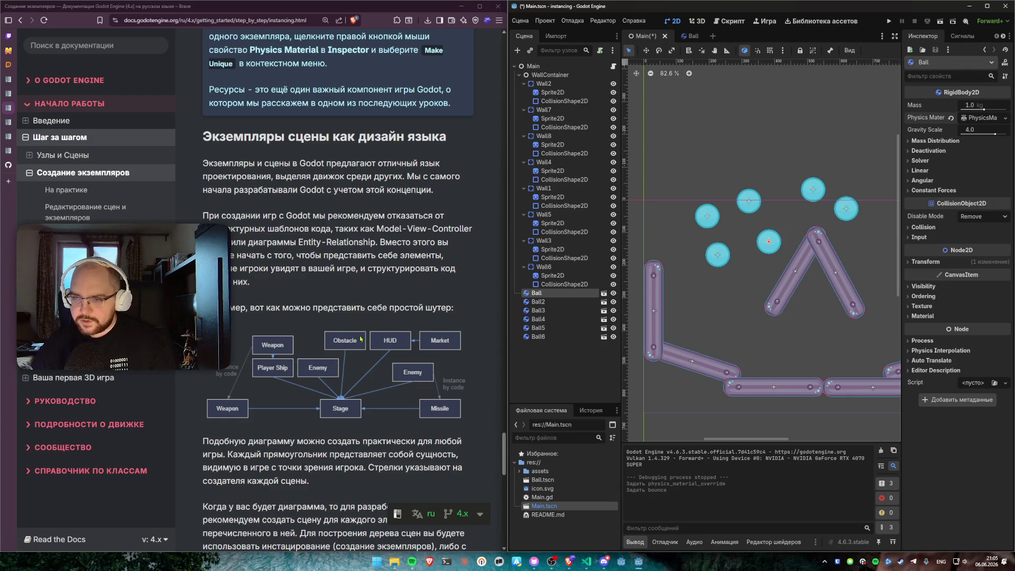
scroll(361, 339, "down", 3)
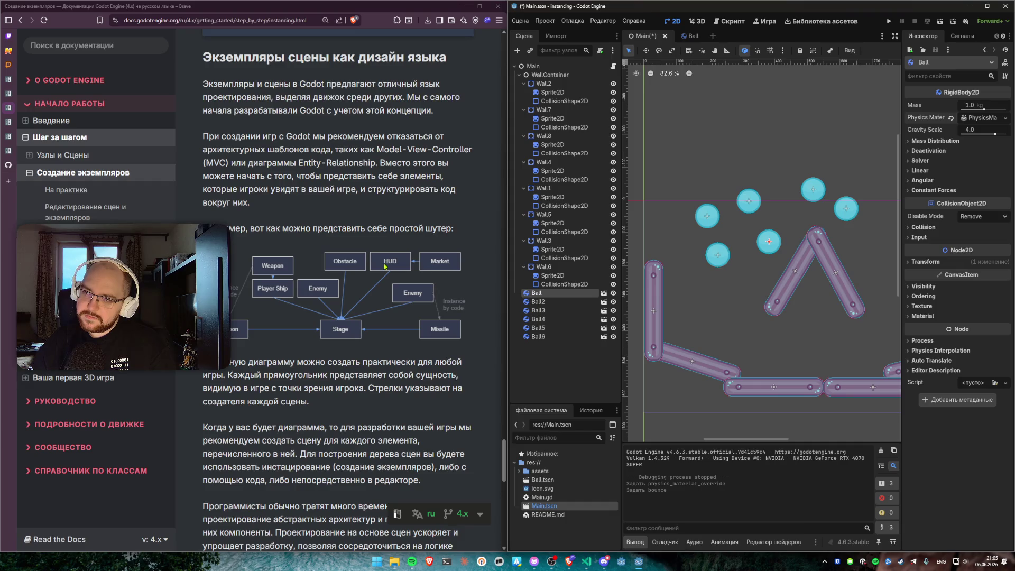
scroll(311, 306, "down", 4)
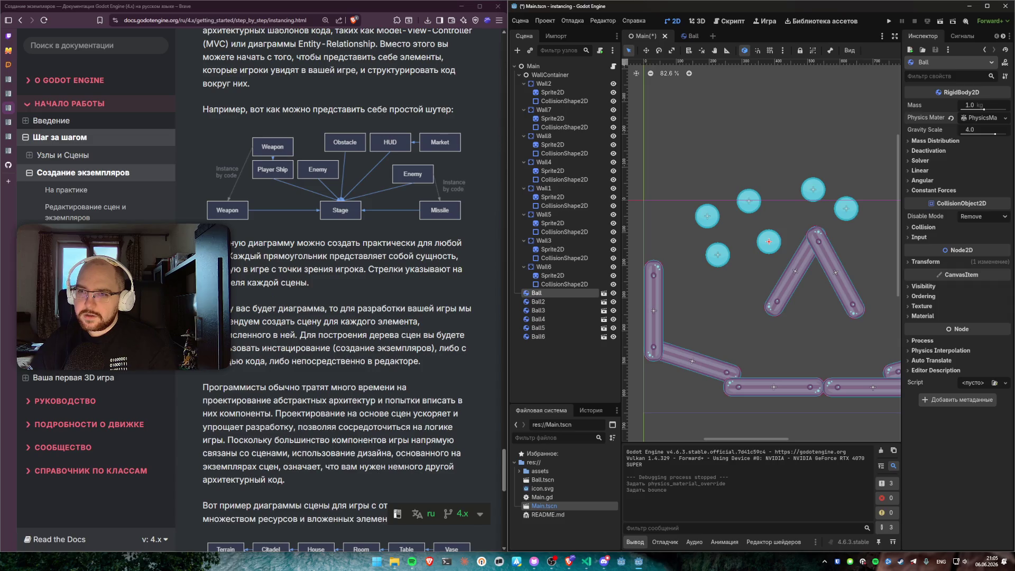
mouse_move(231, 256)
left_mouse_down()
mouse_move(461, 271)
mouse_move(338, 289)
left_mouse_up()
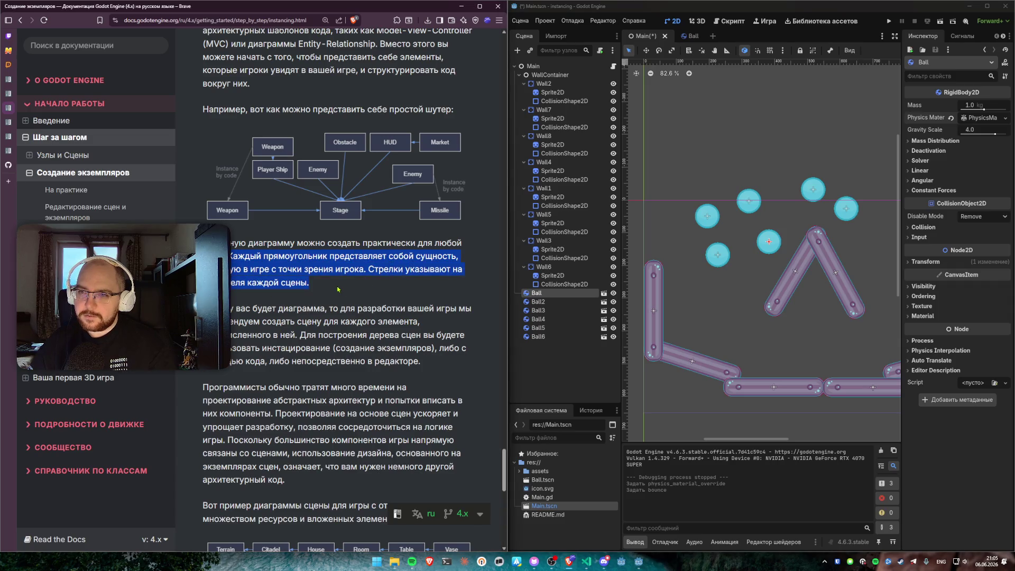
Step: Scroll the instancing docs, highlighting the sentence about what the arrows mean
left_click(337, 289)
scroll(336, 289, "down", 3)
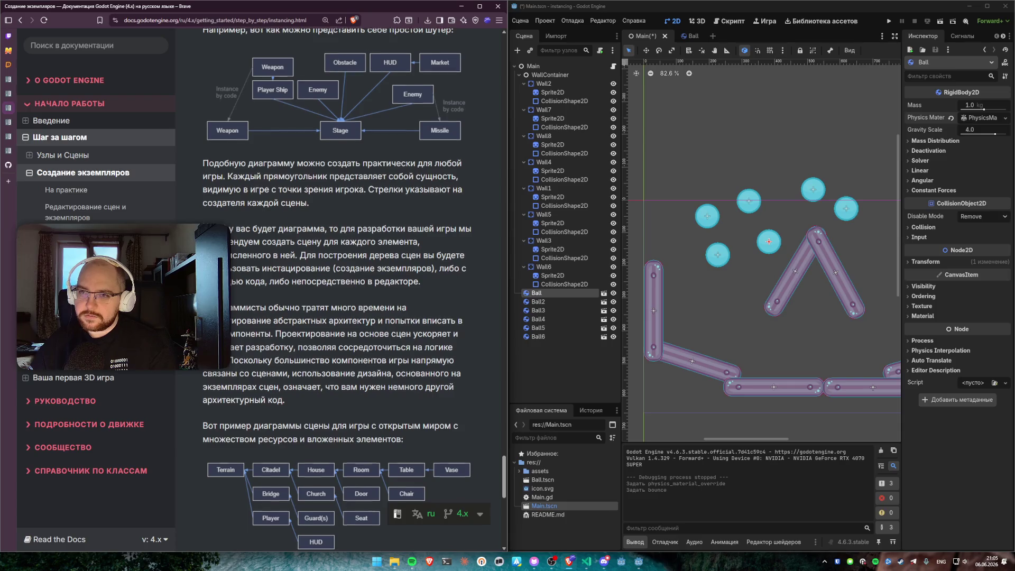
scroll(205, 177, "down", 3)
scroll(205, 177, "down", 1)
scroll(205, 174, "up", 5)
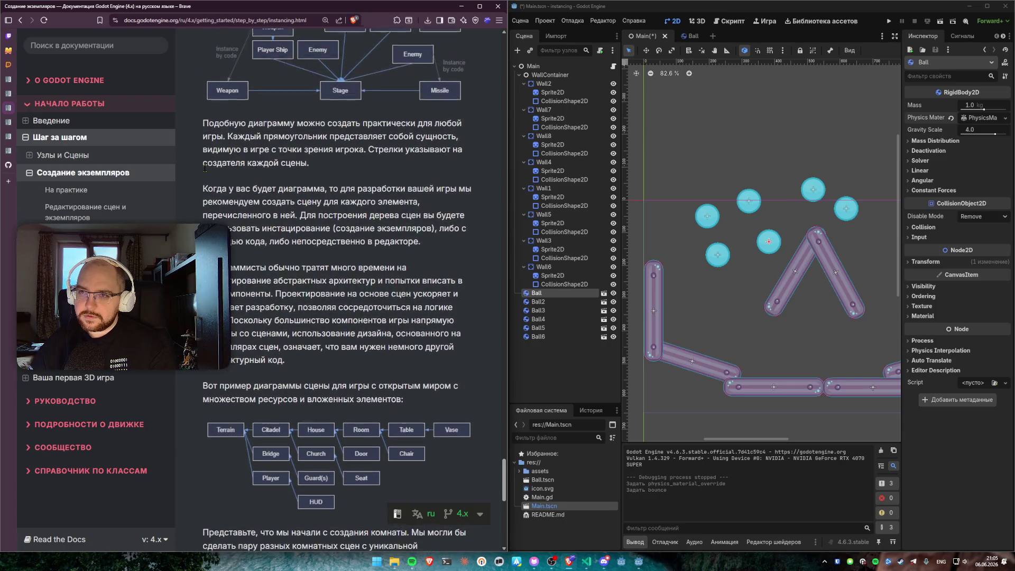
scroll(205, 175, "up", 2)
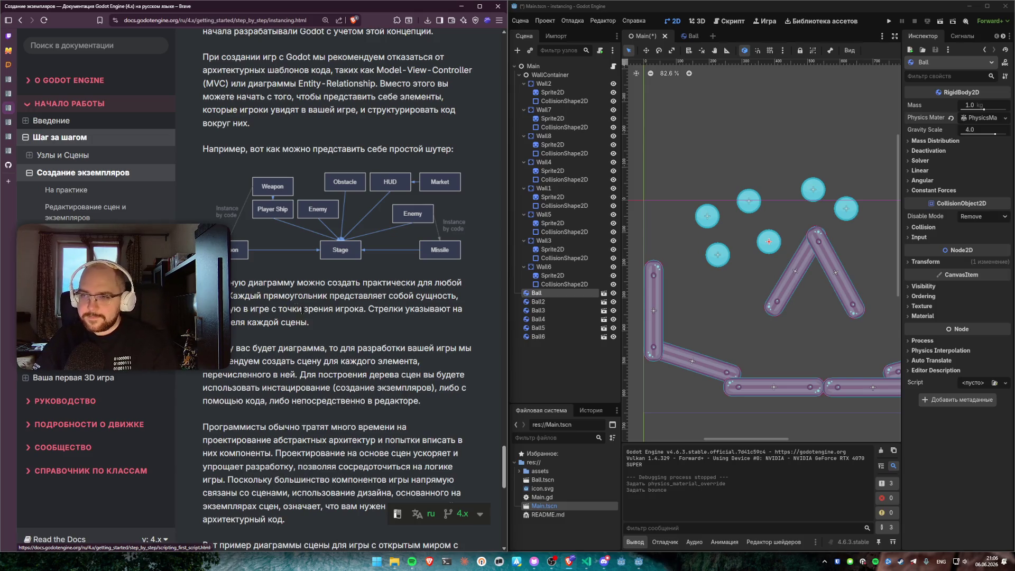
left_click_drag(365, 325, 368, 317)
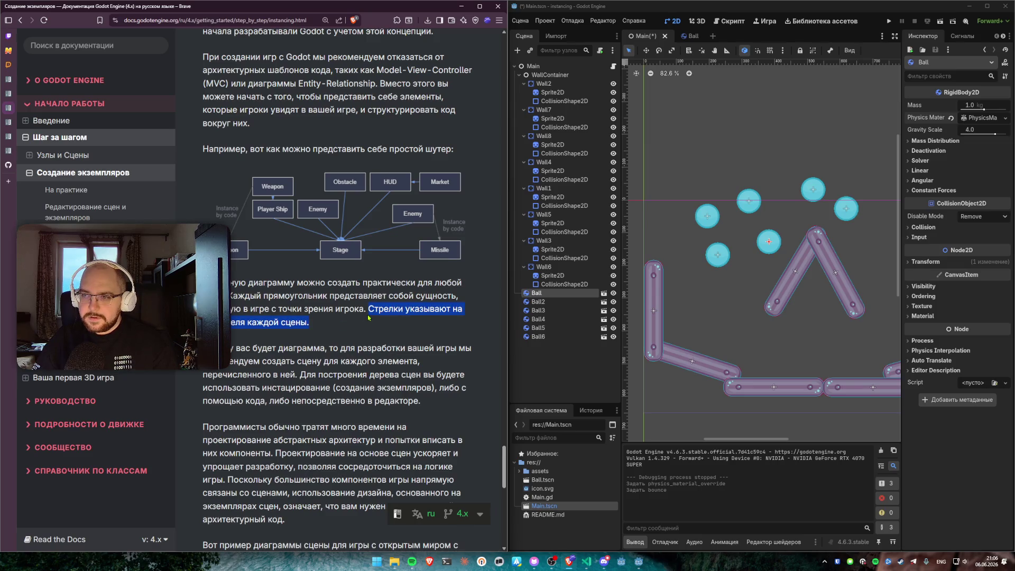
left_click(329, 324)
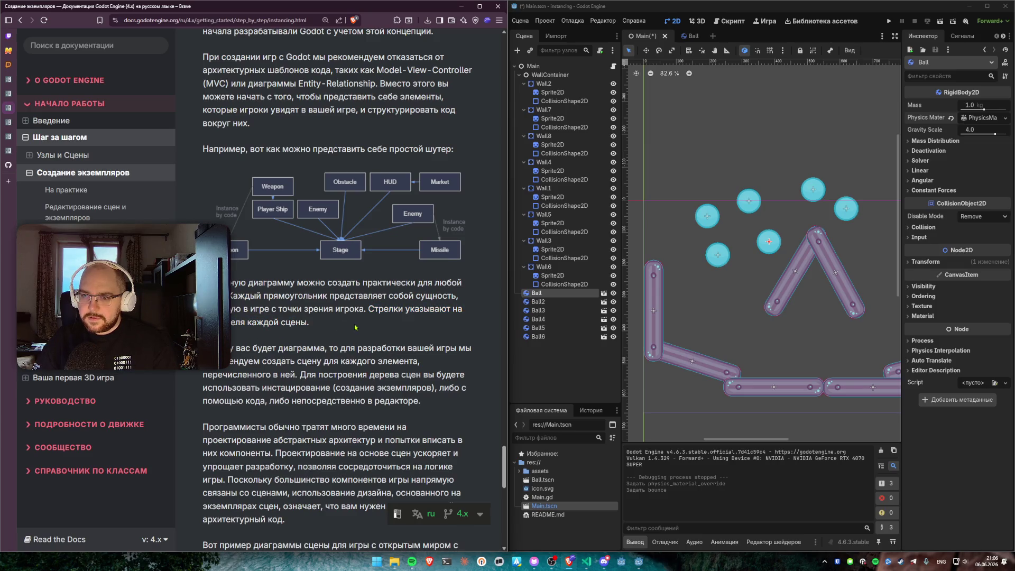
Step: Read the nested-elements and rooms, houses and citadel passages, then go to Скриптовые языки
scroll(386, 324, "down", 5)
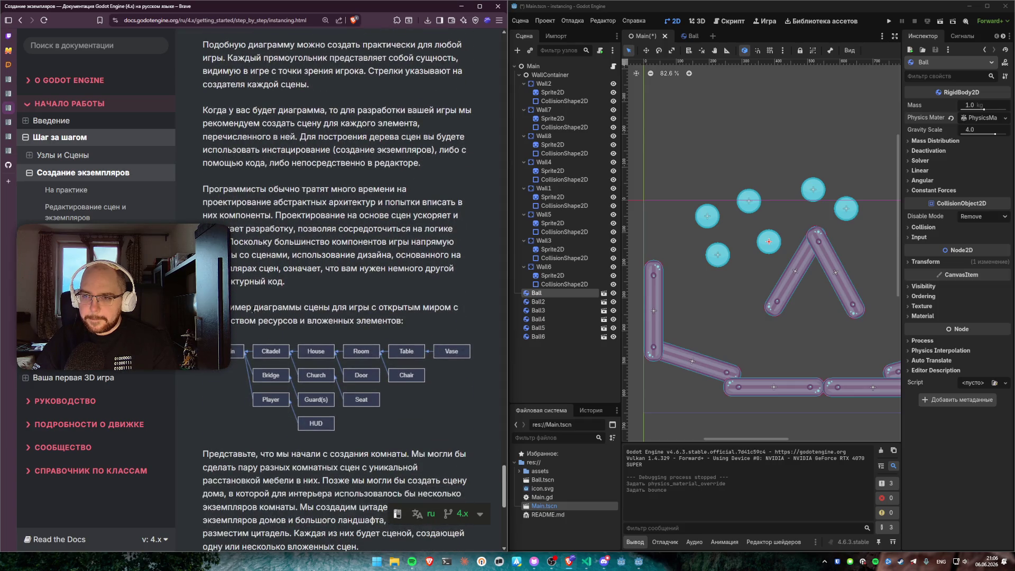
left_click_drag(405, 321, 268, 321)
left_click(266, 319)
scroll(286, 398, "down", 4)
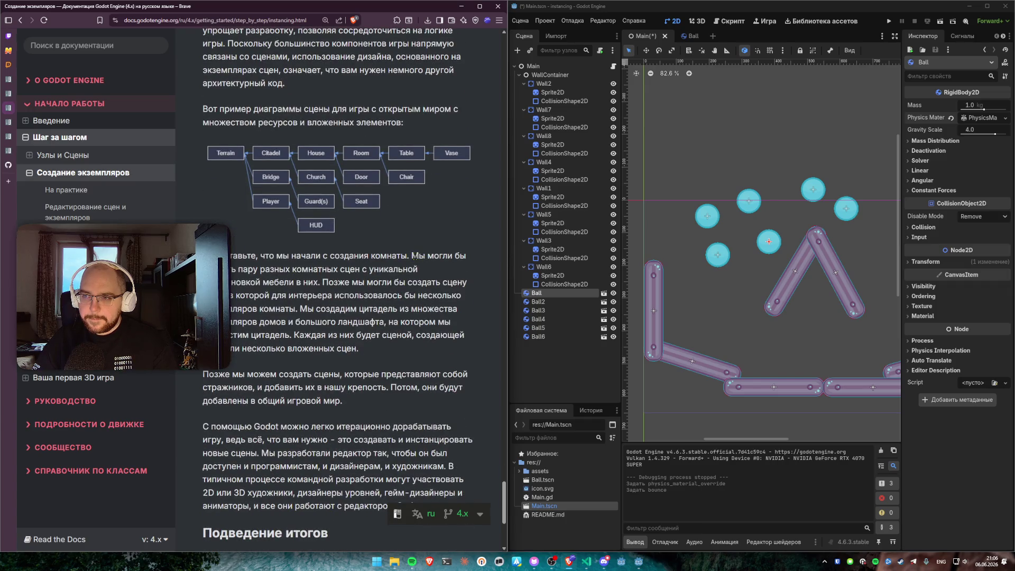
left_click_drag(411, 256, 367, 358)
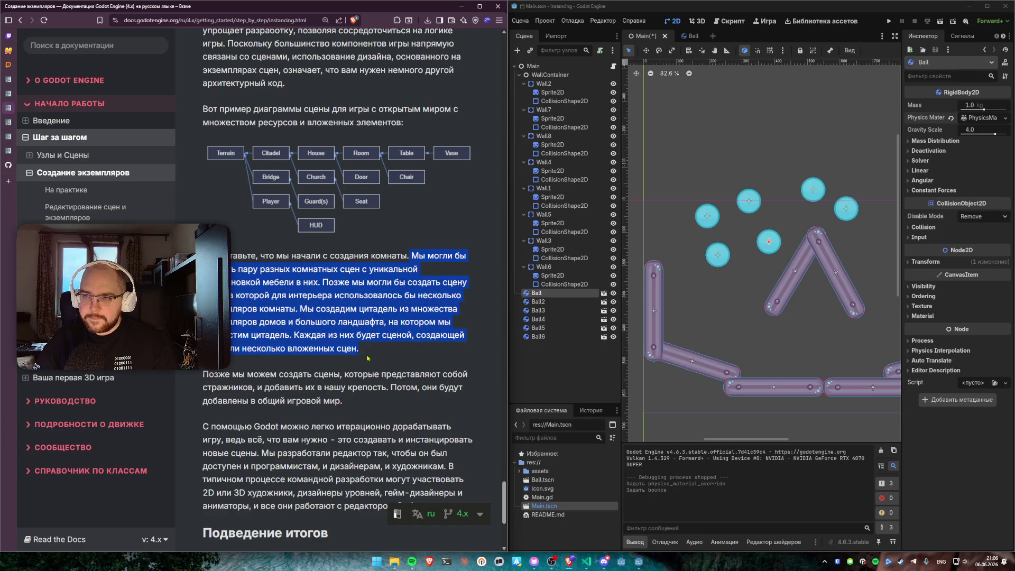
left_click(368, 358)
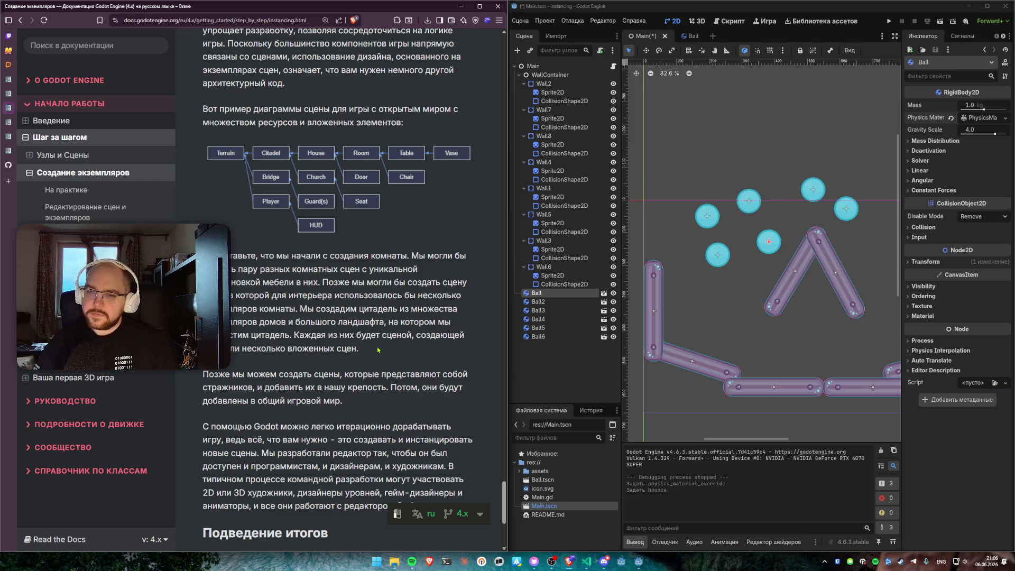
scroll(387, 357, "down", 3)
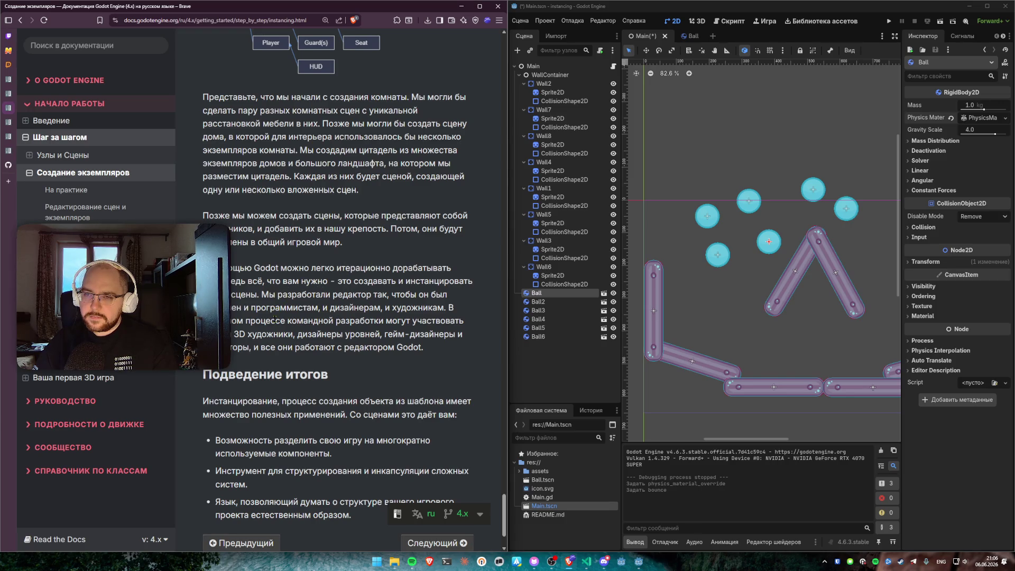
scroll(265, 296, "down", 1)
scroll(253, 292, "down", 1)
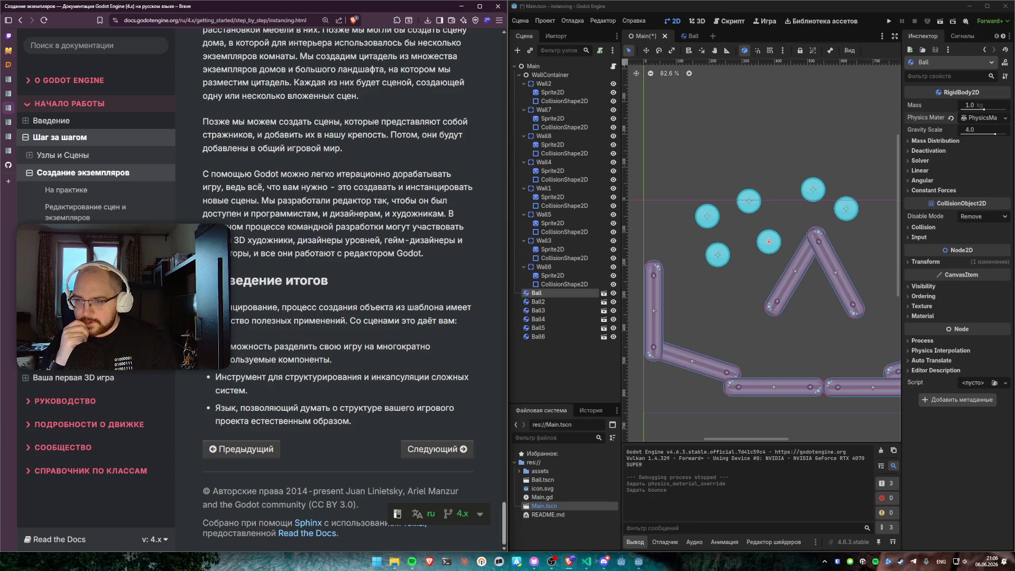
left_click(437, 449)
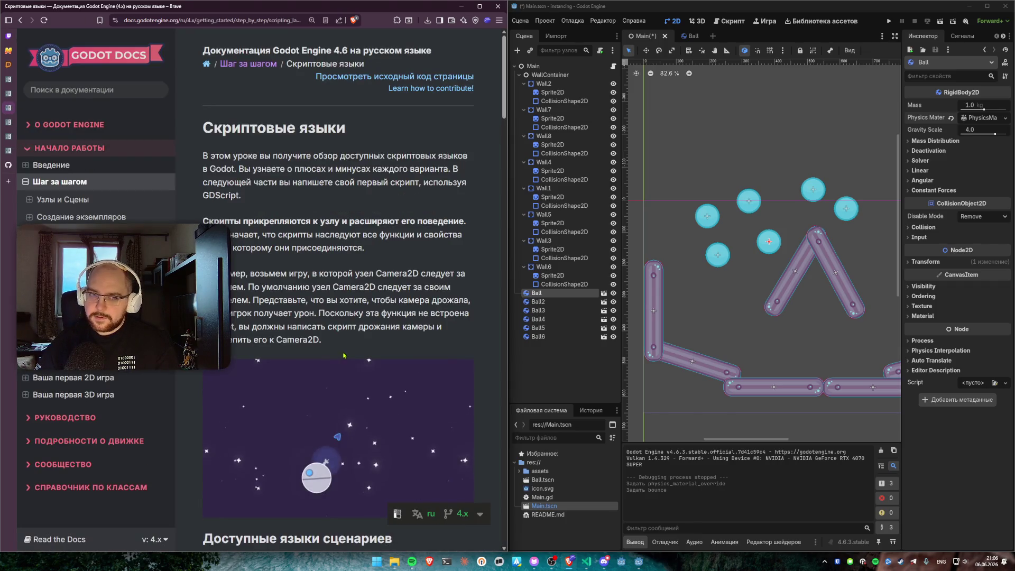
mouse_move(204, 155)
left_mouse_down()
mouse_move(257, 156)
mouse_move(254, 202)
mouse_move(204, 182)
mouse_move(201, 150)
left_mouse_up()
left_click(253, 202)
left_click(200, 149)
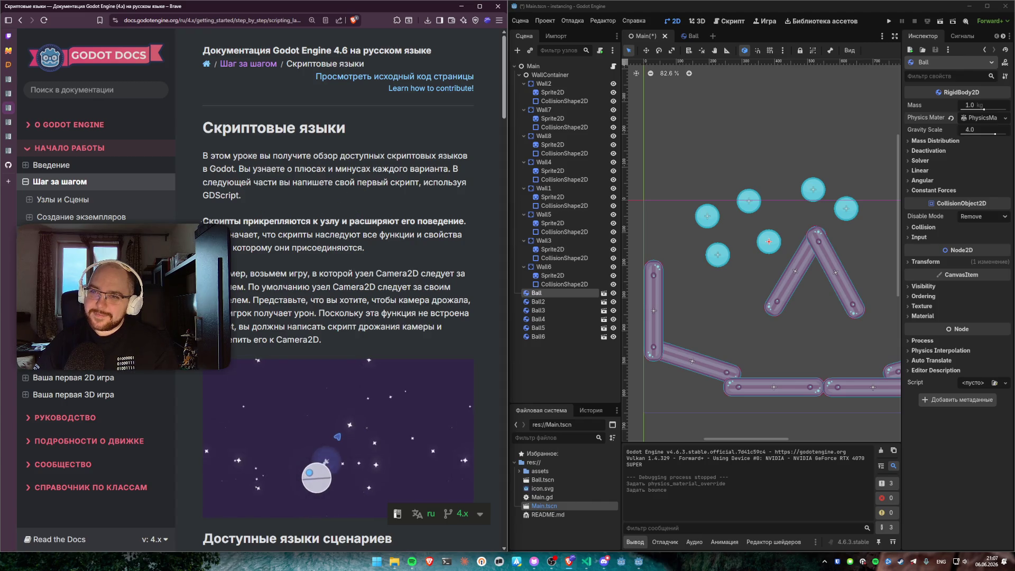
left_click_drag(202, 221, 471, 222)
left_click(385, 235)
scroll(384, 235, "down", 2)
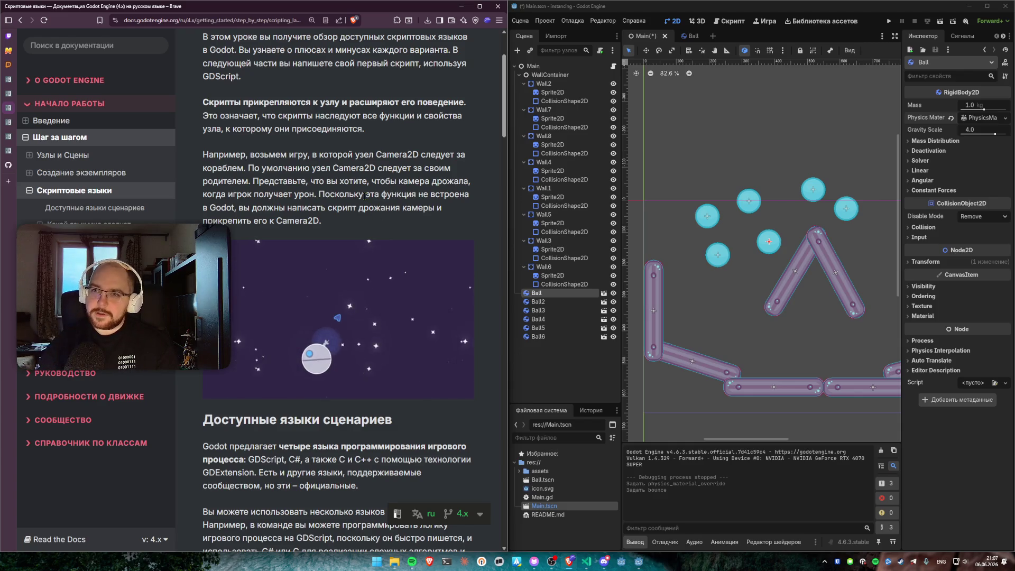
Step: Scroll Скриптовые языки down to the GDScript heading, highlighting the four-languages opening line
scroll(365, 197, "down", 2)
scroll(365, 197, "down", 4)
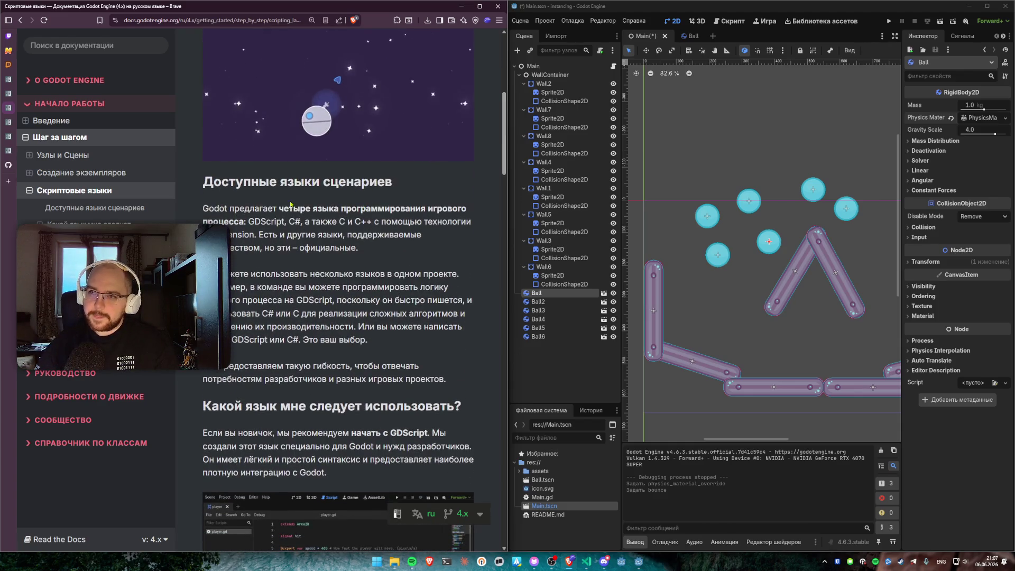
left_click_drag(203, 208, 466, 209)
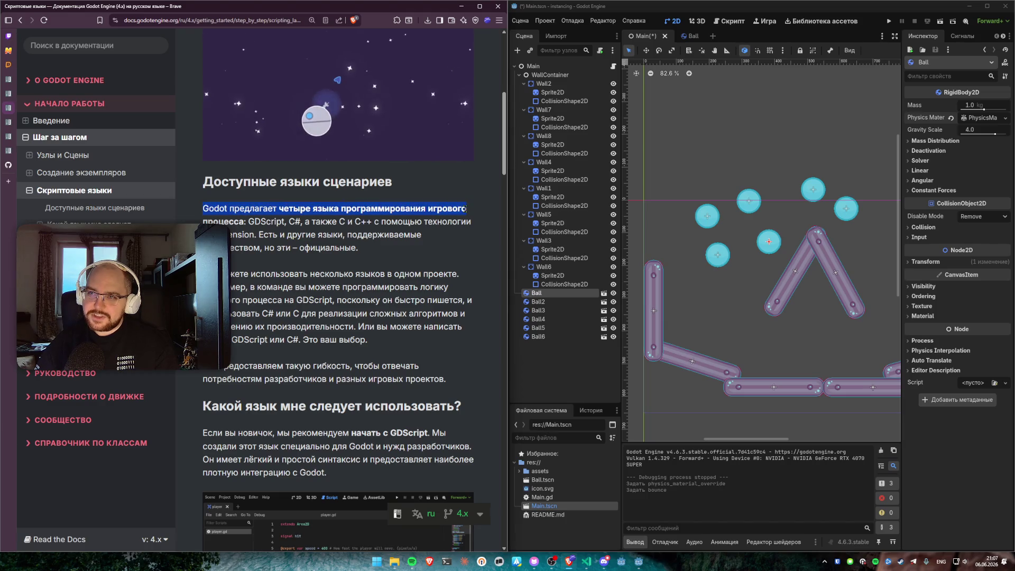
left_click(355, 245)
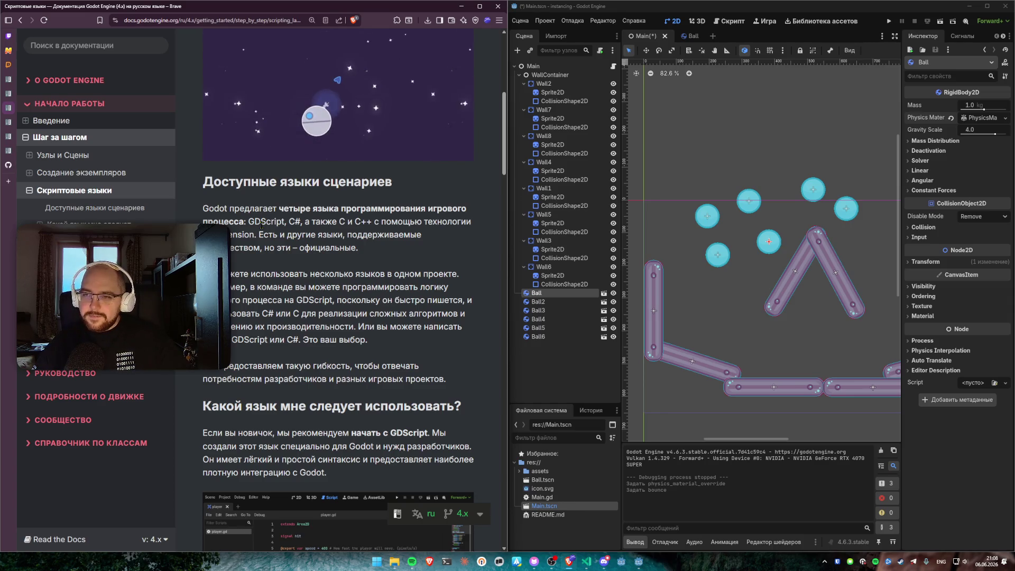
scroll(369, 280, "down", 2)
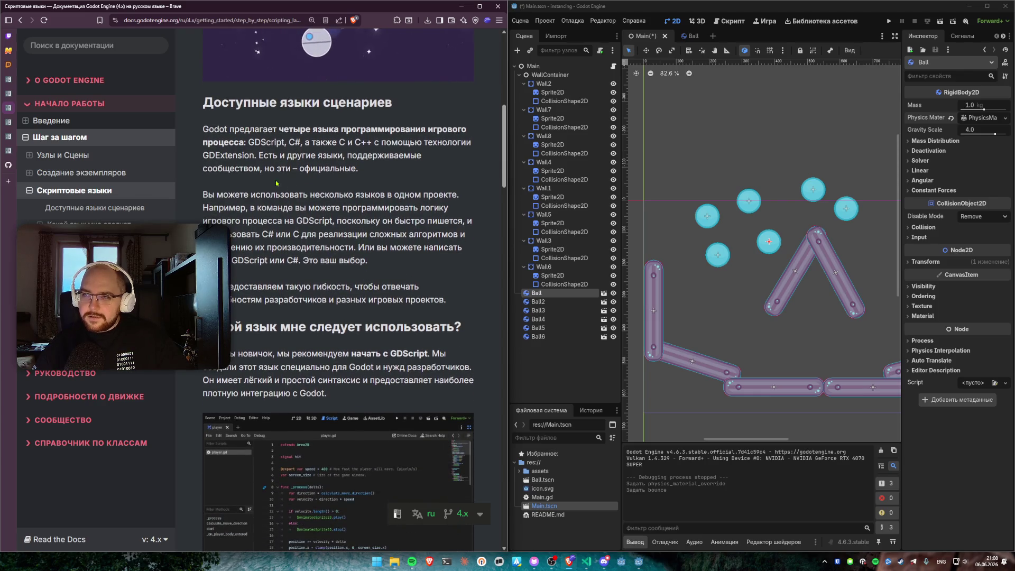
scroll(296, 260, "down", 2)
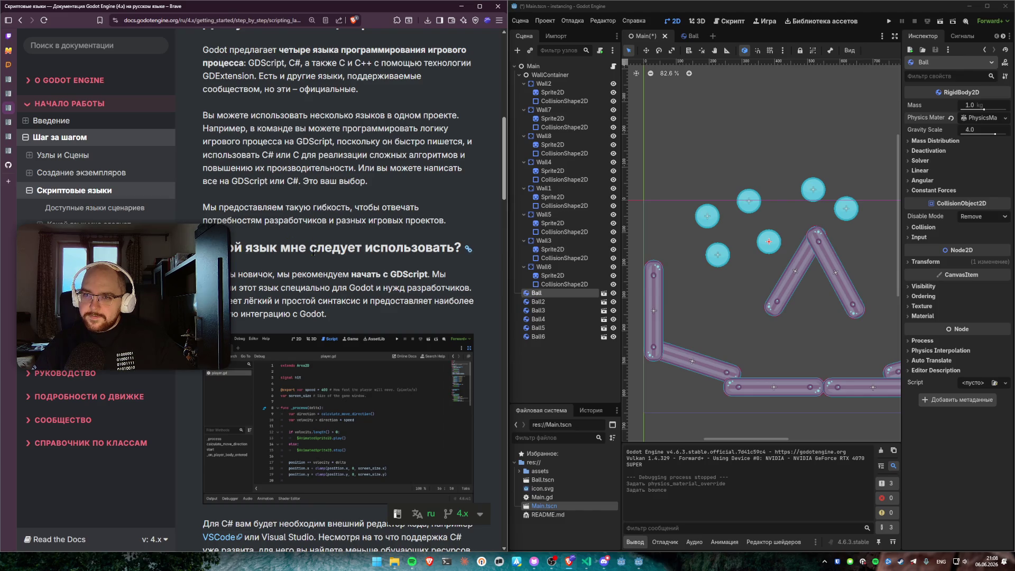
scroll(309, 249, "down", 2)
scroll(308, 257, "down", 7)
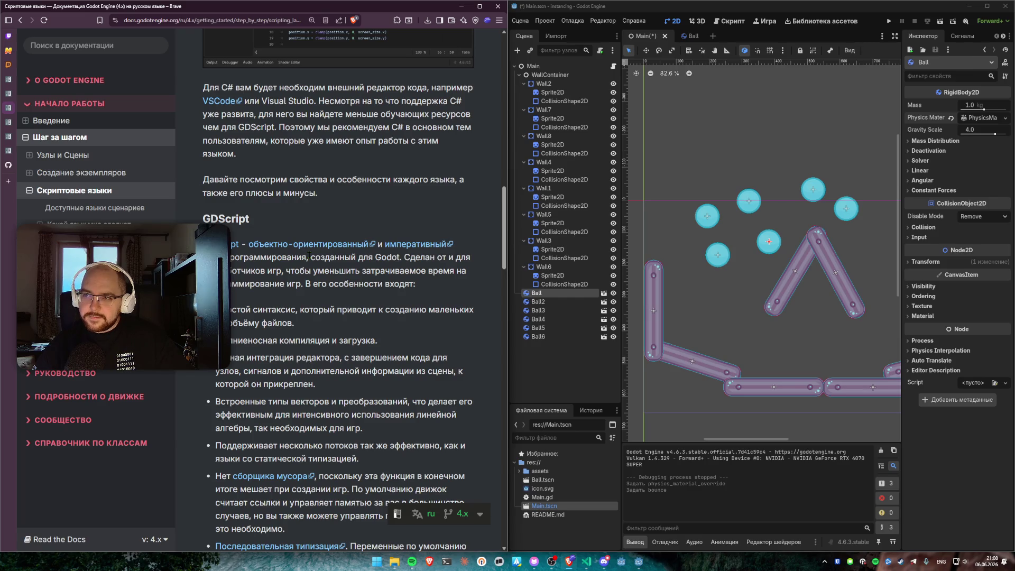
scroll(308, 255, "down", 2)
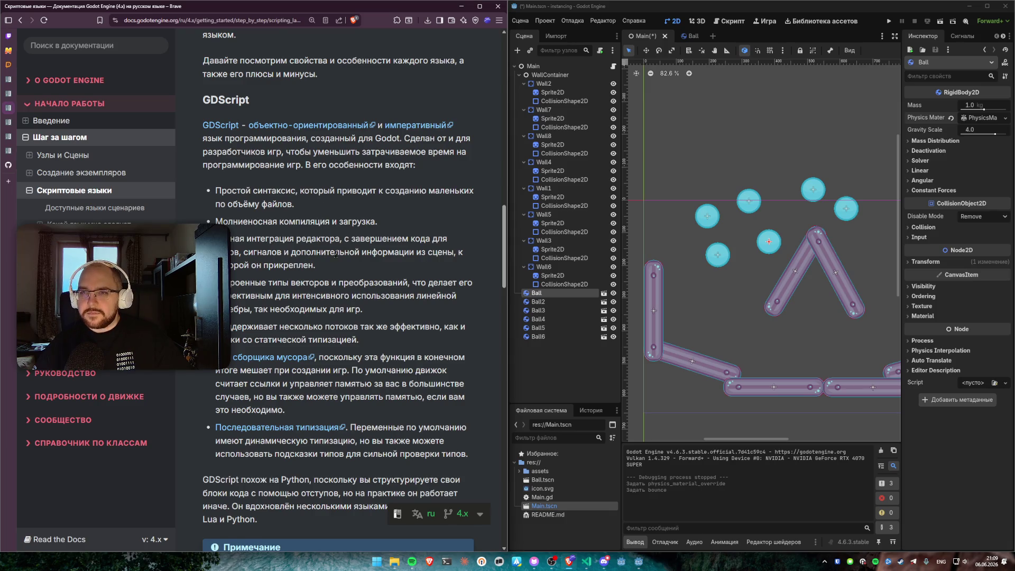
Step: Scroll through GDScript, .NET / C# and GDExtension to Подведение итогов, then open the next article
scroll(335, 254, "down", 2)
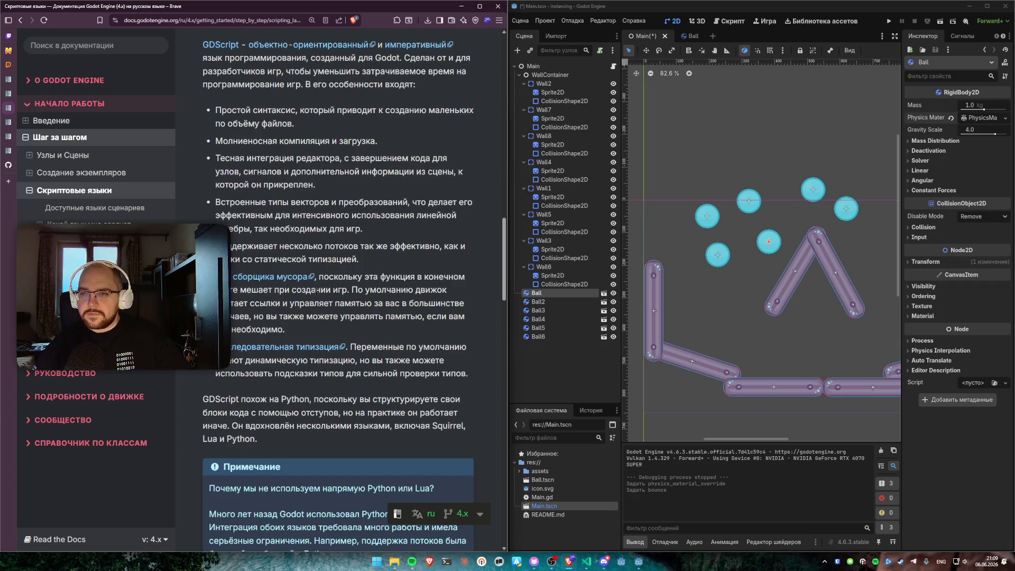
scroll(321, 268, "down", 3)
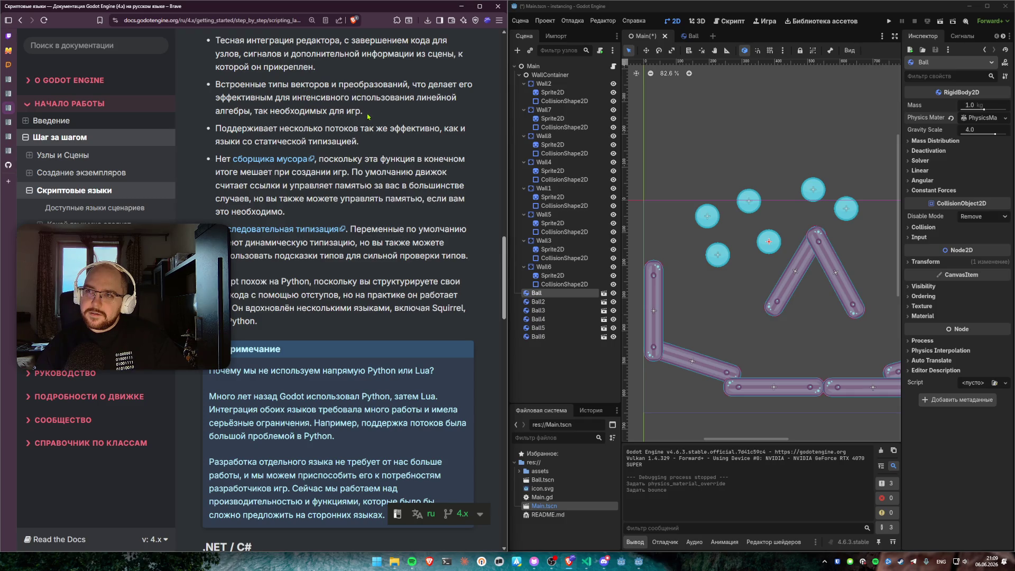
scroll(334, 186, "down", 3)
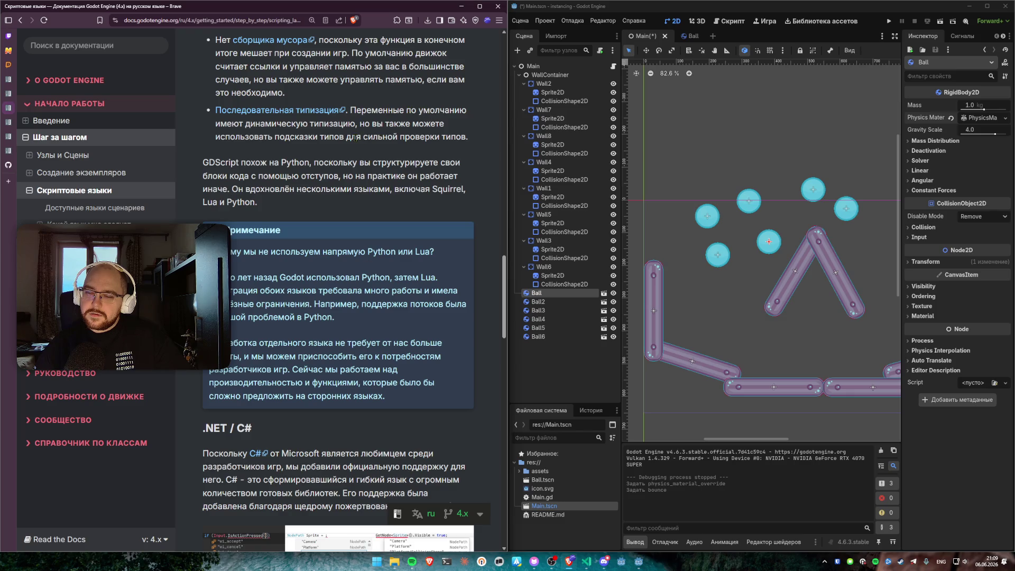
scroll(297, 203, "down", 3)
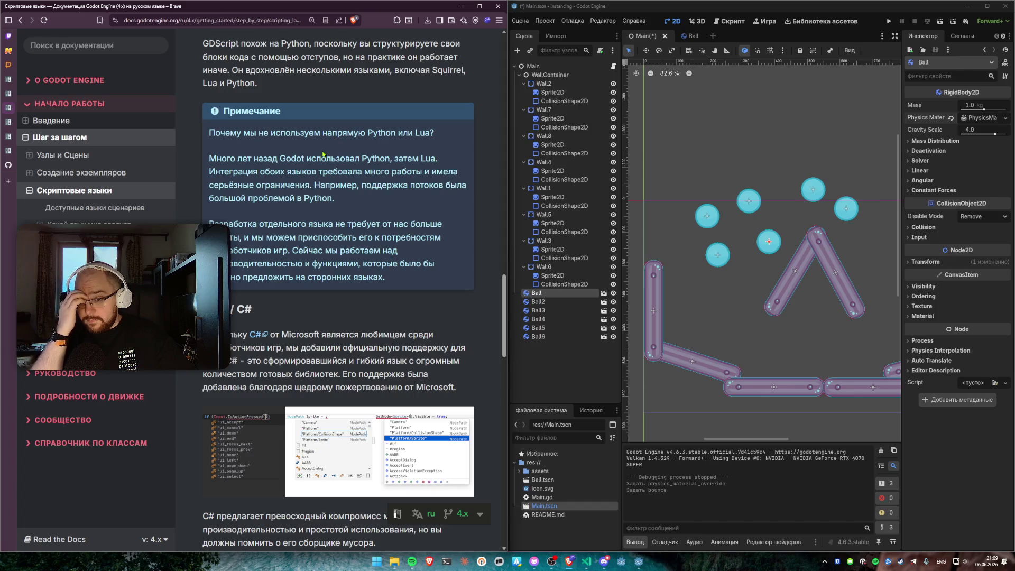
scroll(323, 154, "down", 5)
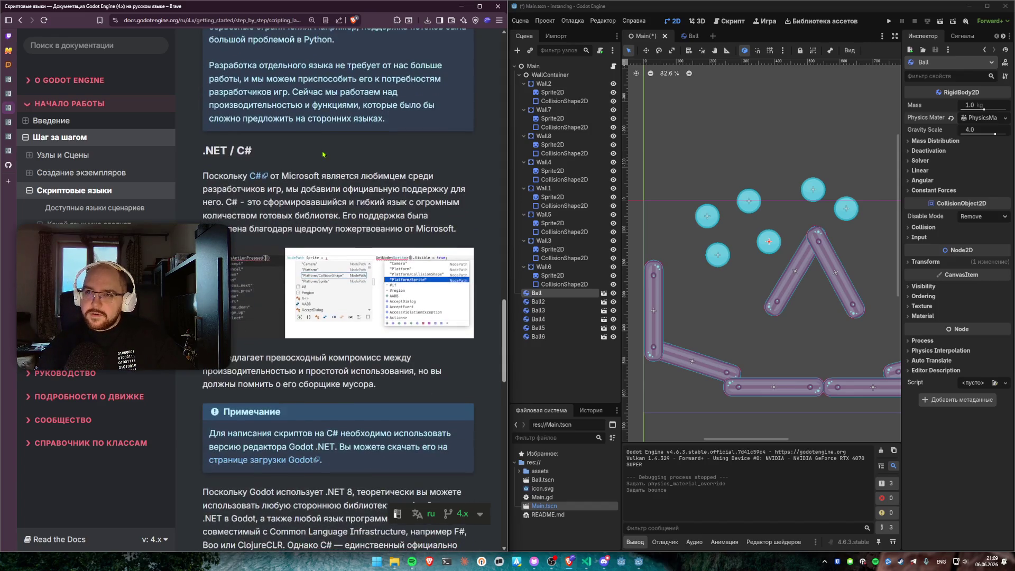
scroll(321, 165, "down", 6)
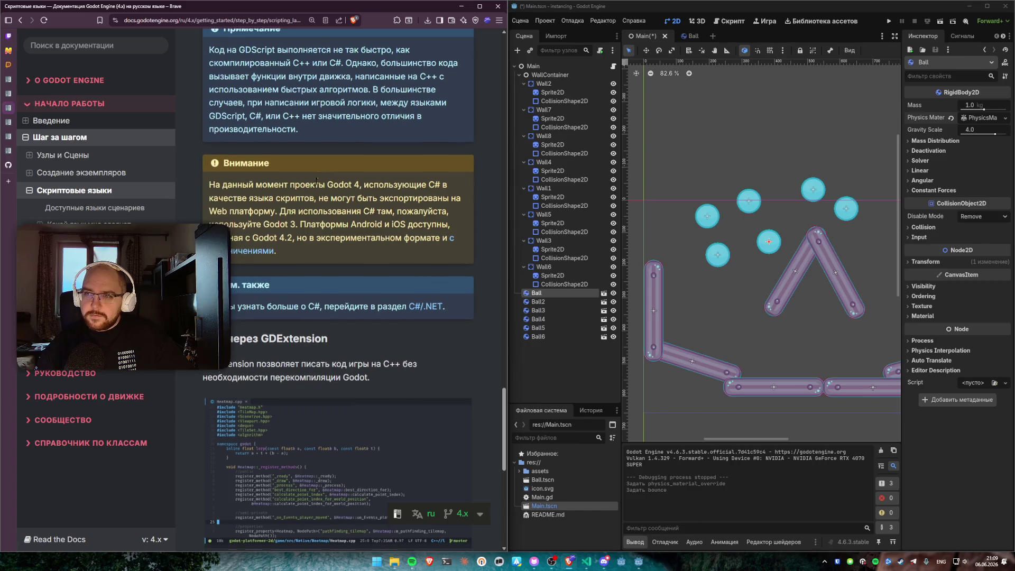
scroll(317, 169, "down", 3)
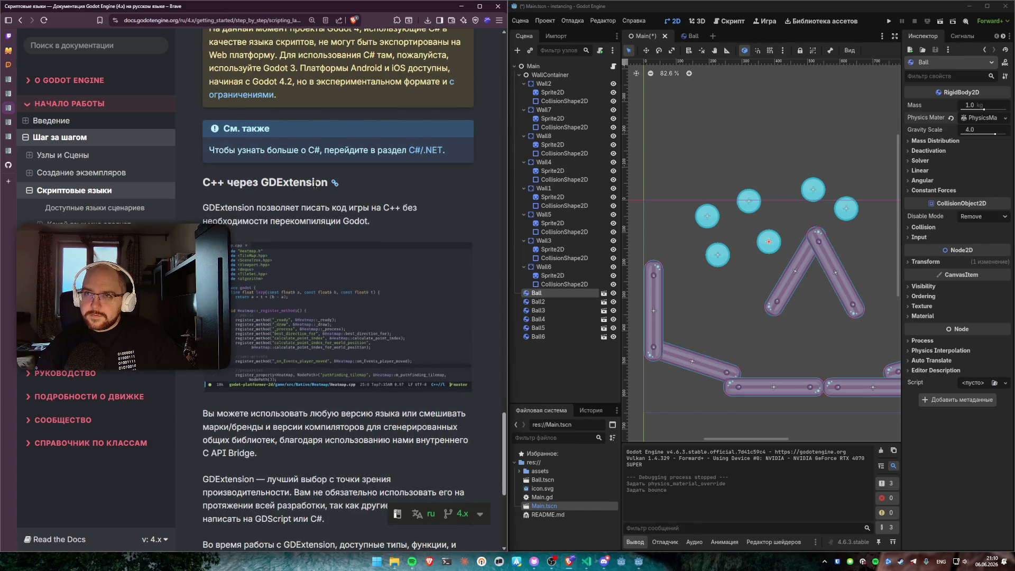
scroll(315, 185, "up", 4)
scroll(315, 186, "down", 6)
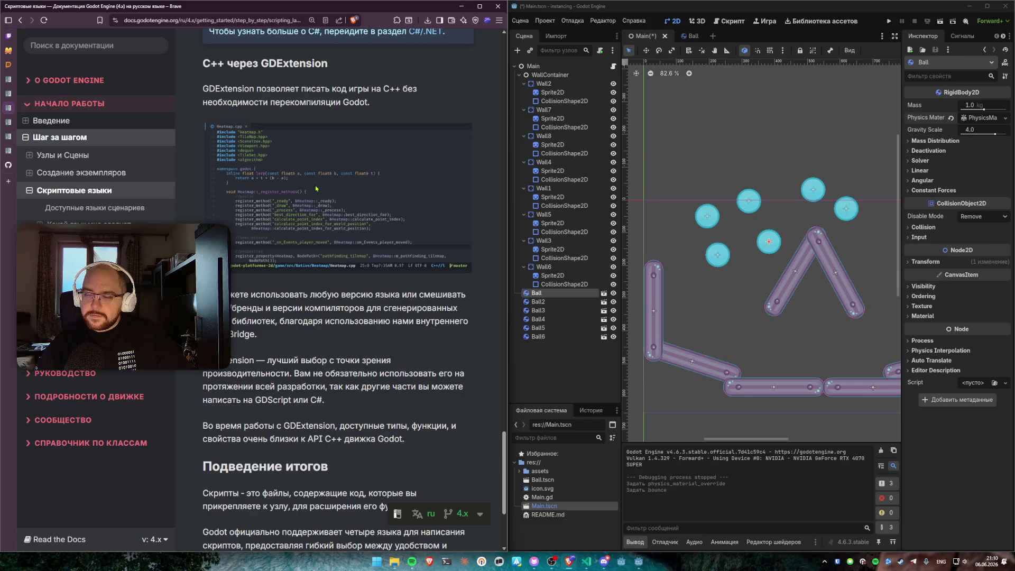
scroll(315, 188, "down", 3)
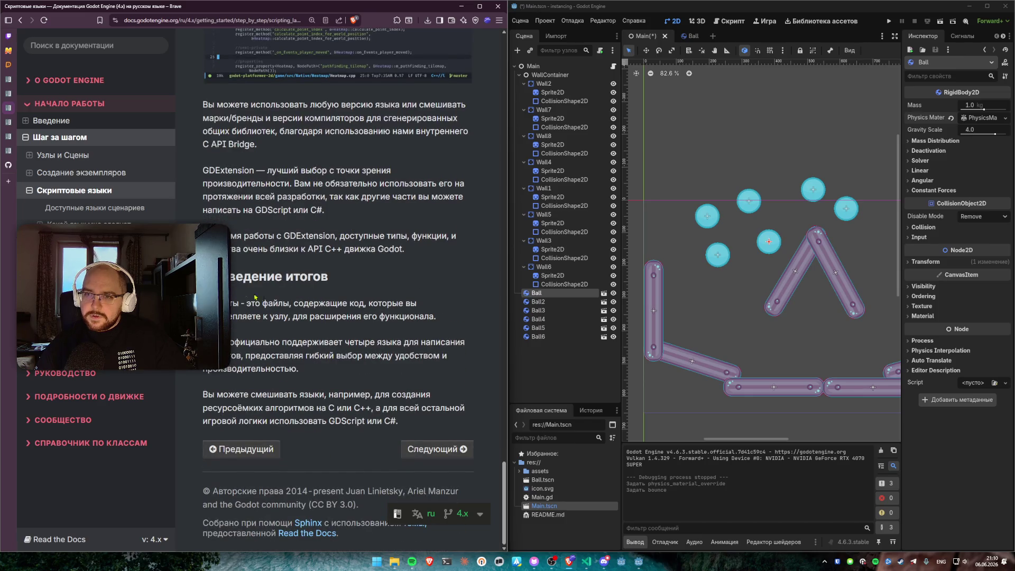
left_click(437, 449)
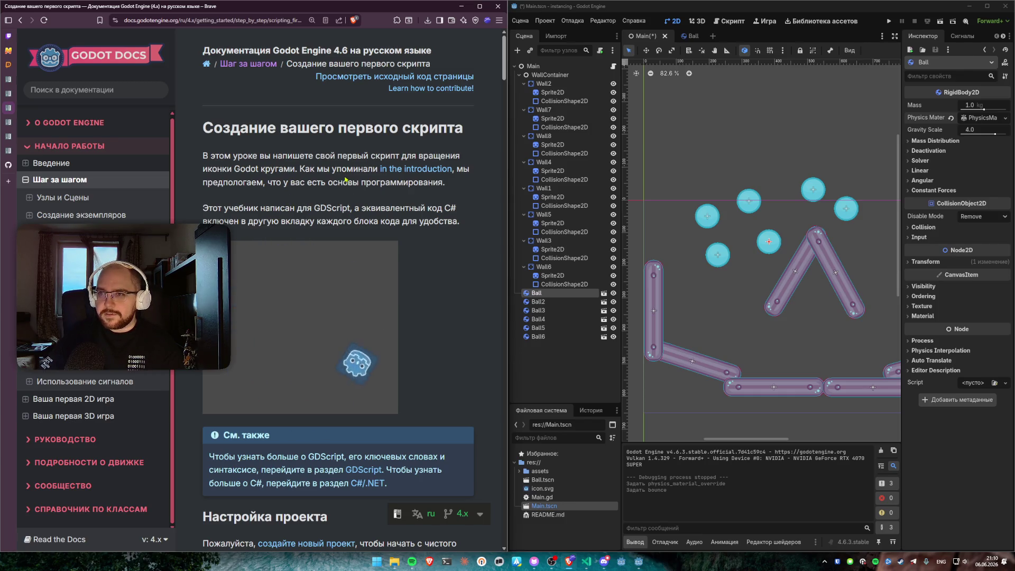
Step: Scroll the first-script article to Настройка проекта, then close Godot to get the save prompt
scroll(438, 215, "down", 3)
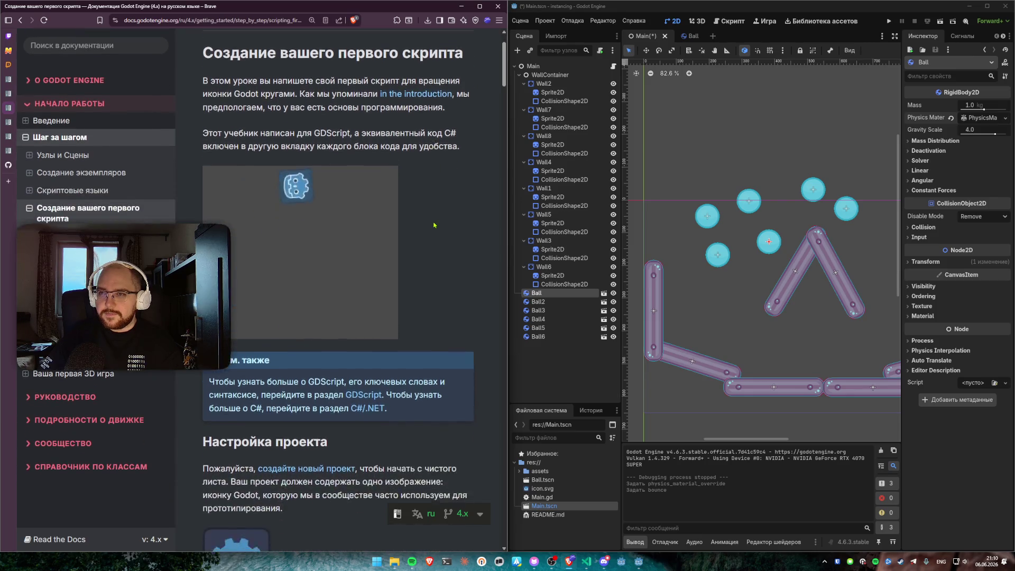
scroll(438, 215, "down", 4)
scroll(438, 211, "down", 2)
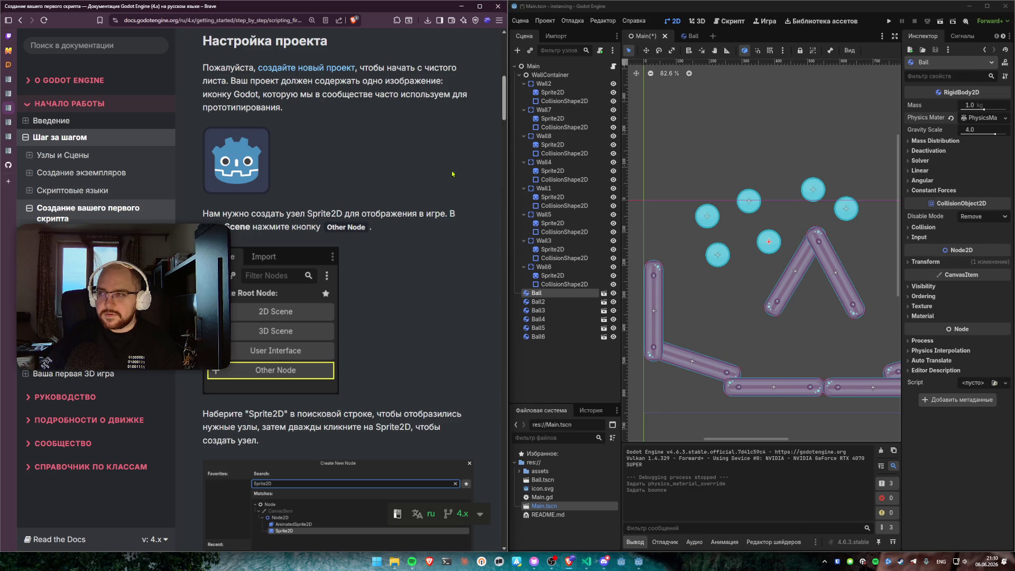
left_click(1005, 6)
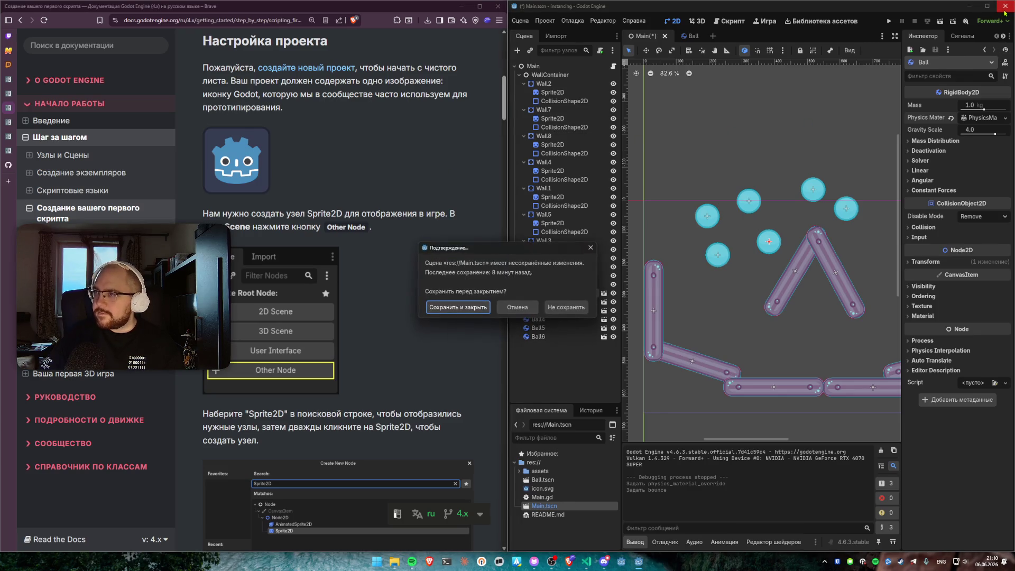
Step: Discard Main.tscn's changes, launch Godot from the first-game folder and open First Game
left_click(565, 308)
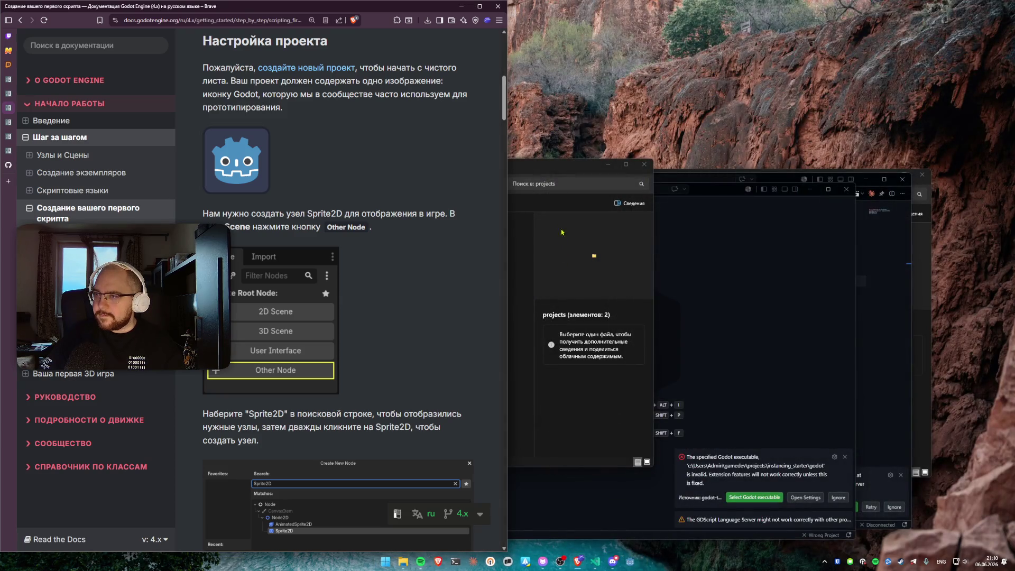
left_click(562, 253)
double_click(317, 230)
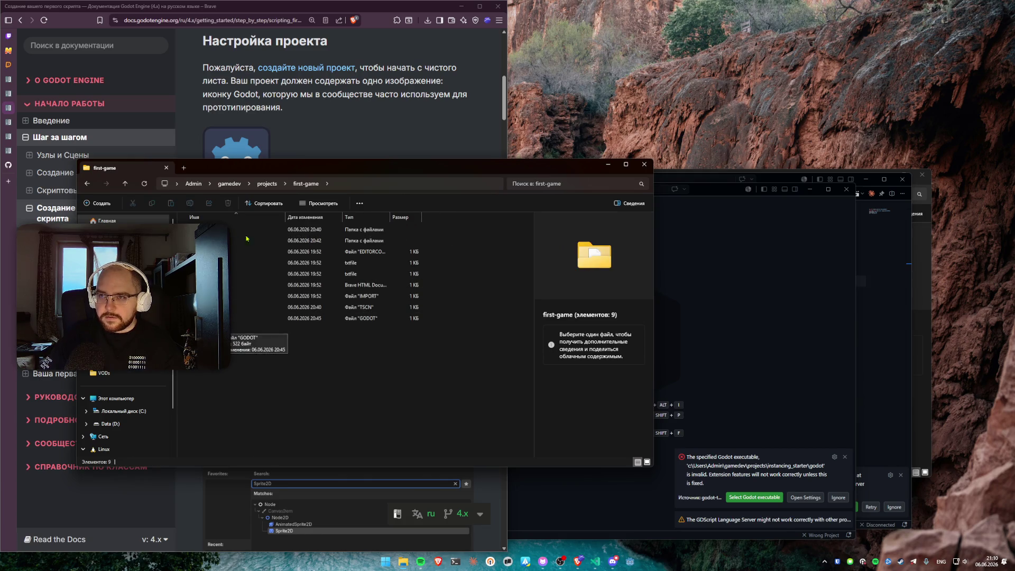
key("alt+F4")
left_click(403, 562)
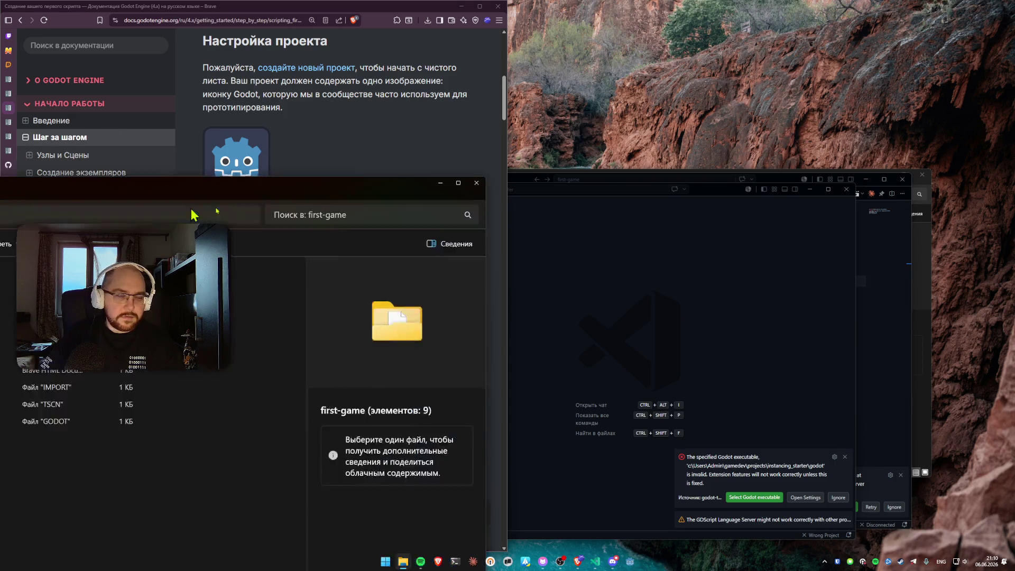
left_click(629, 561)
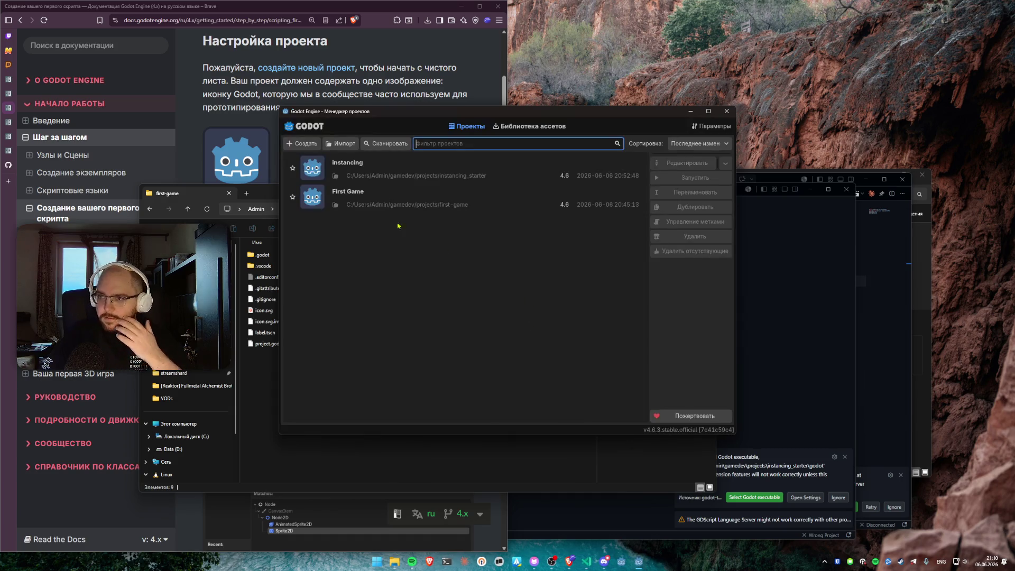
double_click(373, 198)
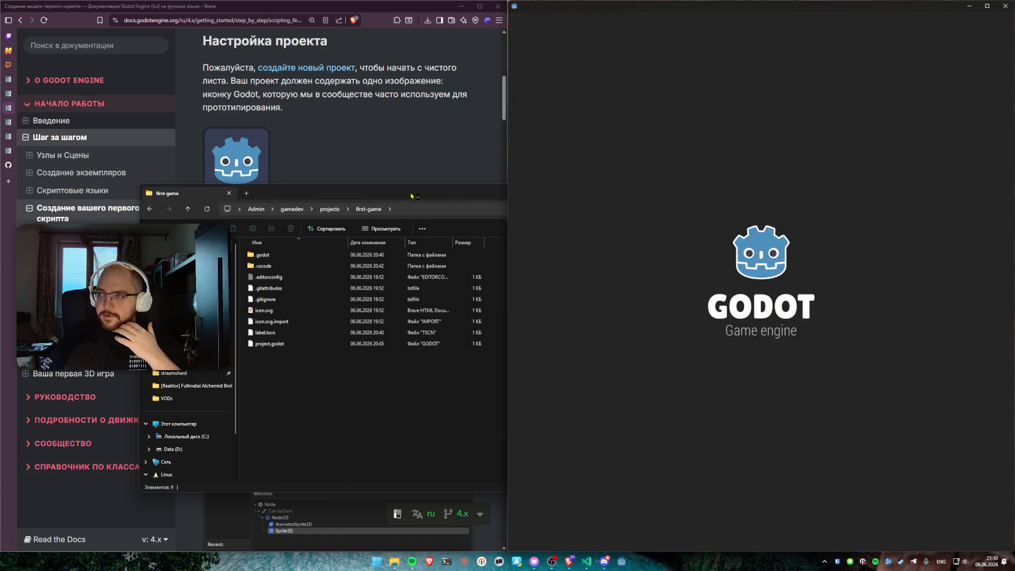
left_click(561, 183)
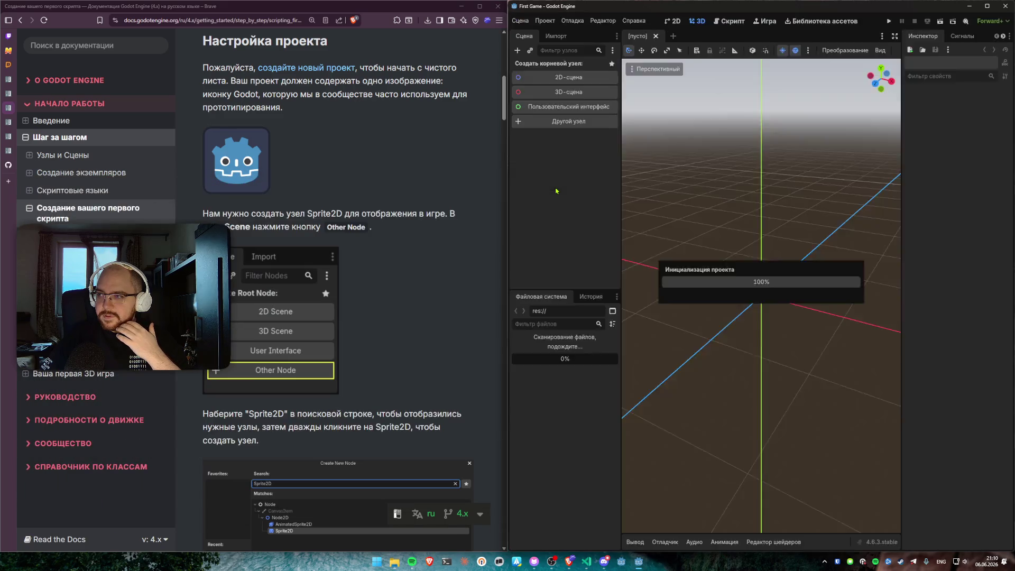
Step: Close the label scene and the VFlowContainer help page
left_click(541, 70)
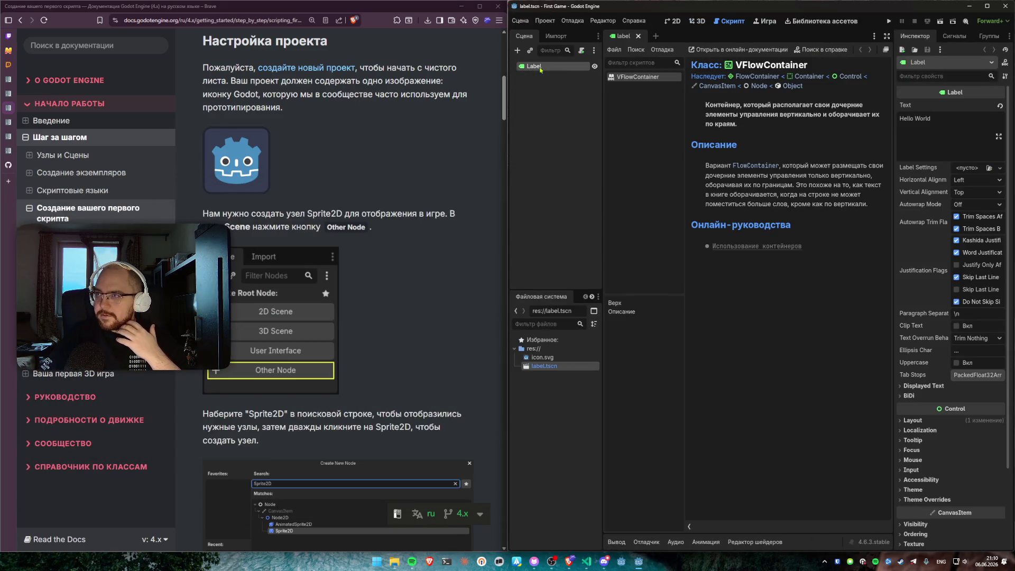
key("ctrl+shift+w")
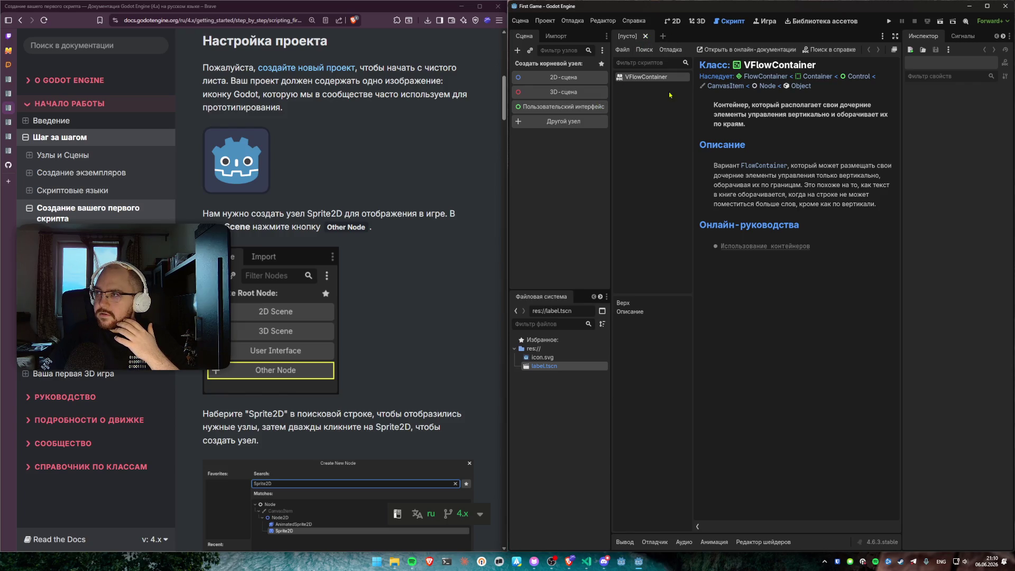
right_click(653, 77)
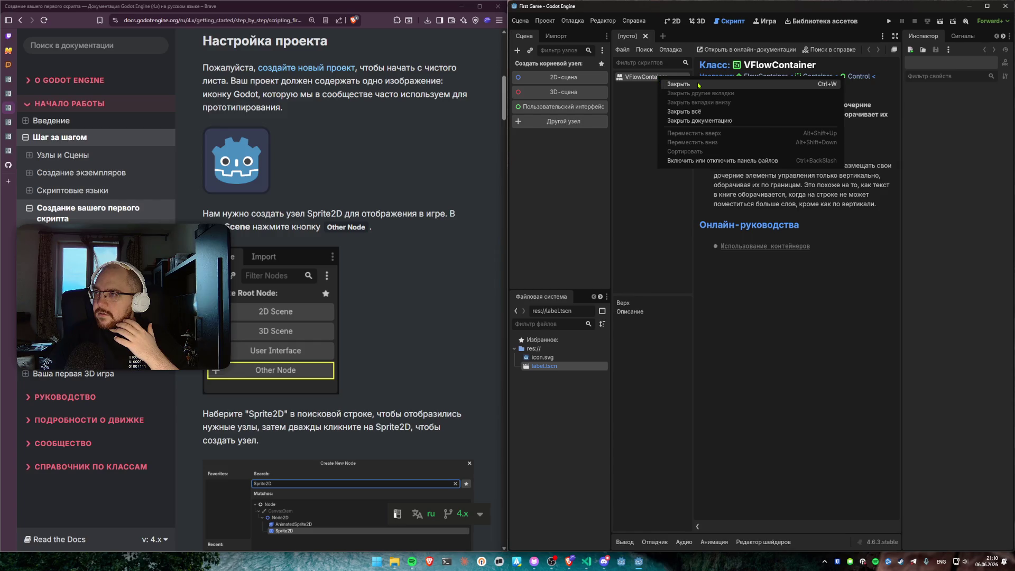
left_click(666, 84)
Step: Delete label.tscn from the FileSystem dock and confirm the removal
scroll(392, 216, "down", 2)
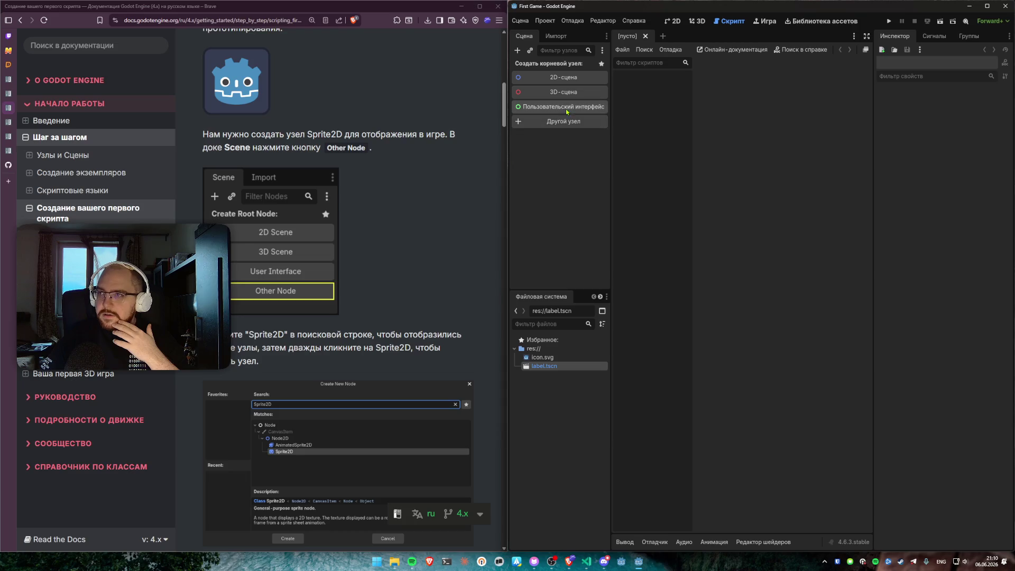
right_click(543, 366)
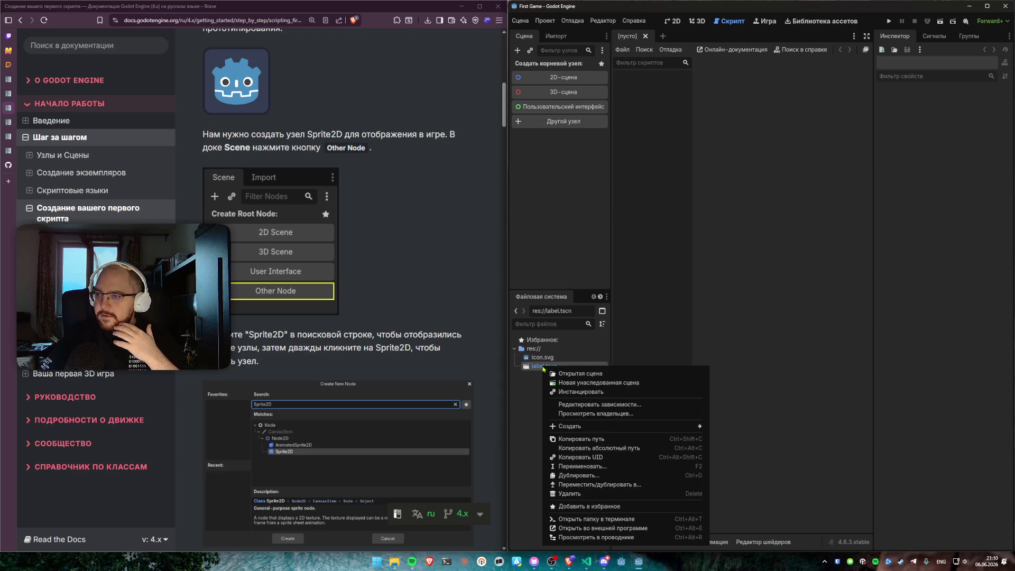
left_click(575, 494)
left_click(447, 330)
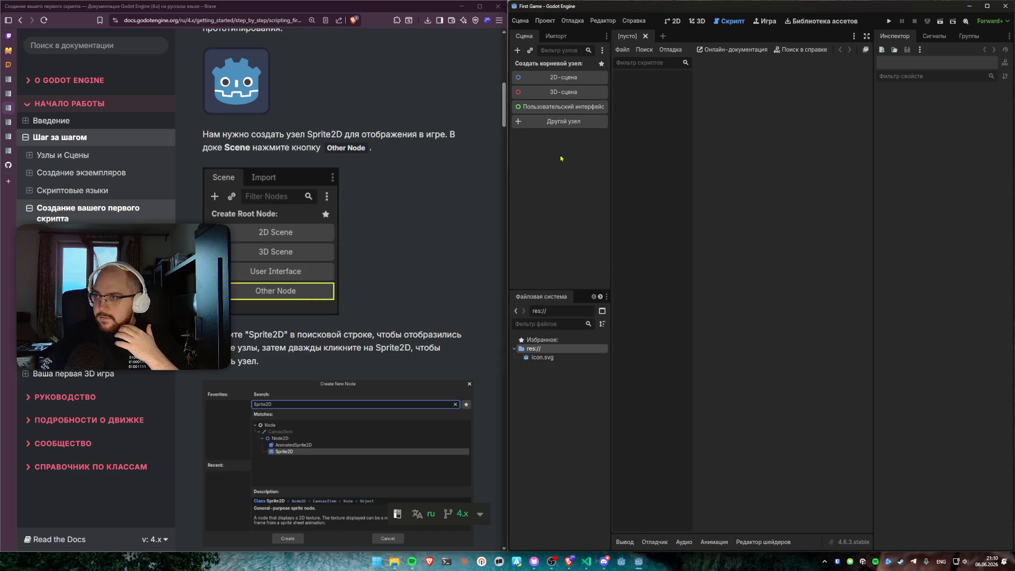
left_click(564, 125)
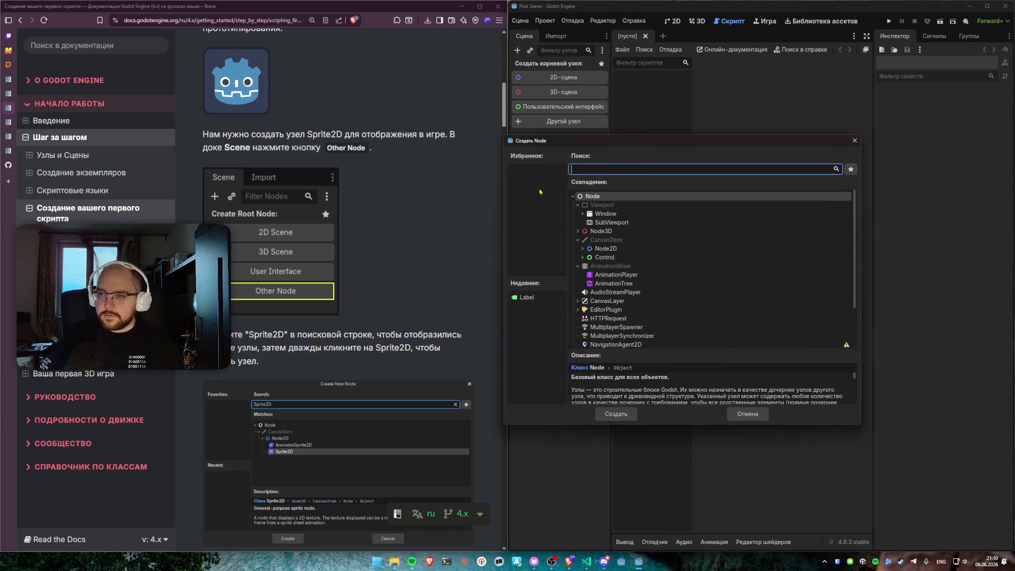
Step: Search 'Sprite2' in Create Node and make Sprite2D the new scene's root node
type("S")
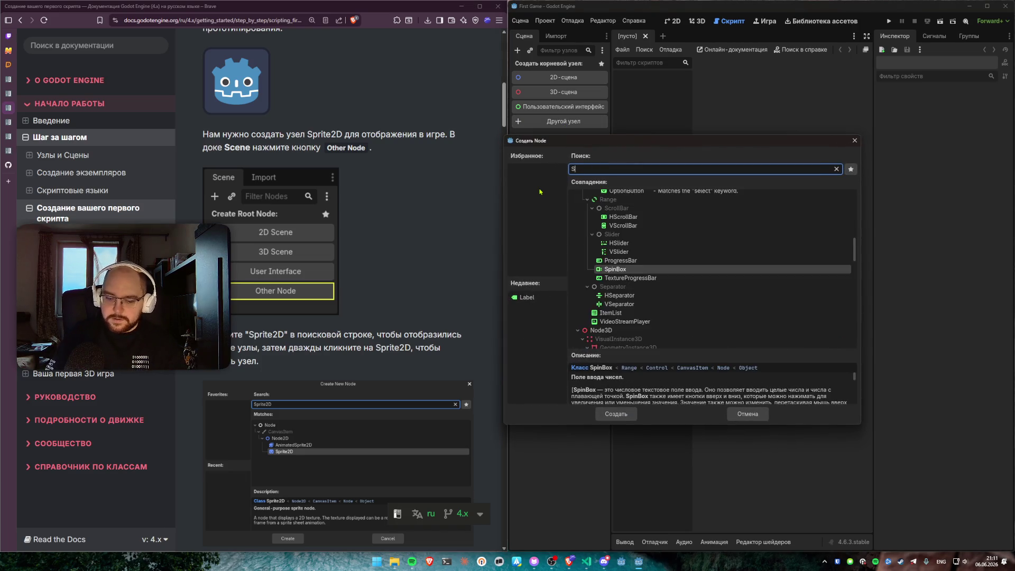
type("prite2")
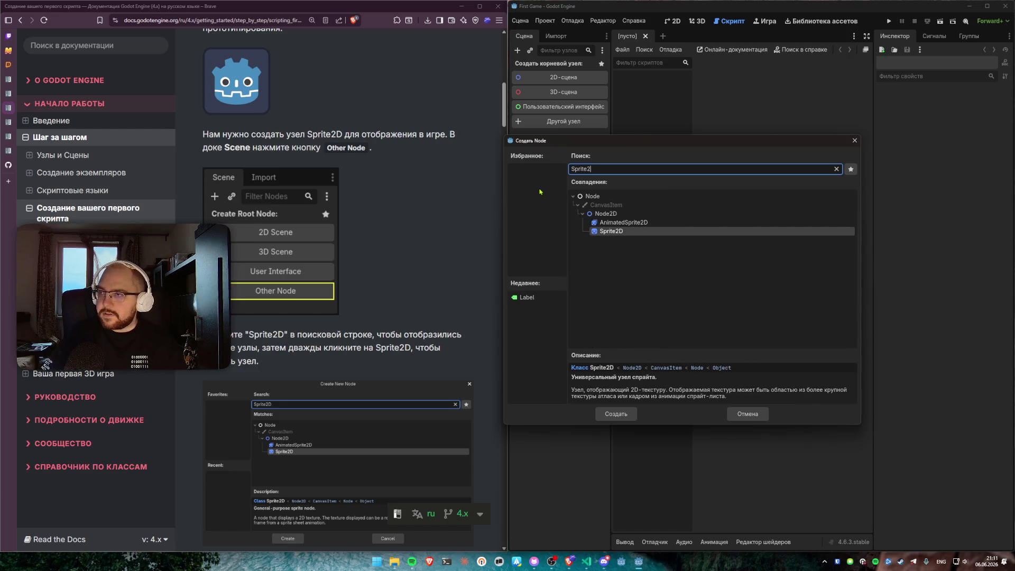
double_click(608, 232)
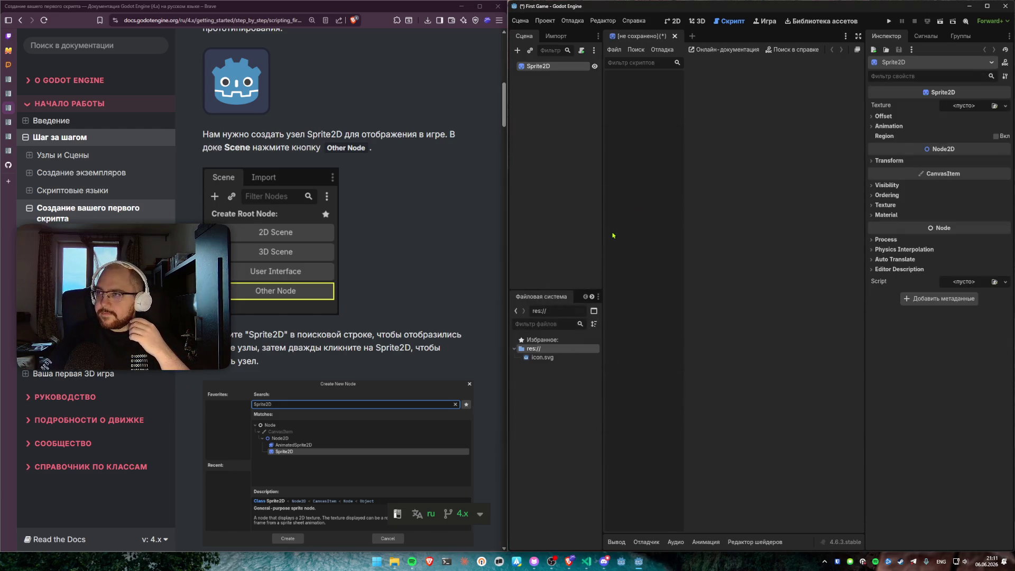
scroll(407, 232, "down", 3)
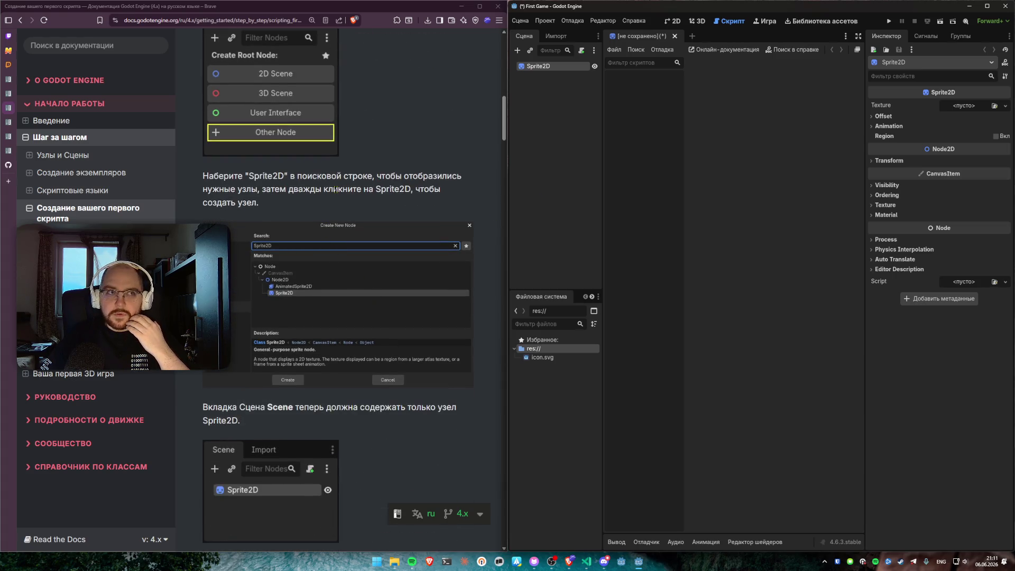
scroll(351, 200, "down", 2)
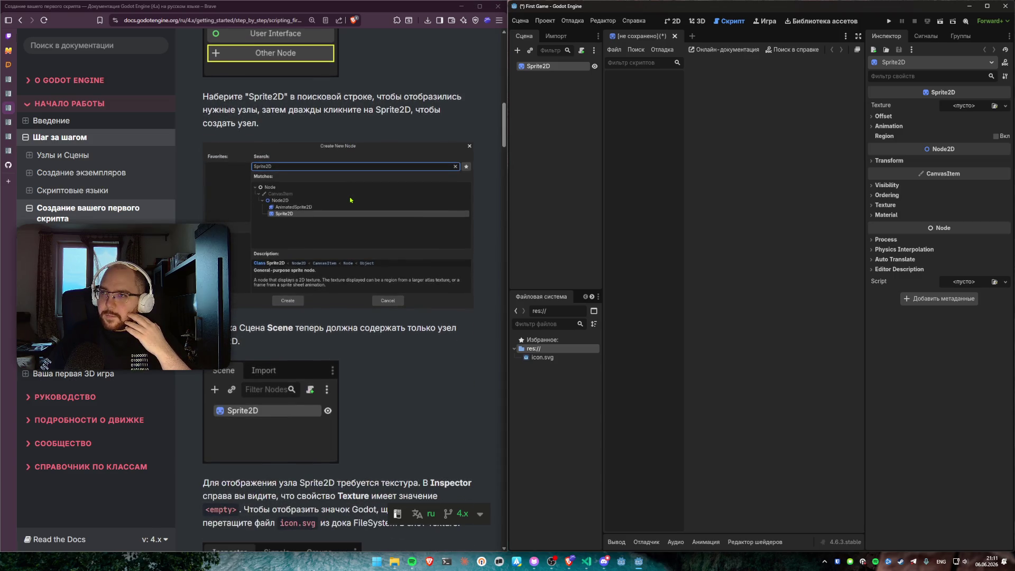
scroll(392, 242, "down", 5)
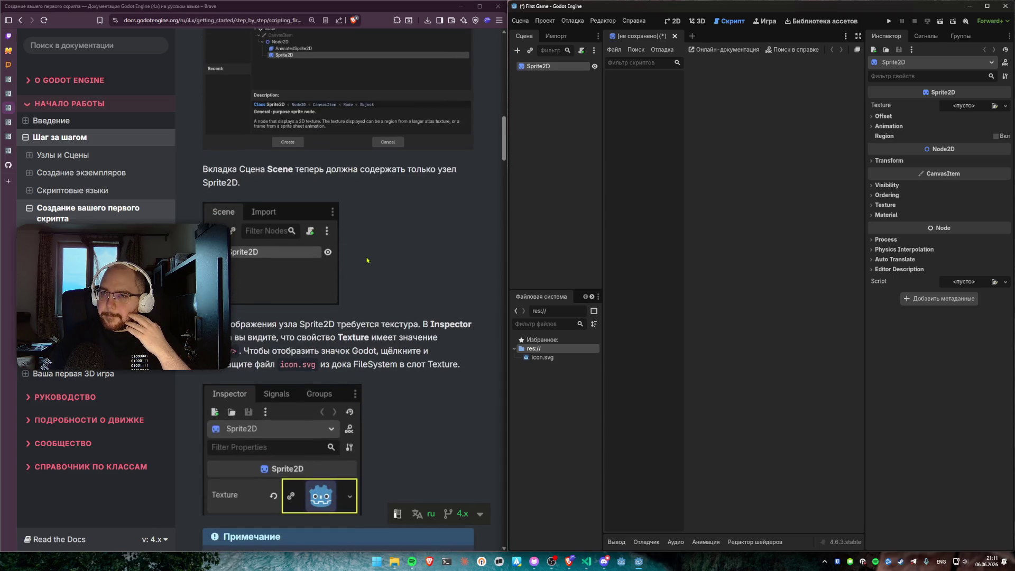
scroll(392, 242, "down", 2)
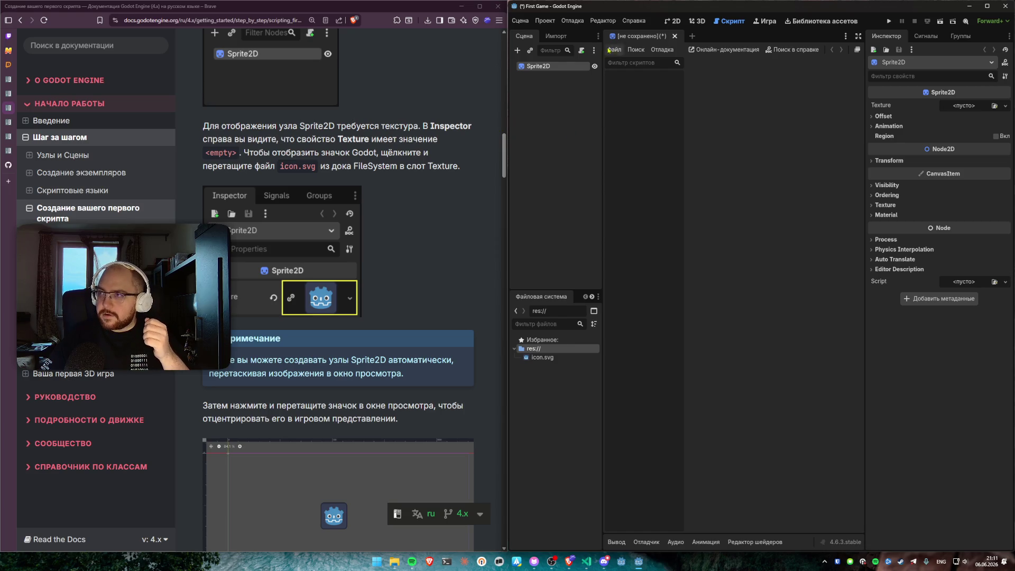
double_click(546, 66)
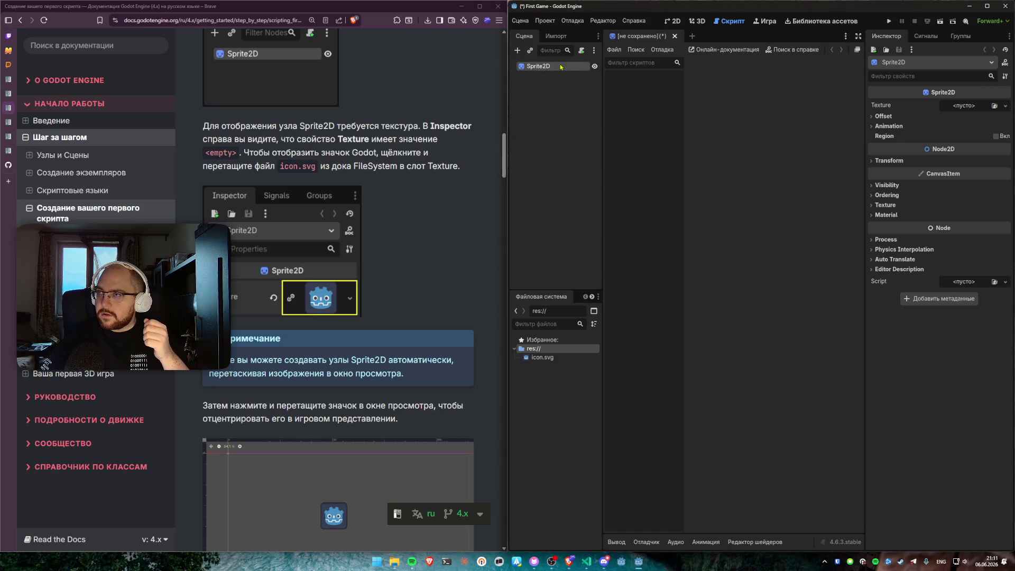
Step: Return to the 2D view, reselect Sprite2D, and inspect its empty Texture dropdown without choosing
left_click(675, 22)
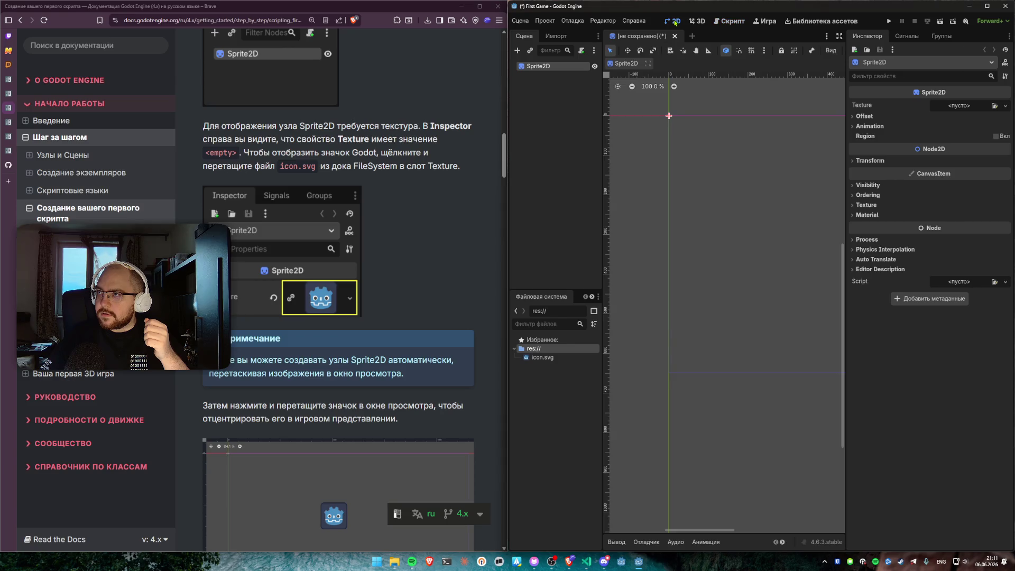
left_click(690, 156)
left_click(539, 66)
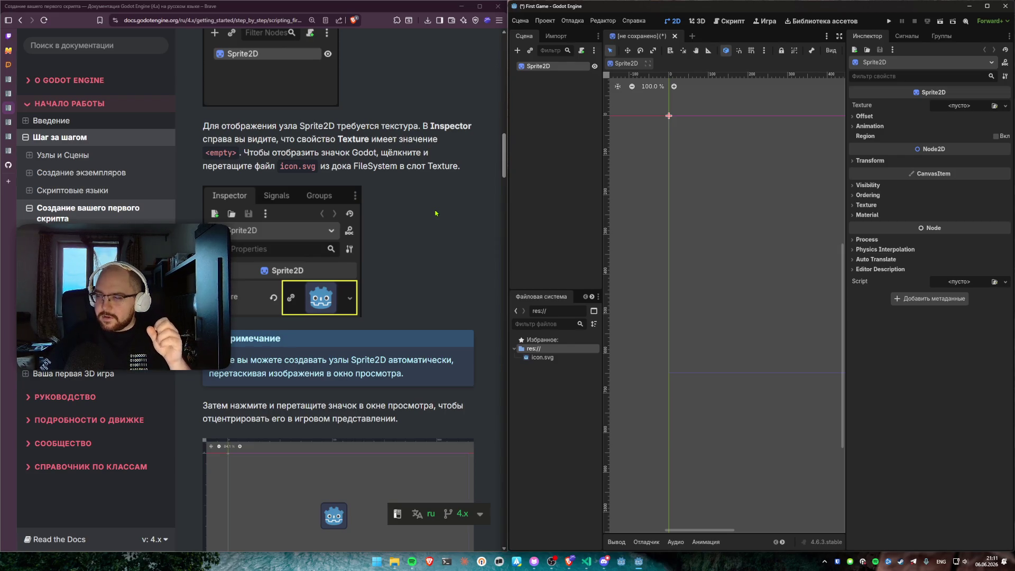
left_click(1005, 106)
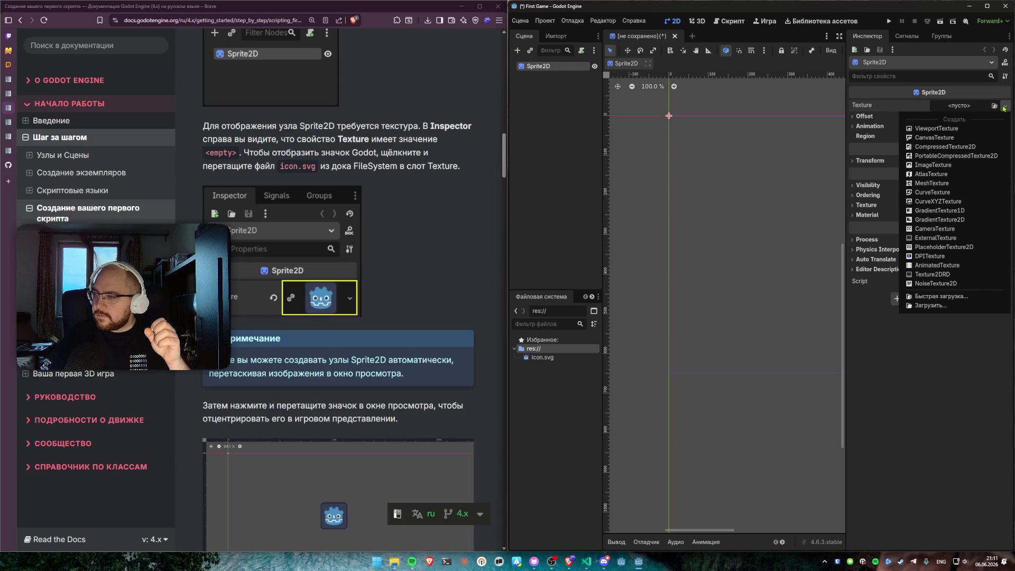
left_click(1004, 107)
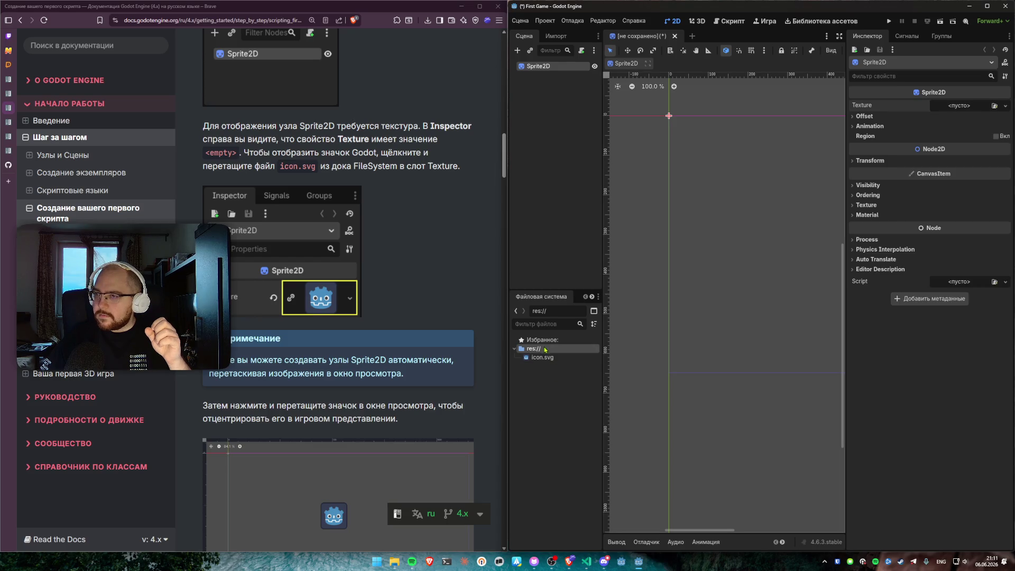
Step: Set the Sprite2D Texture to icon.svg and drop icon.svg into the viewport as an Icon sprite
mouse_move(542, 360)
left_mouse_down()
mouse_move(973, 111)
mouse_move(959, 109)
left_mouse_up()
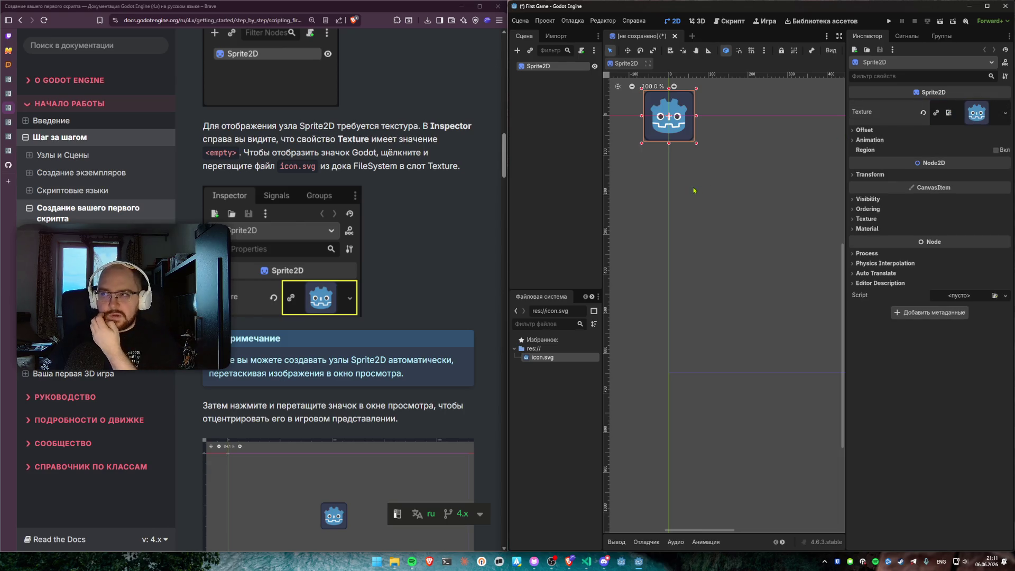
scroll(428, 214, "down", 2)
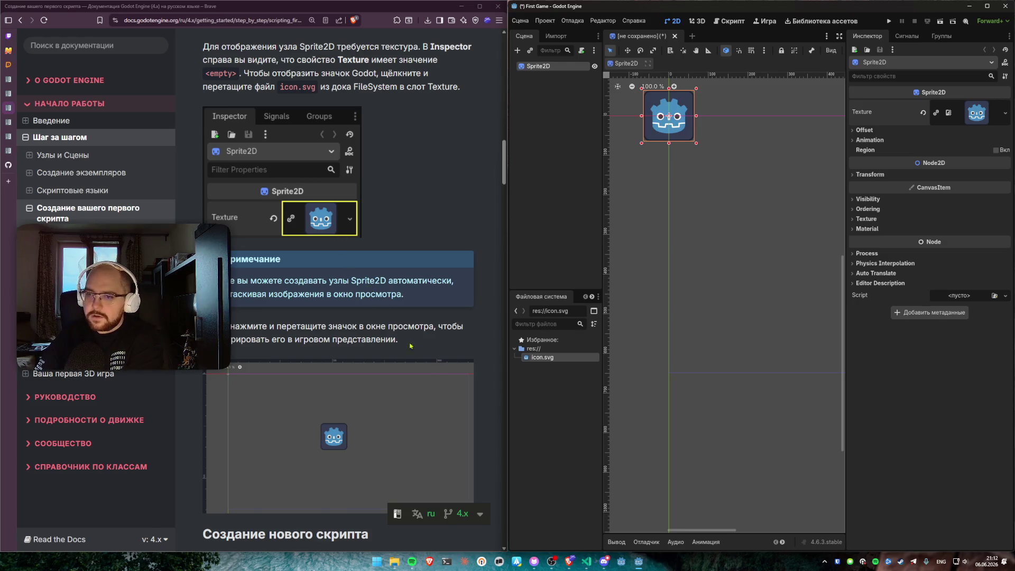
left_click_drag(534, 359, 718, 239)
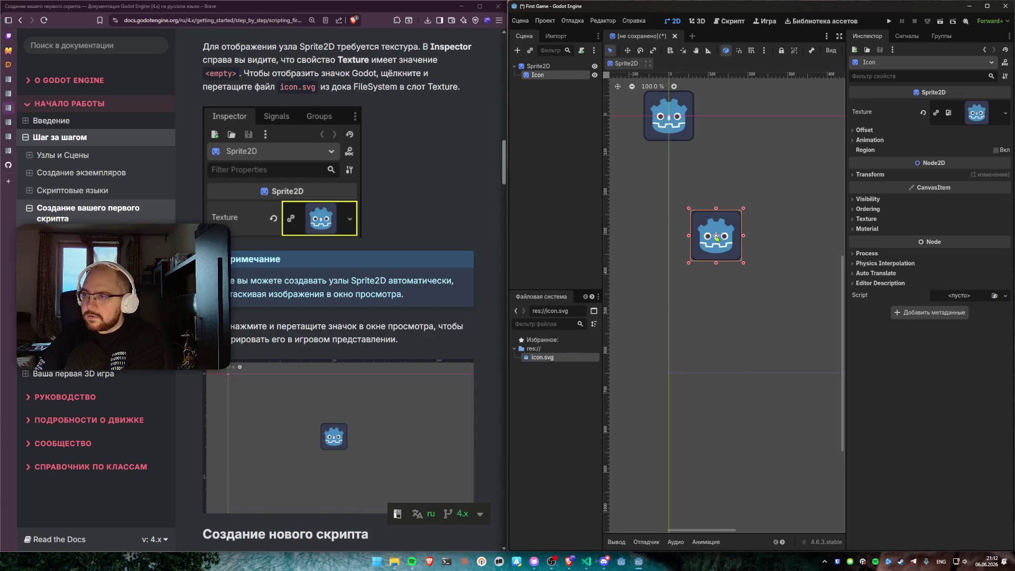
Step: Delete the extra Icon node and start saving the scene as sprite_2d.tscn
right_click(540, 76)
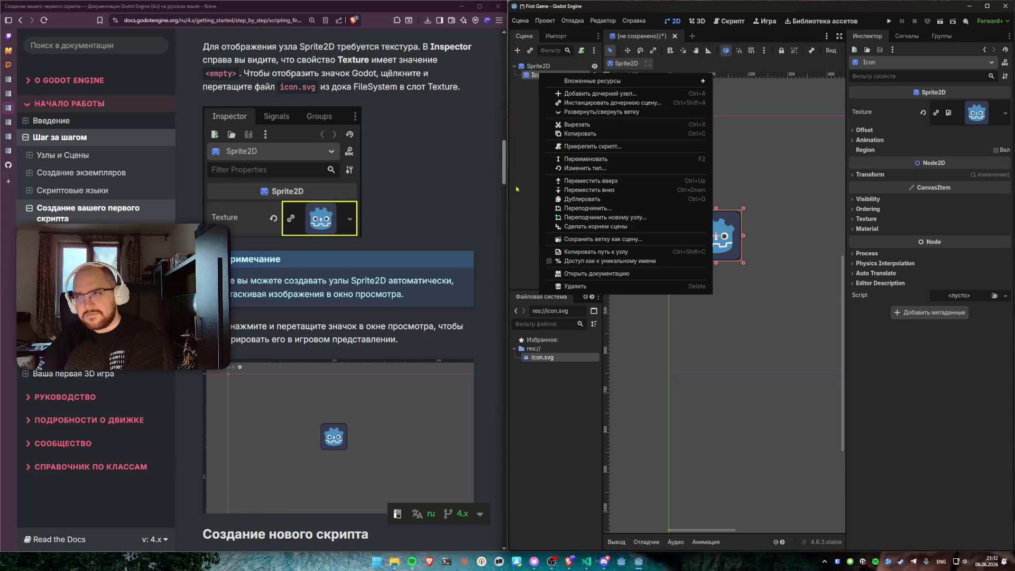
left_click(560, 286)
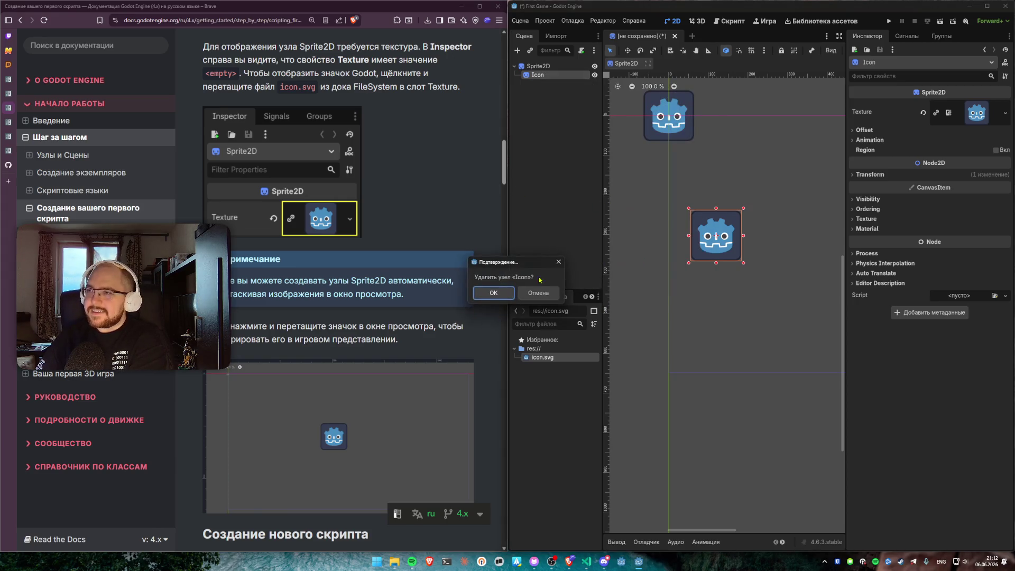
left_click(493, 293)
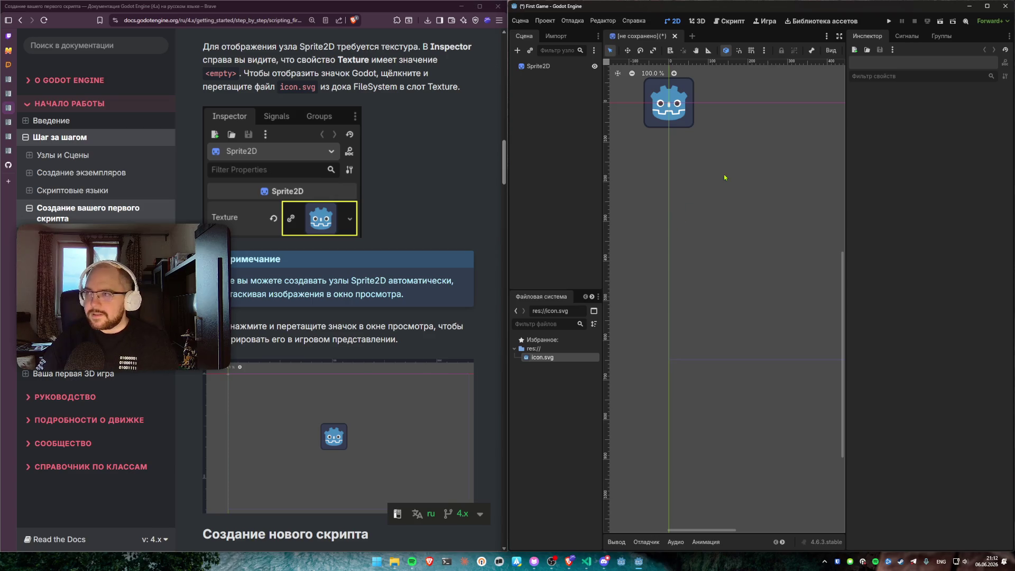
left_click_drag(684, 182, 695, 227)
key("ctrl+s")
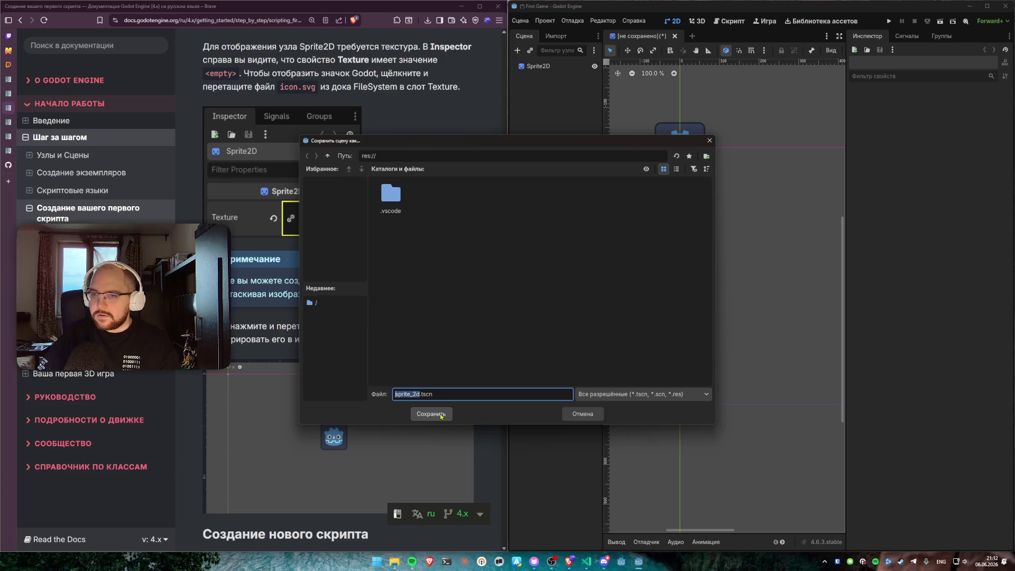
Step: Confirm the sprite_2d.tscn save and drag the Godot icon sprite to the game view centre
left_click(576, 414)
scroll(398, 271, "down", 5)
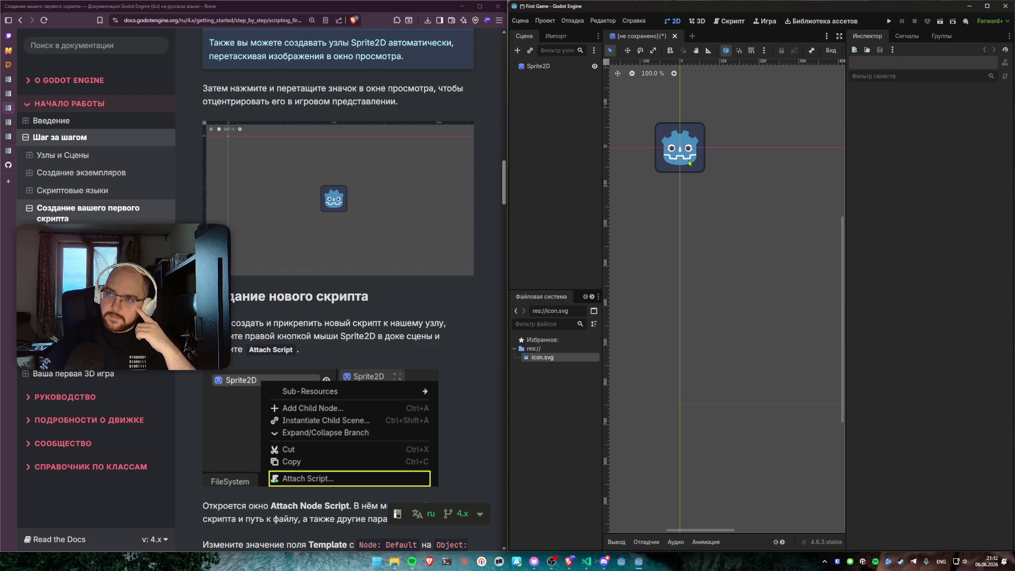
mouse_move(691, 162)
left_mouse_down()
mouse_move(753, 297)
mouse_move(740, 301)
left_mouse_up()
scroll(731, 352, "right", 5)
mouse_move(639, 294)
left_mouse_down()
mouse_move(732, 273)
mouse_move(727, 294)
left_mouse_up()
scroll(339, 290, "down", 3)
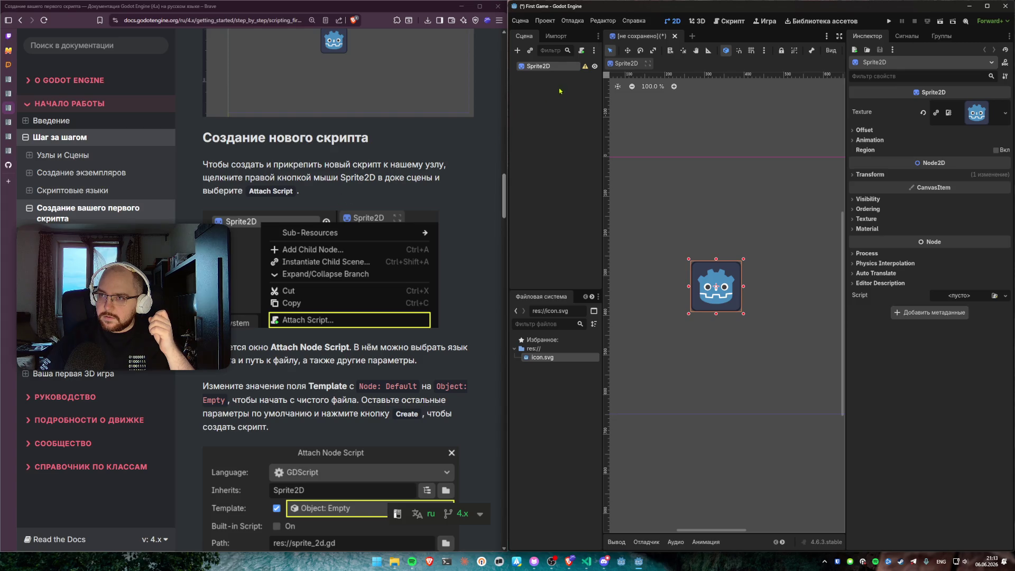
right_click(541, 67)
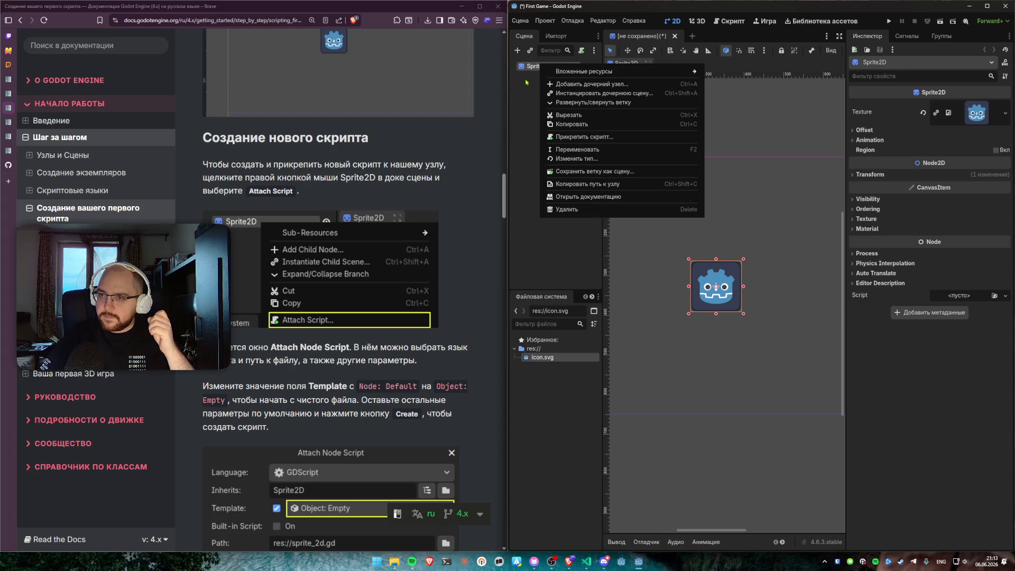
Step: Open the Attach Node Script dialog for the Sprite2D node
left_click(526, 82)
mouse_move(588, 70)
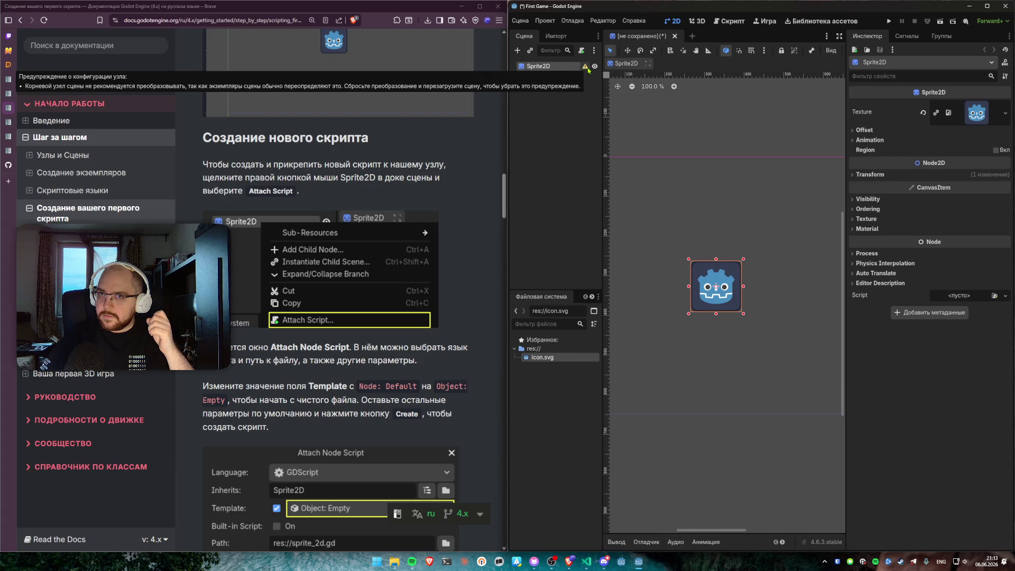
right_click(547, 70)
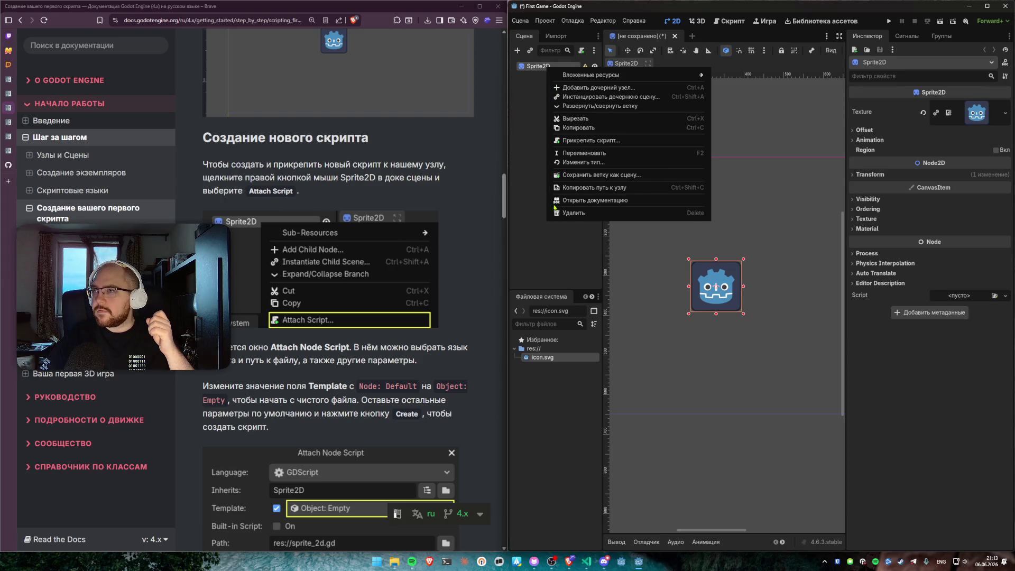
left_click(587, 140)
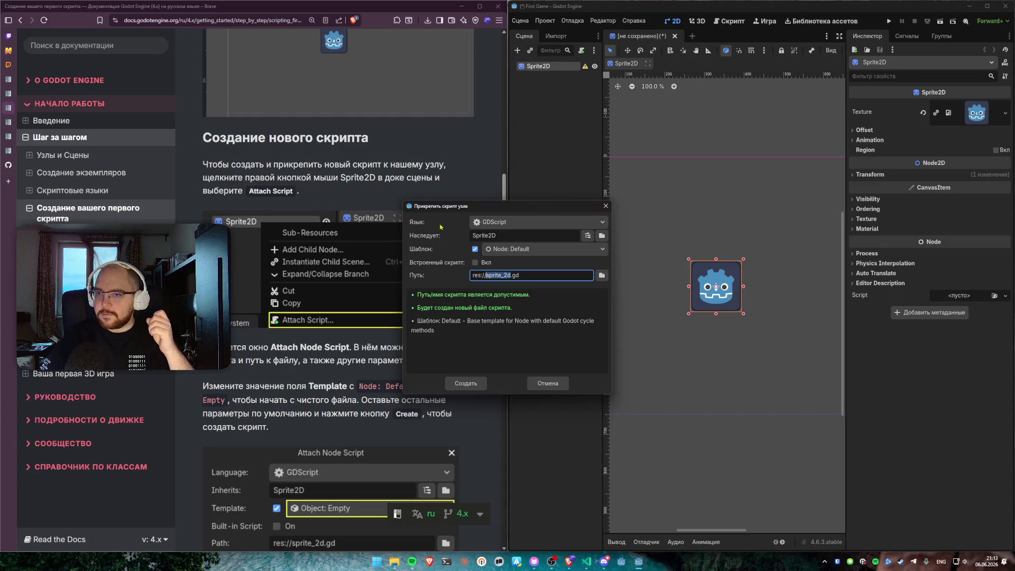
scroll(370, 238, "down", 3)
left_click_drag(465, 206, 619, 203)
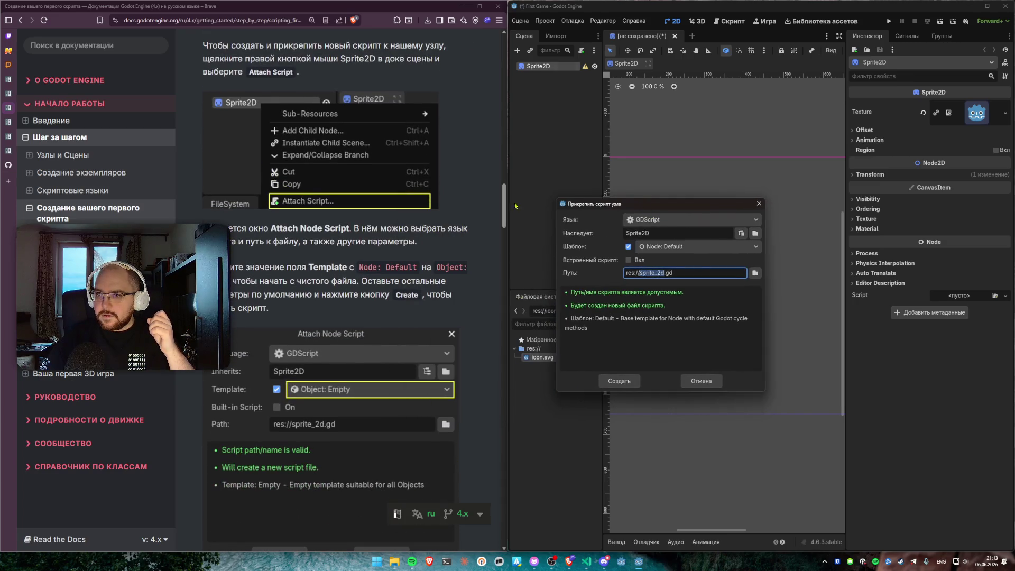
scroll(428, 185, "down", 2)
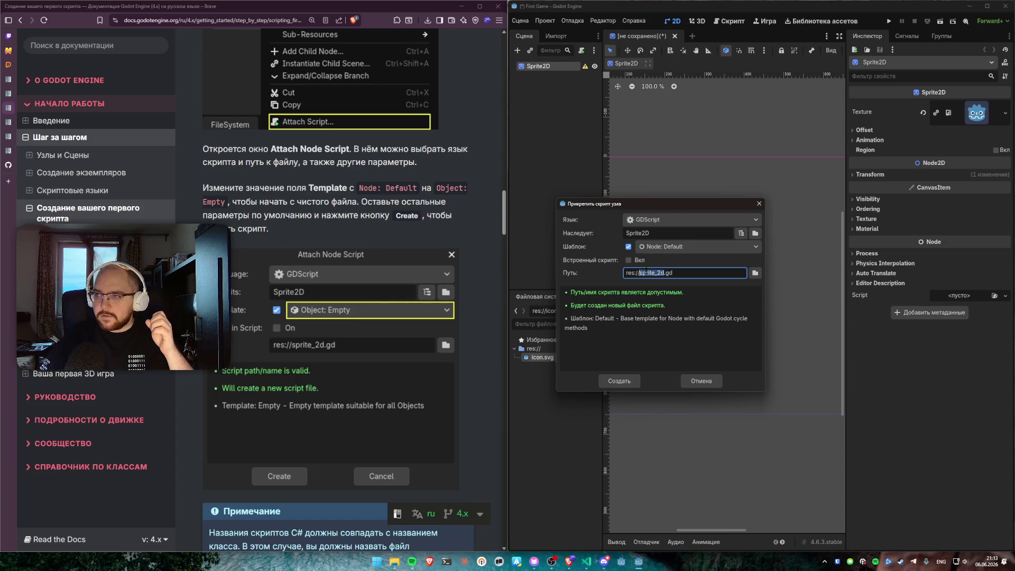
Step: Choose the Object: Empty template and create the sprite_2d.gd script
left_click(671, 247)
left_click(671, 280)
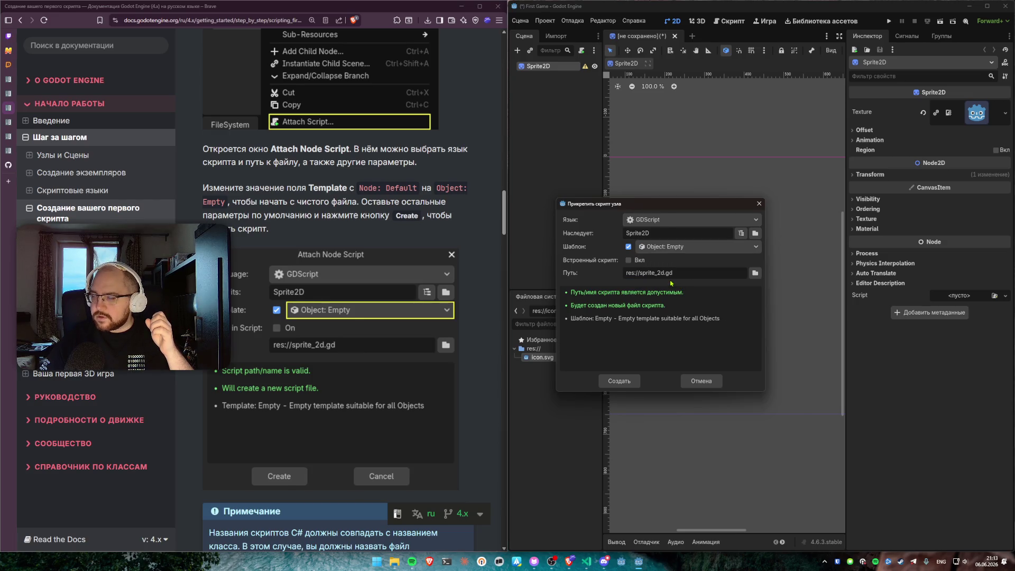
left_click(666, 250)
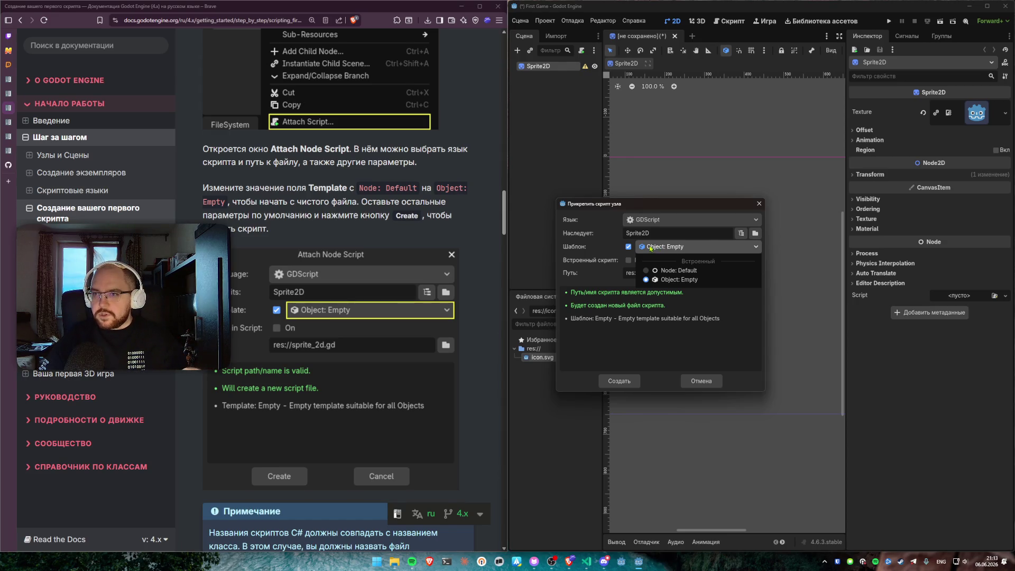
left_click(672, 279)
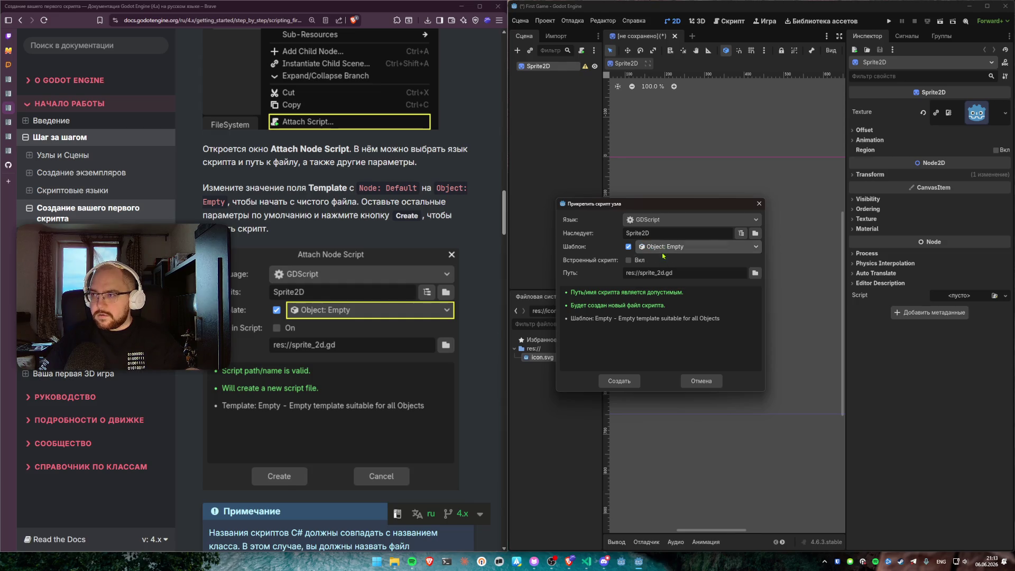
left_click(619, 382)
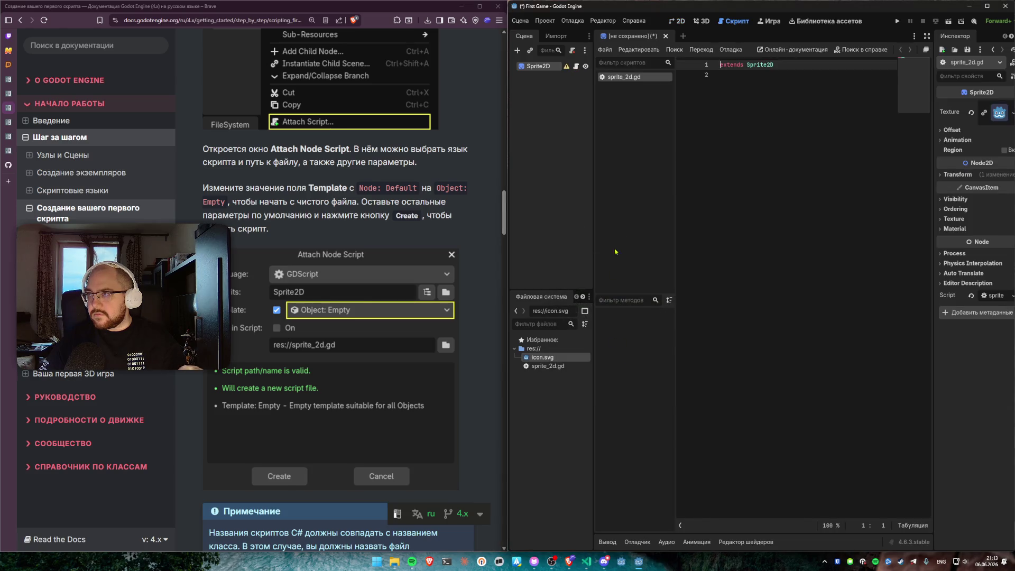
Step: Save the scene as sprite_2d.tscn in res:// with Ctrl+S
key("ctrl+s")
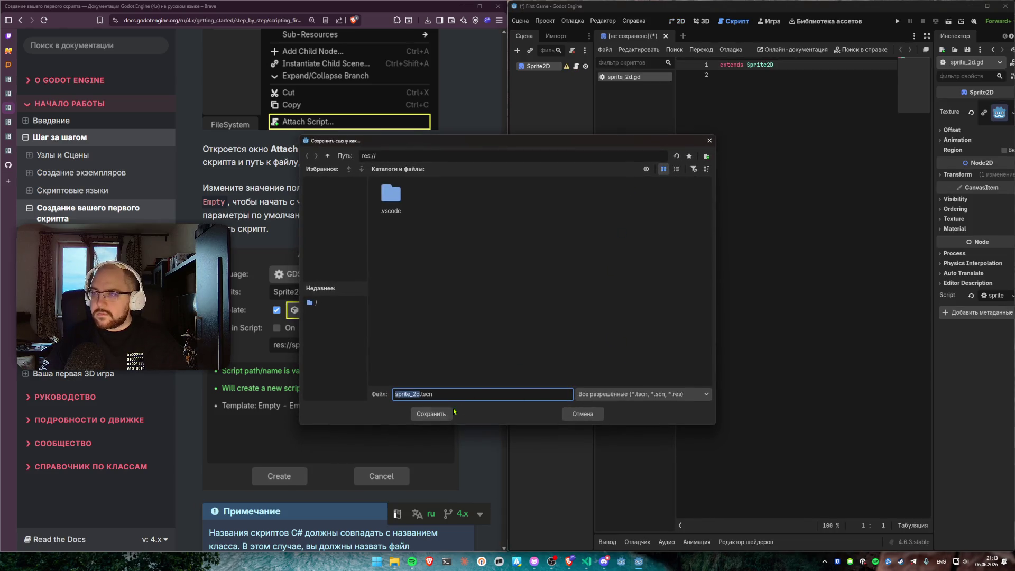
left_click(448, 413)
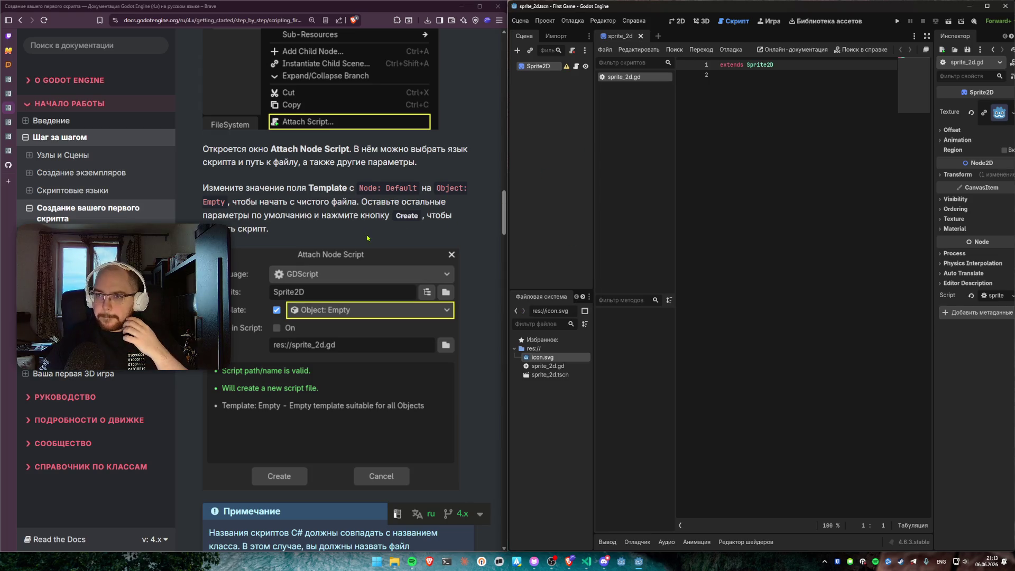
scroll(338, 227, "down", 3)
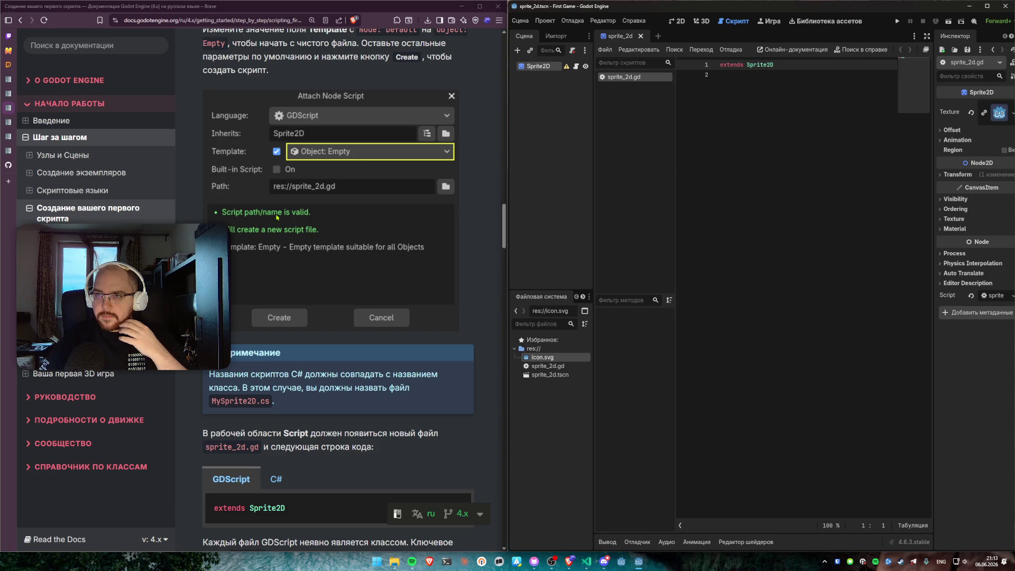
scroll(297, 257, "down", 2)
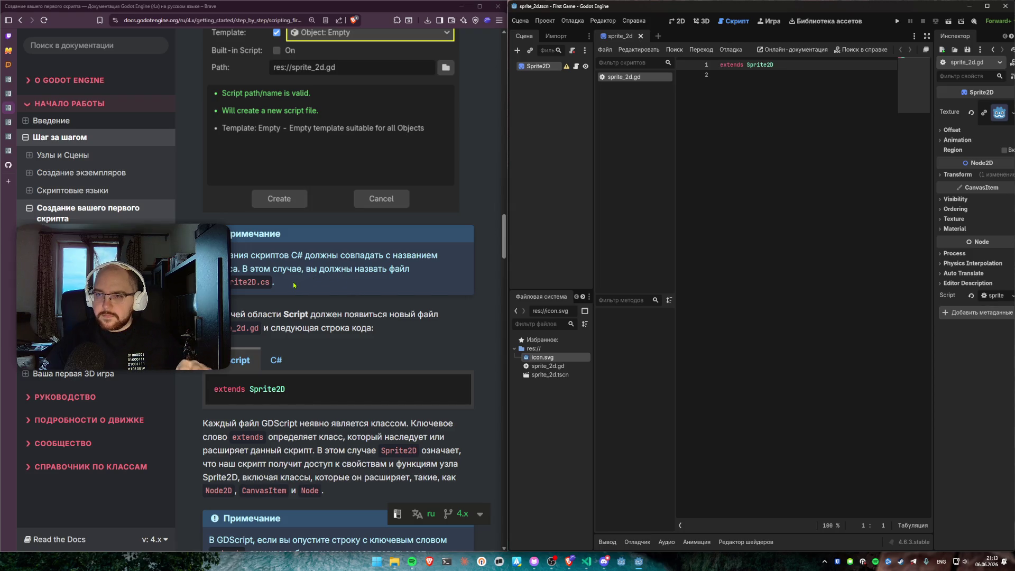
scroll(294, 285, "down", 2)
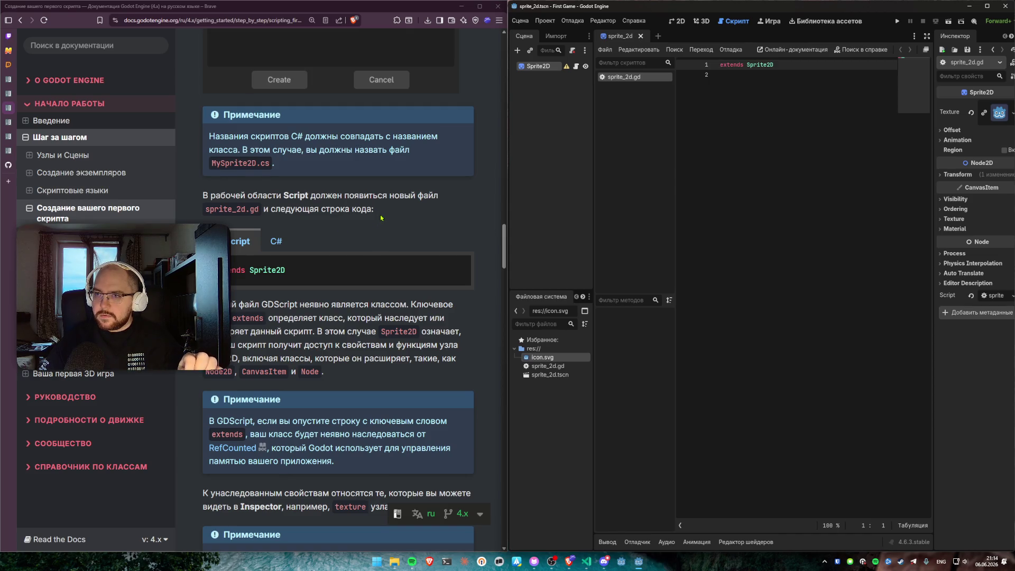
mouse_move(587, 562)
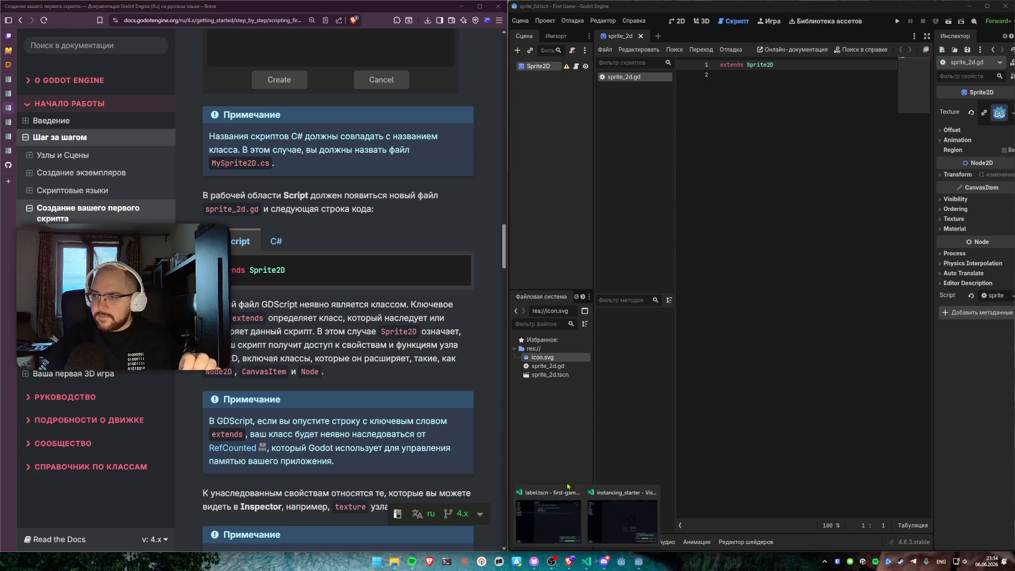
Step: Bring up VS Code and reconnect it to the Godot language server
left_click(550, 510)
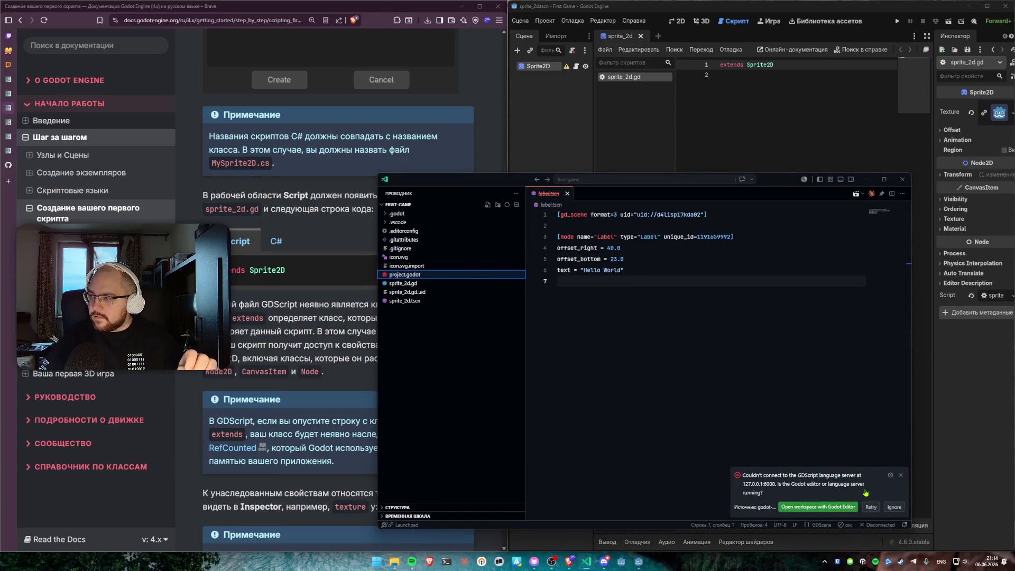
left_click(825, 511)
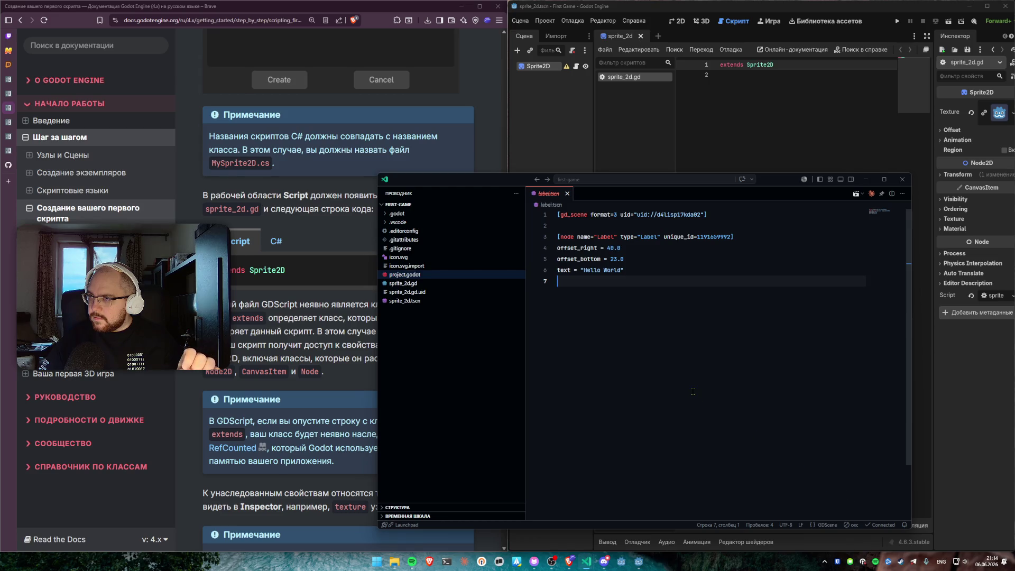
mouse_move(425, 183)
left_mouse_down()
mouse_move(536, 192)
mouse_move(519, 190)
left_mouse_up()
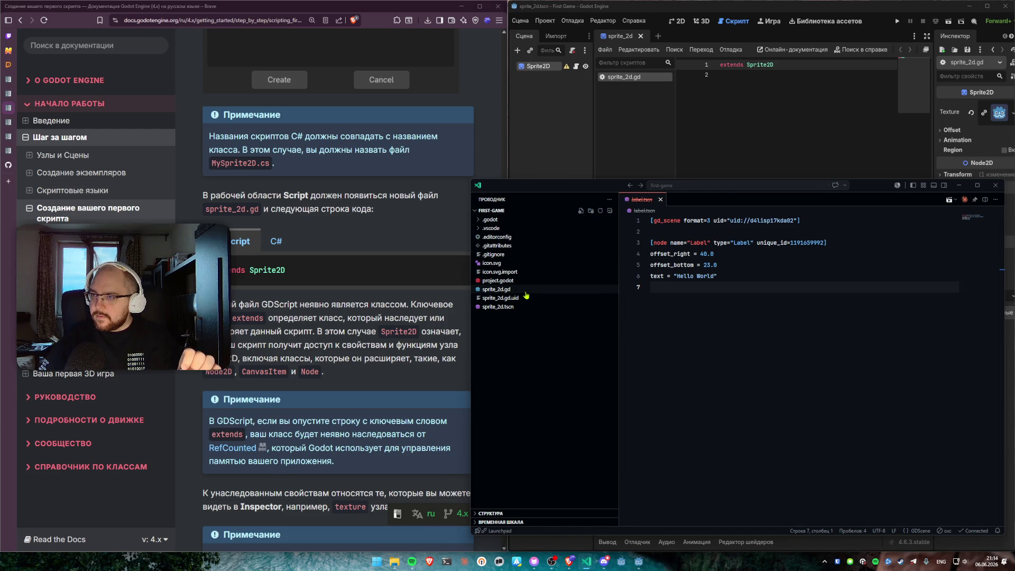
Step: Open sprite_2d.gd in VS Code and dismiss the Sprite2D documentation popup
left_click(526, 291)
mouse_move(684, 222)
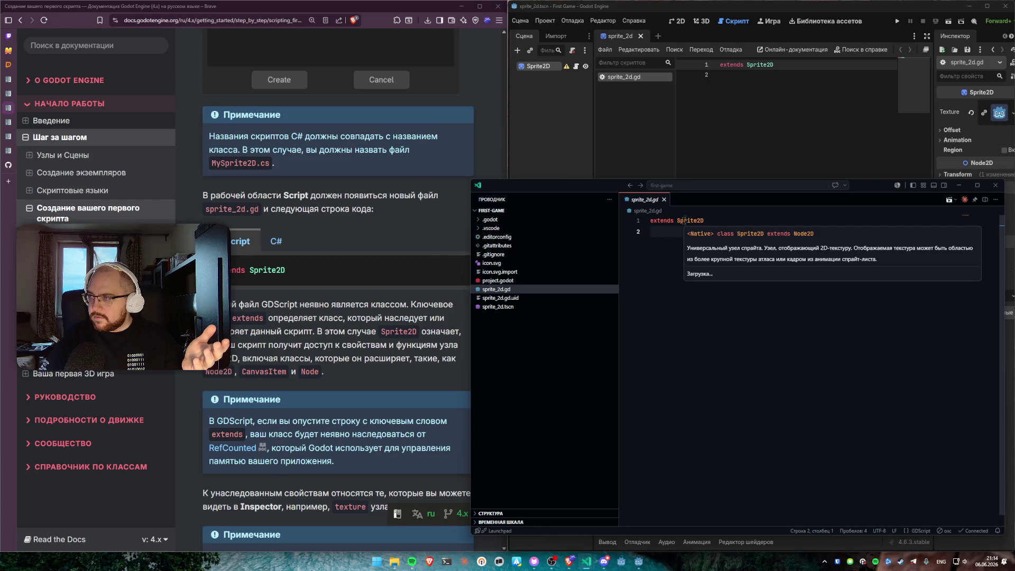
mouse_move(758, 64)
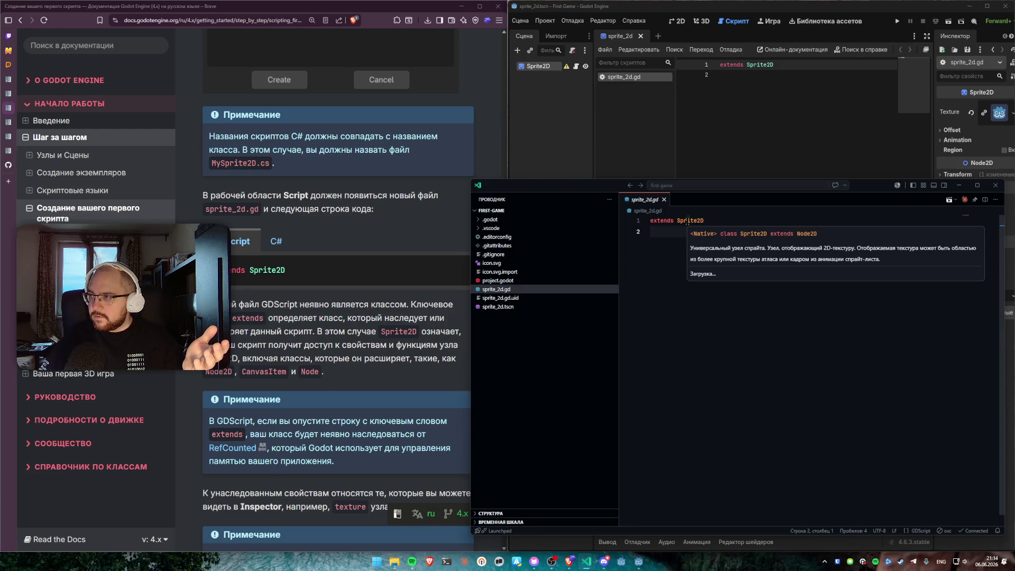
left_click(706, 271)
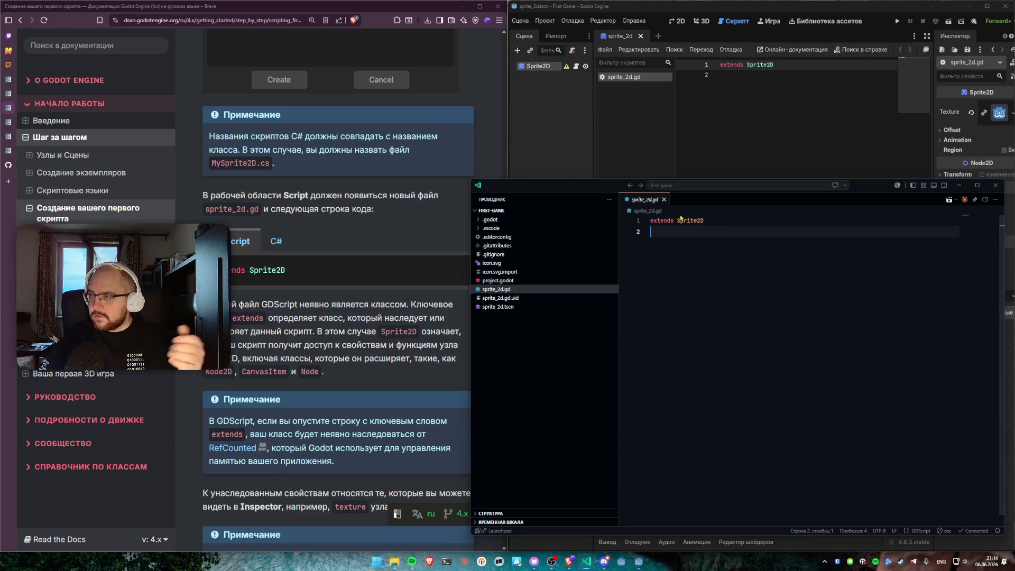
left_click(693, 222)
key("Left")
key("Left")
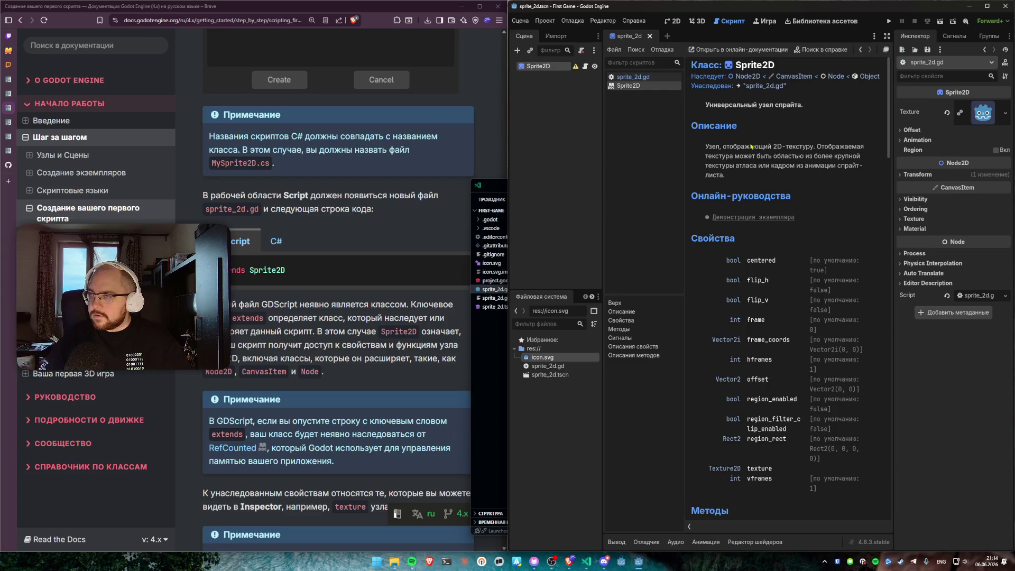
Step: Shrink the VS Code window and send it behind Godot
scroll(748, 206, "down", 5)
left_click(490, 335)
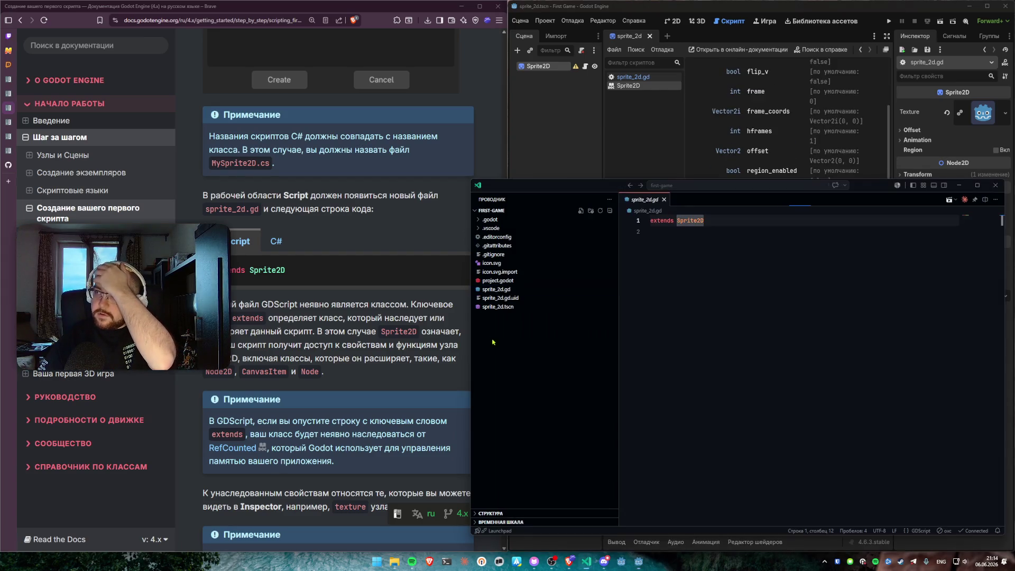
left_click_drag(586, 189, 558, 193)
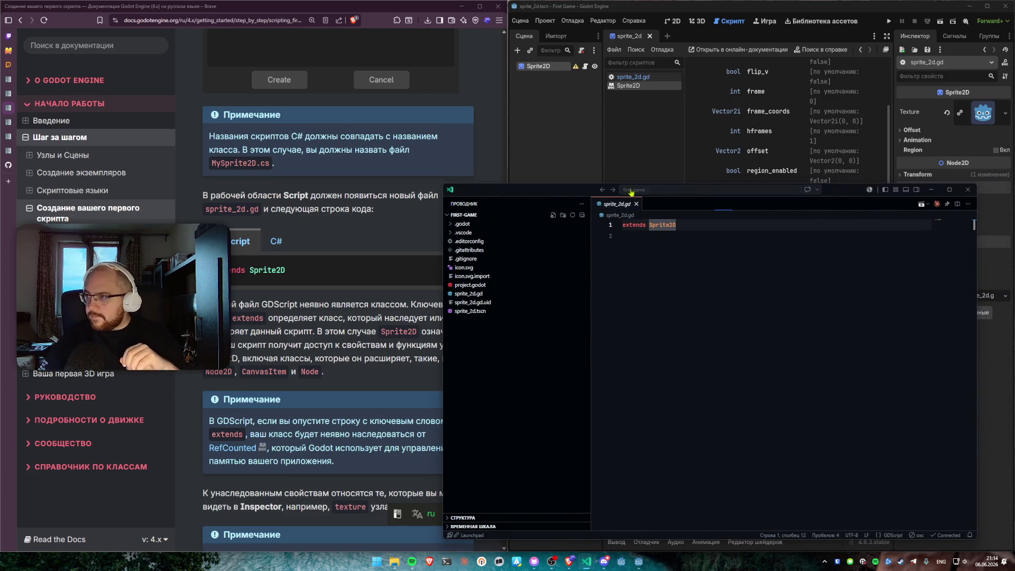
left_click(950, 190)
left_click(618, 152)
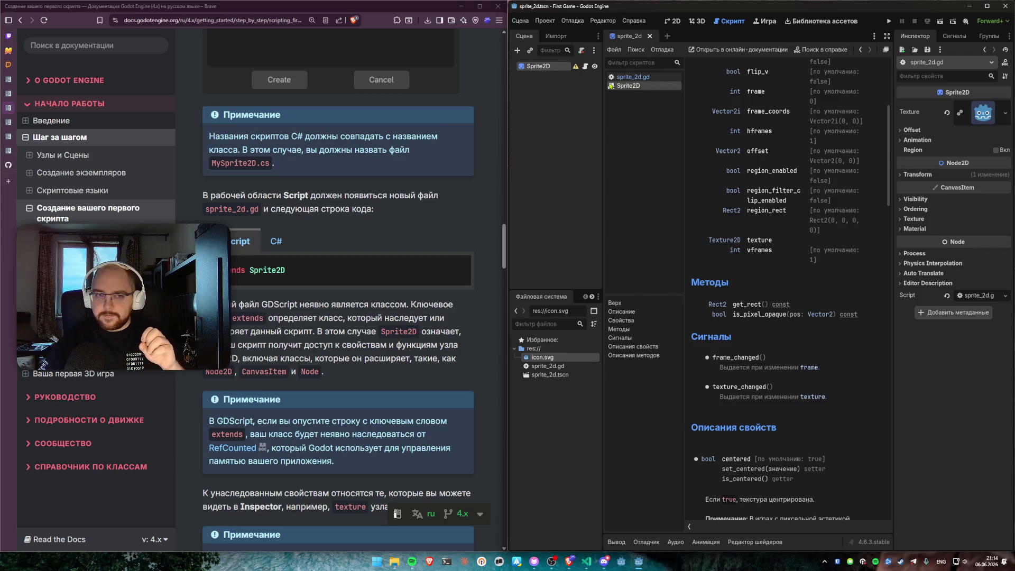
Step: Show sprite_2d.gd in Godot's script editor with the cursor on line 2
left_click(632, 76)
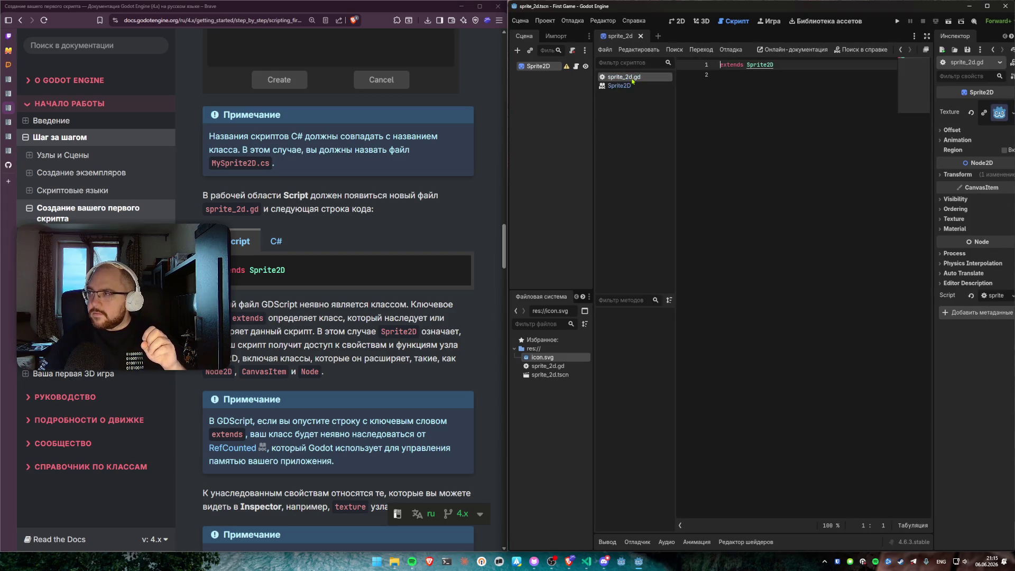
left_click(739, 107)
scroll(438, 261, "down", 2)
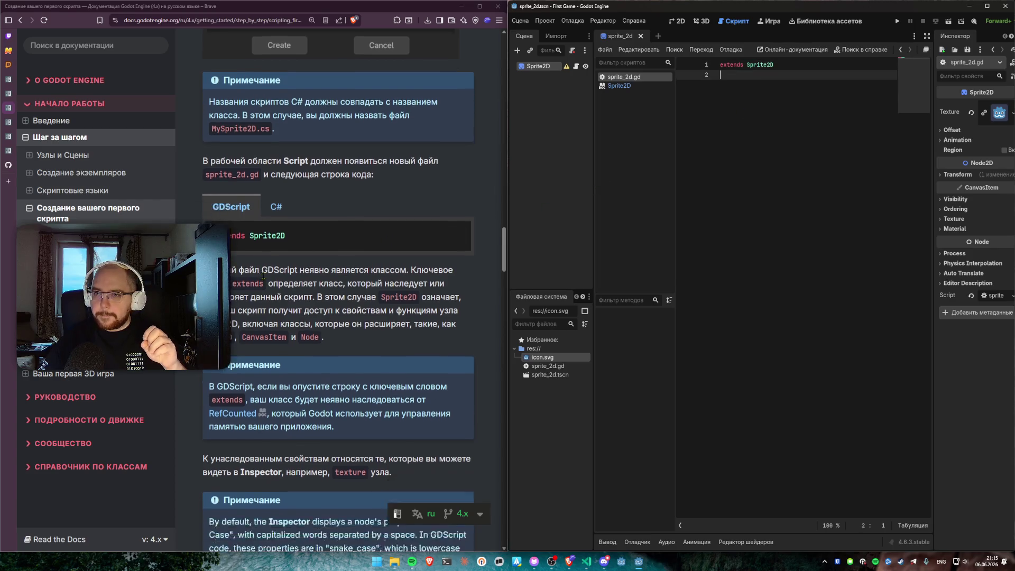
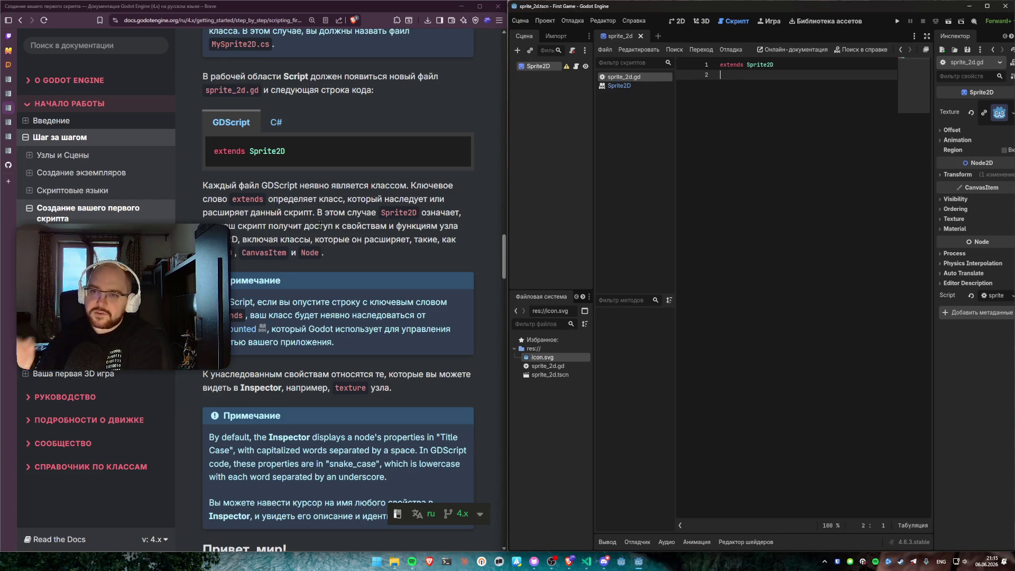
Step: Leave an empty line 3 below extends Sprite2D in sprite_2d.gd
scroll(345, 196, "down", 4)
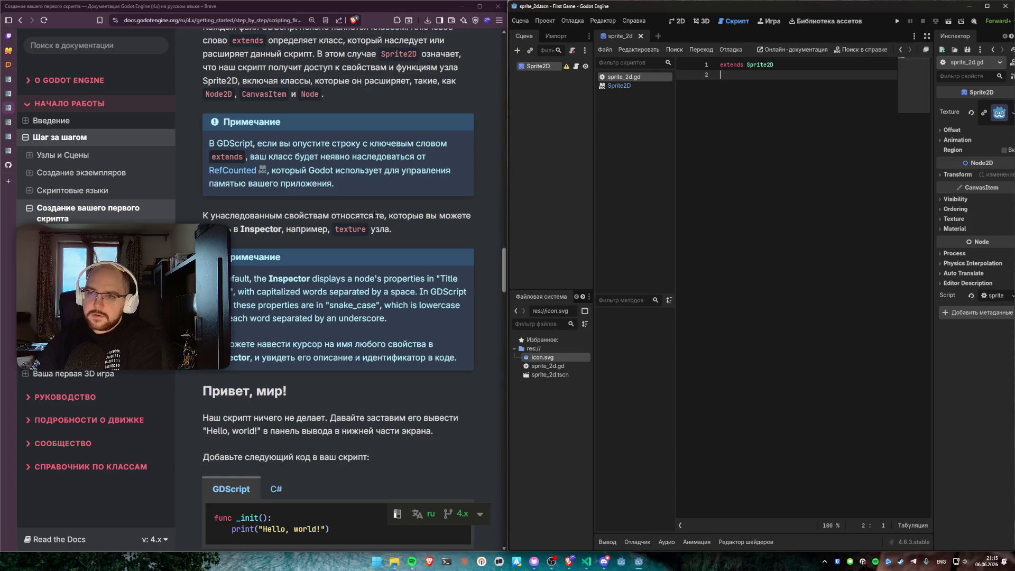
scroll(339, 246, "up", 2)
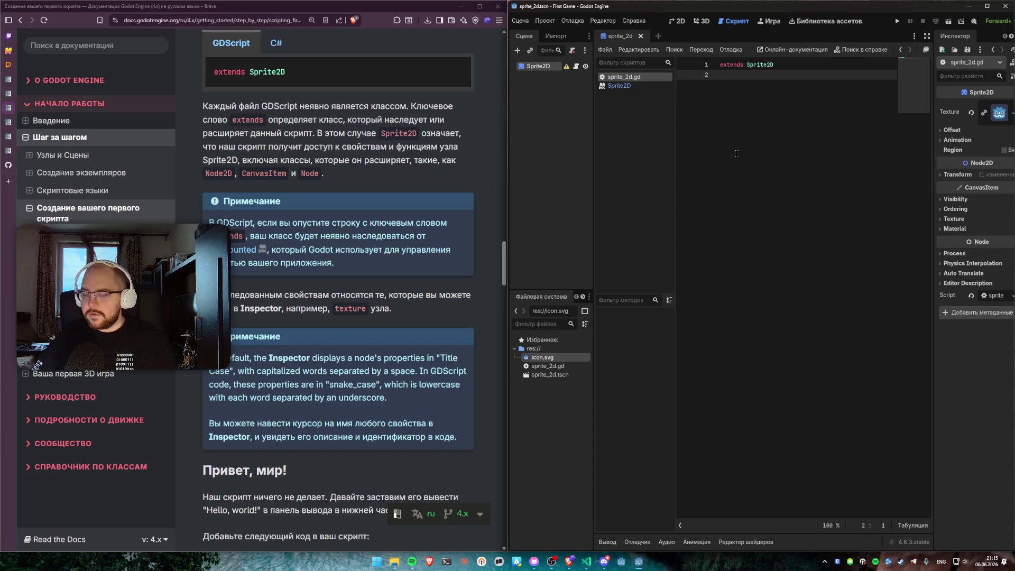
key("Return")
key("Return")
key("BackSpace")
Step: Read the tutorial note, highlighting its first line and a phrase along the way
scroll(373, 263, "down", 2)
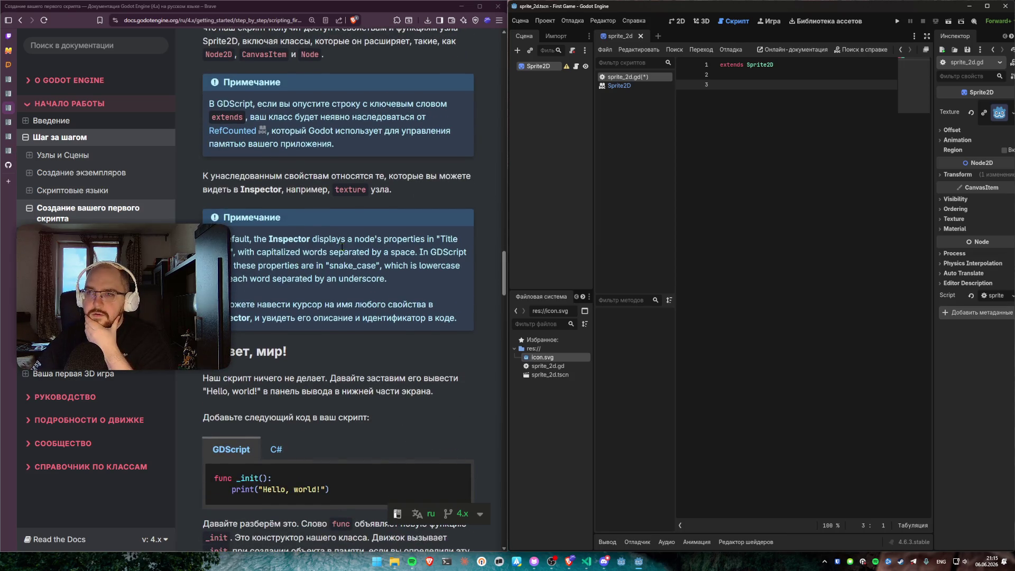
left_click_drag(231, 239, 431, 240)
left_click(433, 274)
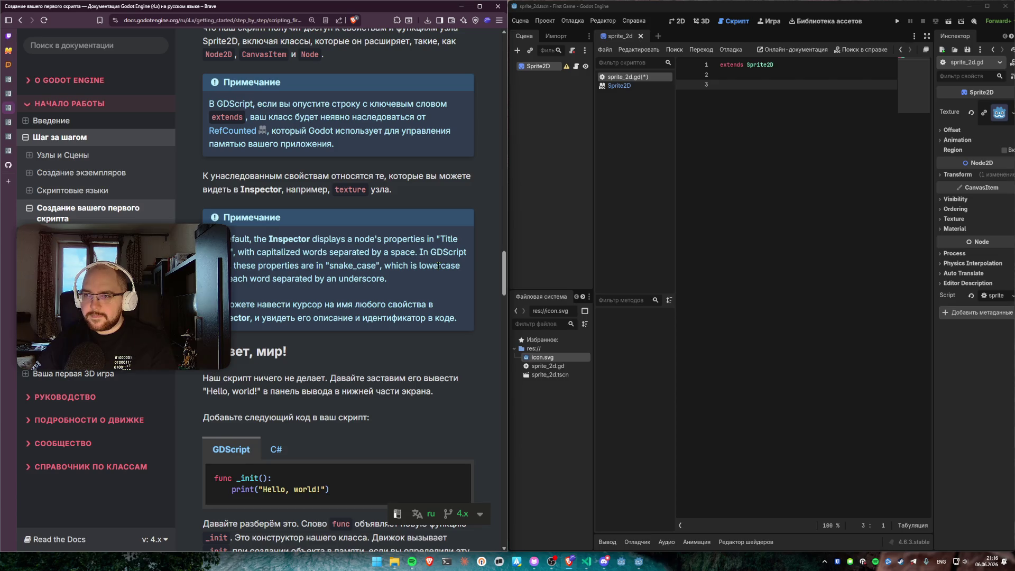
left_click_drag(239, 252, 363, 253)
left_click(363, 253)
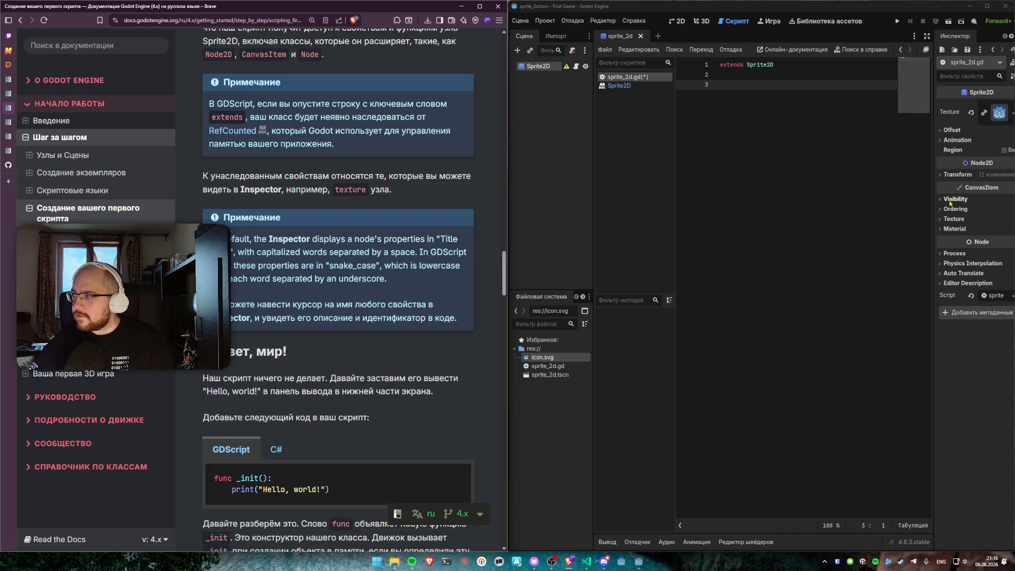
Step: Expand the Sprite2D's Animation properties, consult the vframes help, then return to sprite_2d.gd
mouse_move(971, 193)
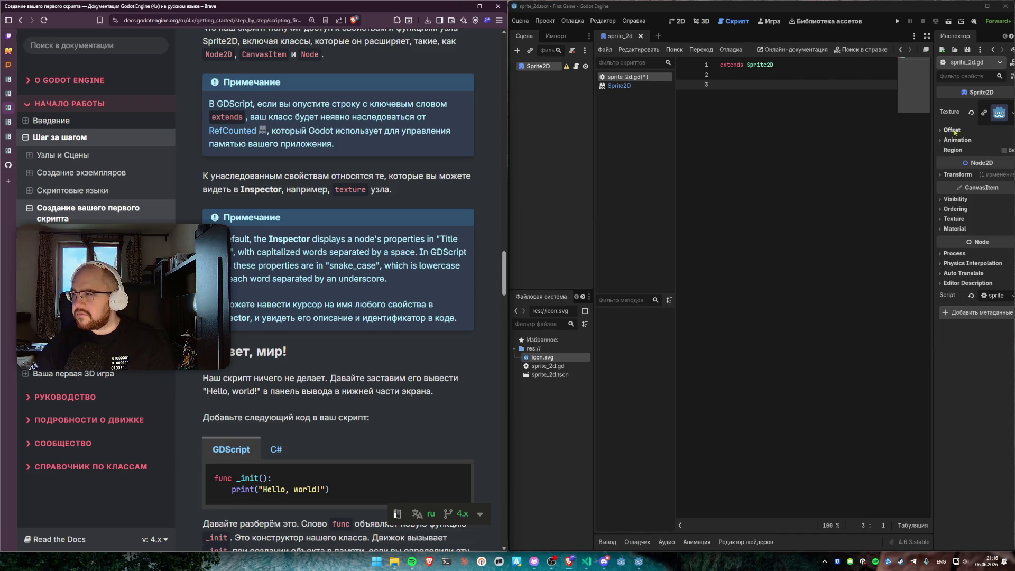
mouse_move(955, 114)
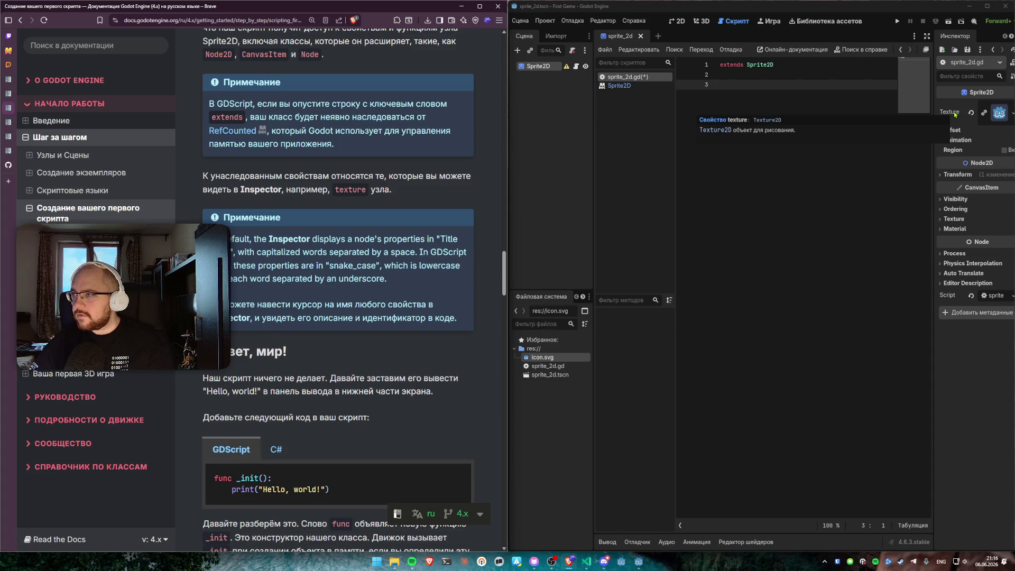
left_click(957, 140)
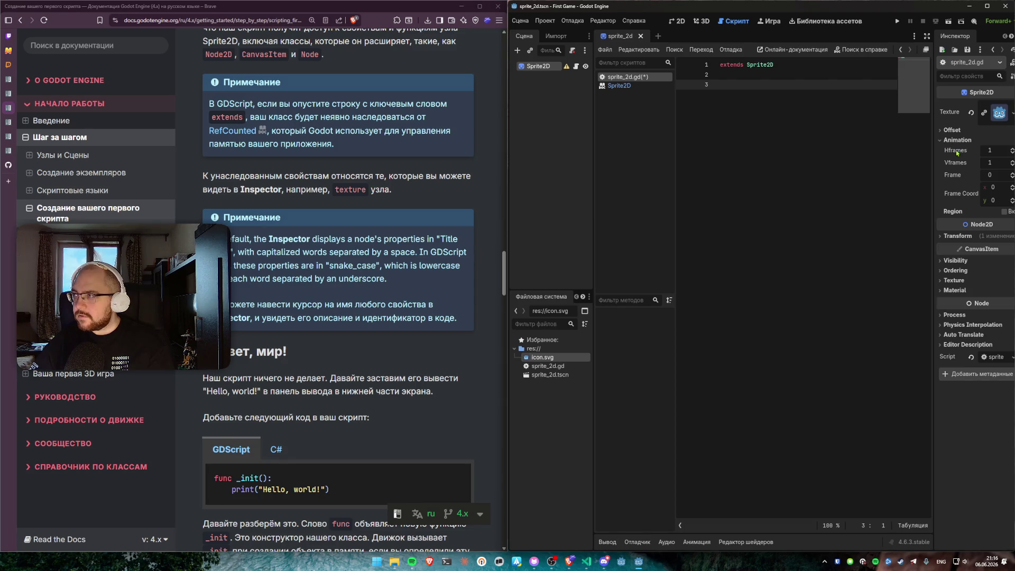
mouse_move(957, 166)
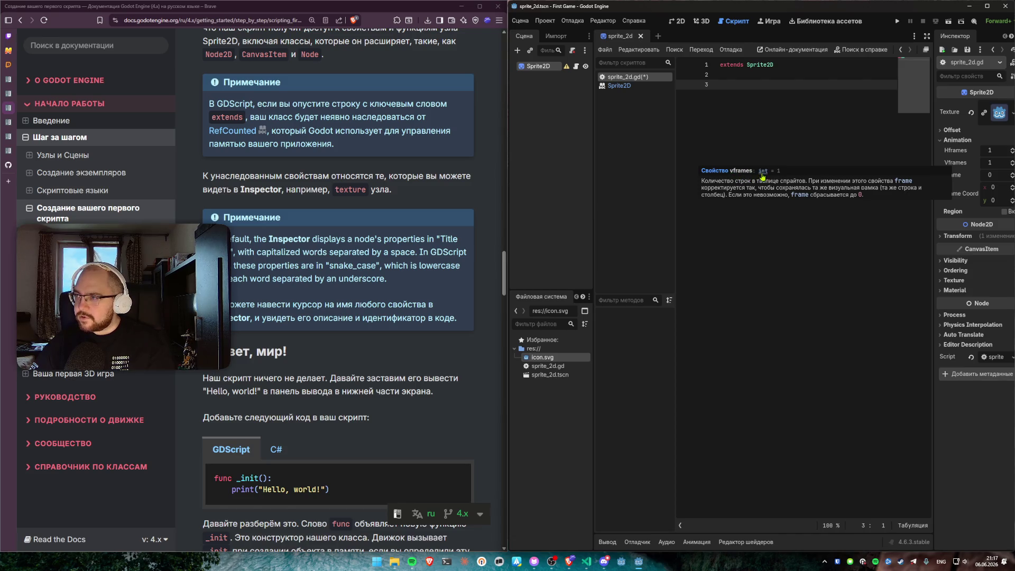
left_click(740, 175)
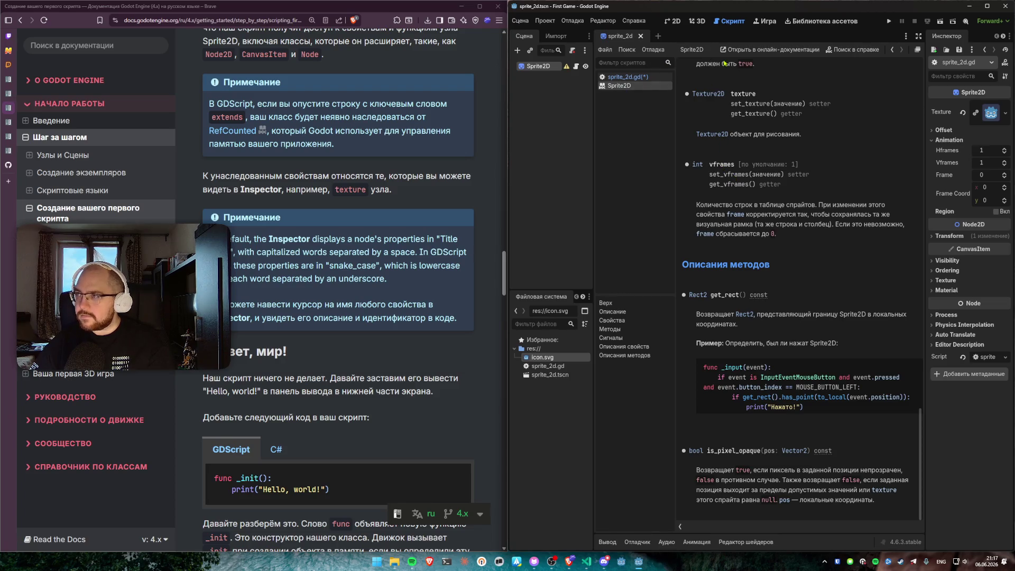
left_click(627, 77)
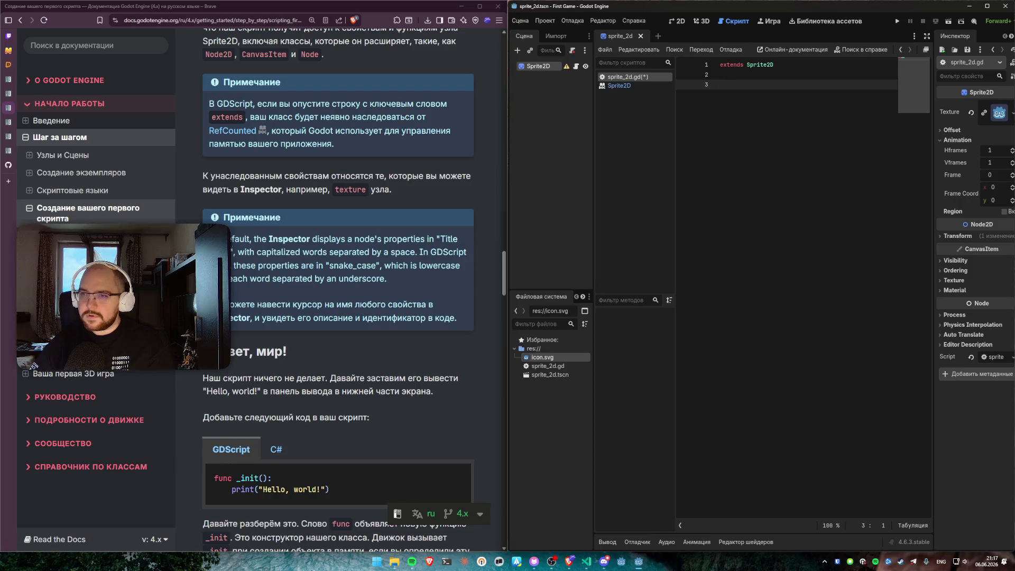
scroll(360, 222, "down", 4)
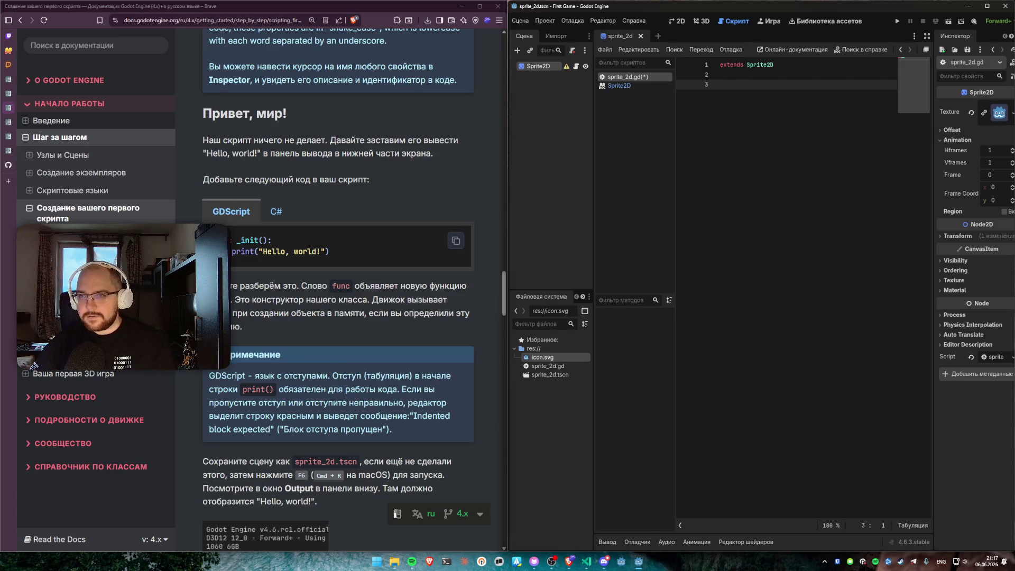
Step: On line 3 write func _init(): with an indented print("Hello World!") call
left_click(456, 241)
left_click(755, 104)
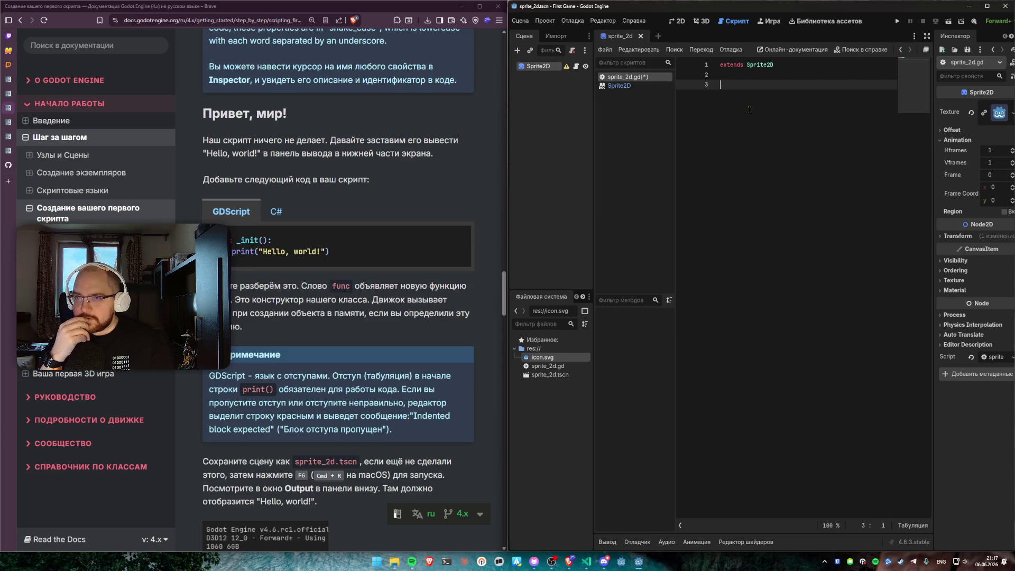
type("func ")
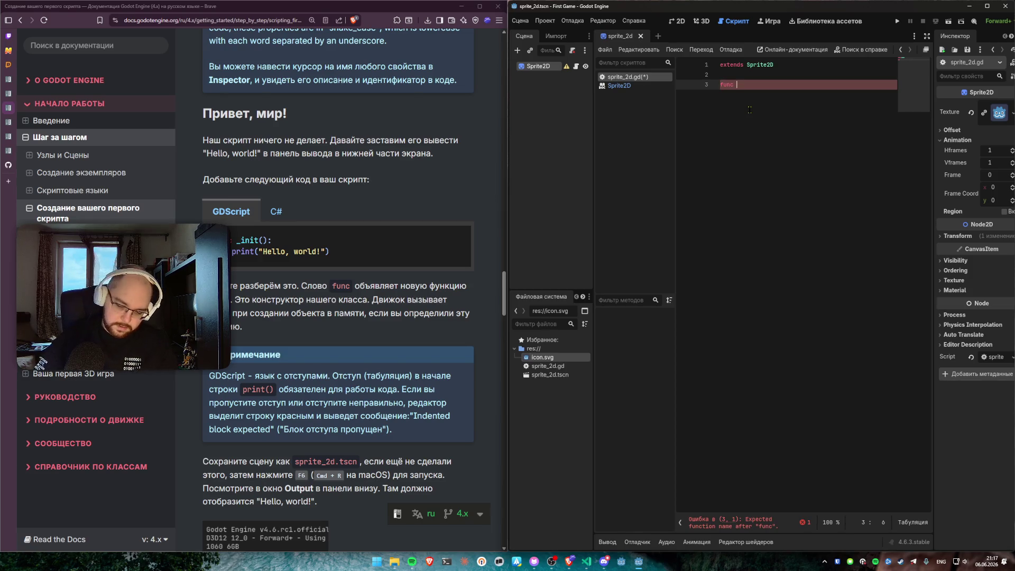
type("_init()")
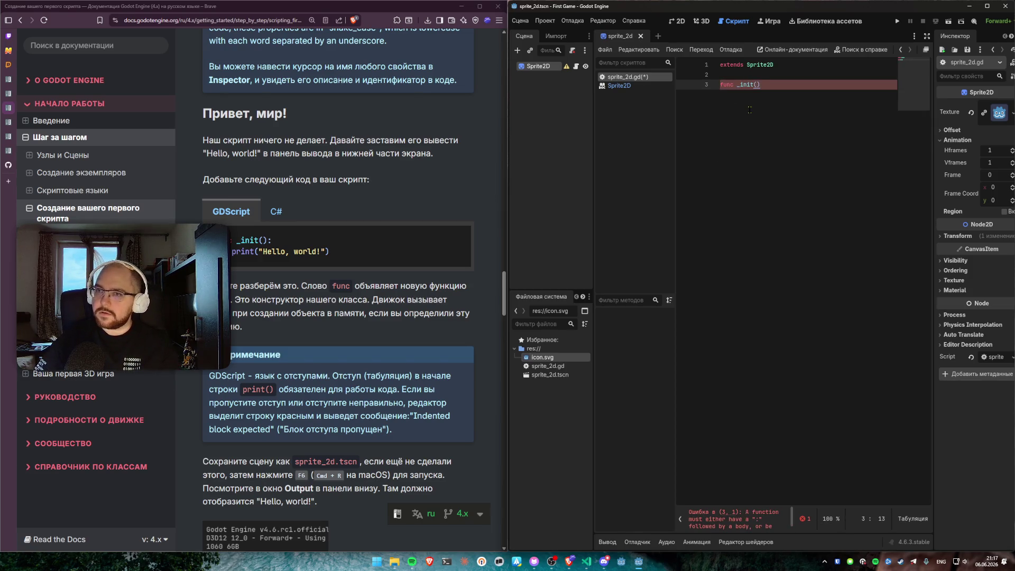
type(":")
key("Return")
type("print(\"Hello World!")
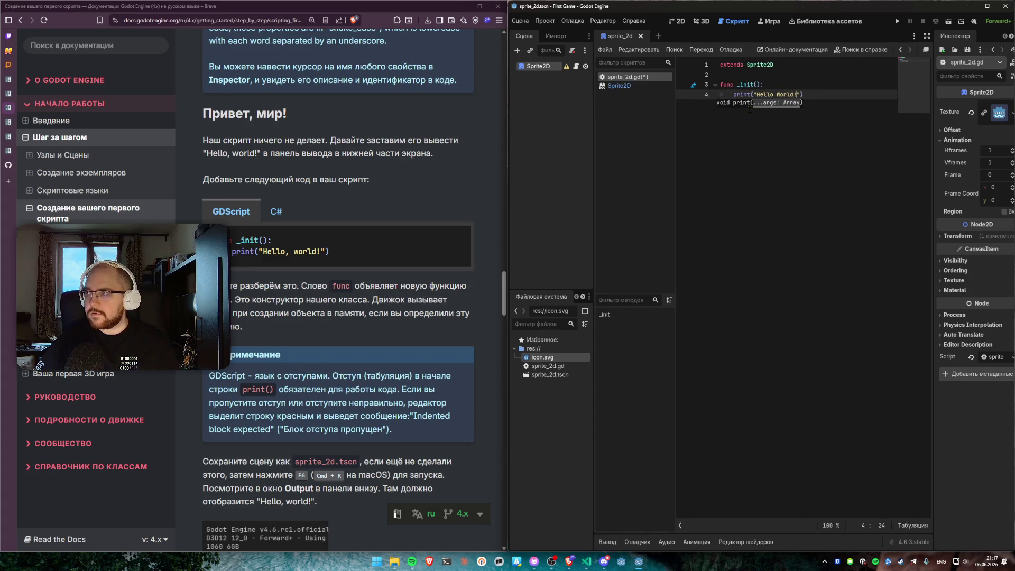
key("Return")
key("BackSpace")
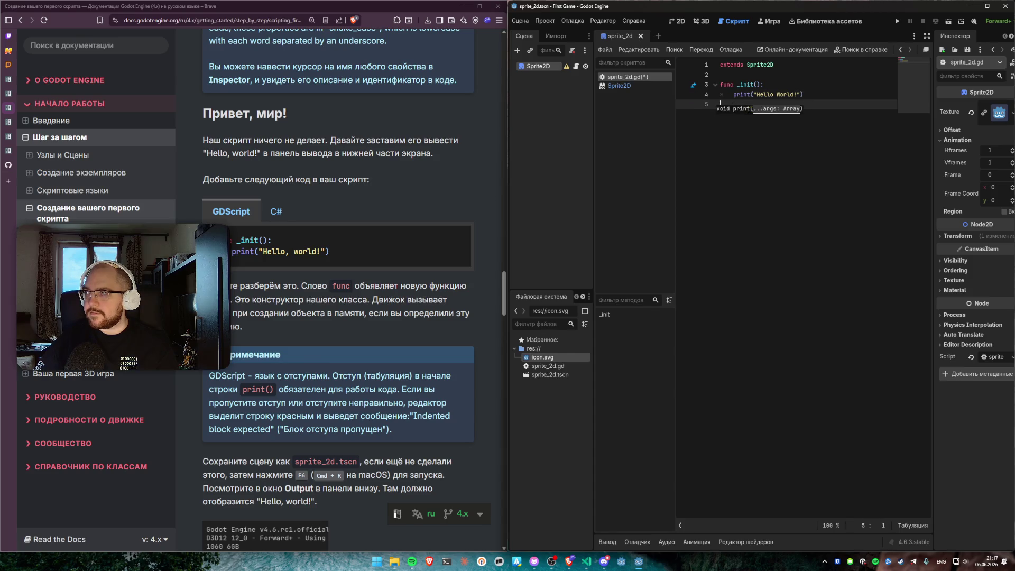
key("Escape")
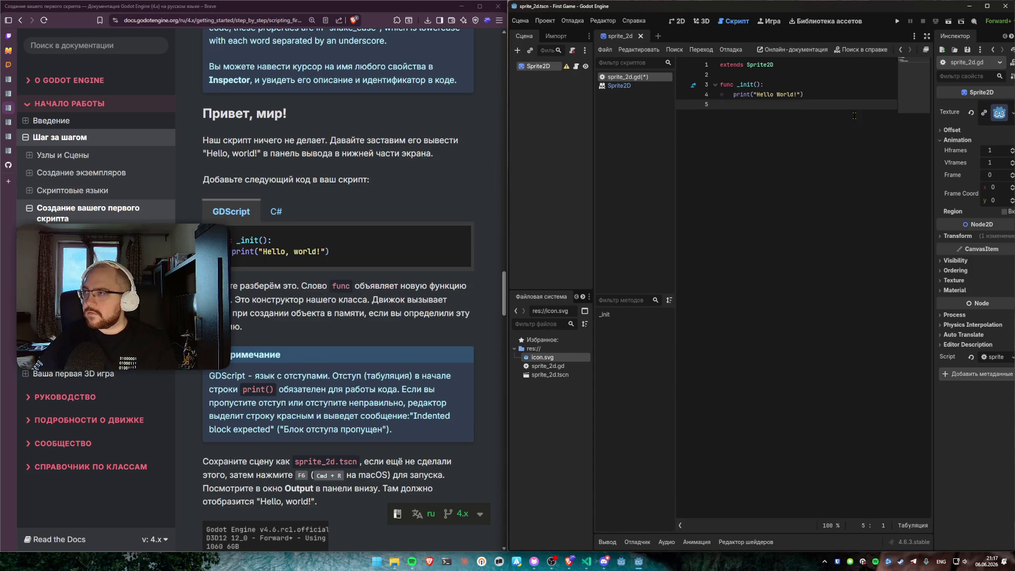
Step: Enlarge the Output panel, run the current scene, and confirm Hello World! appears before closing the game
left_click(607, 542)
left_click_drag(763, 442, 750, 246)
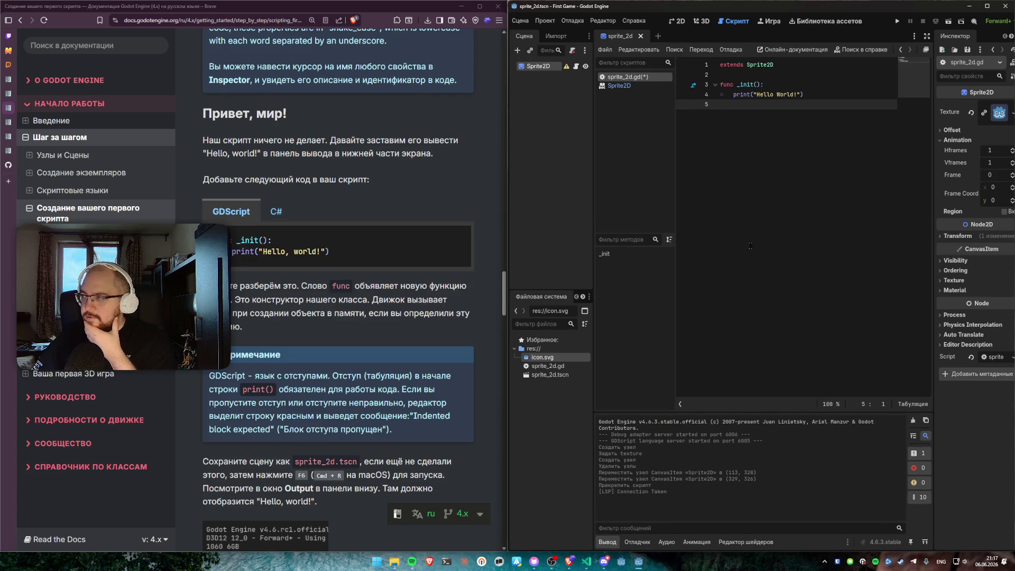
left_click(897, 21)
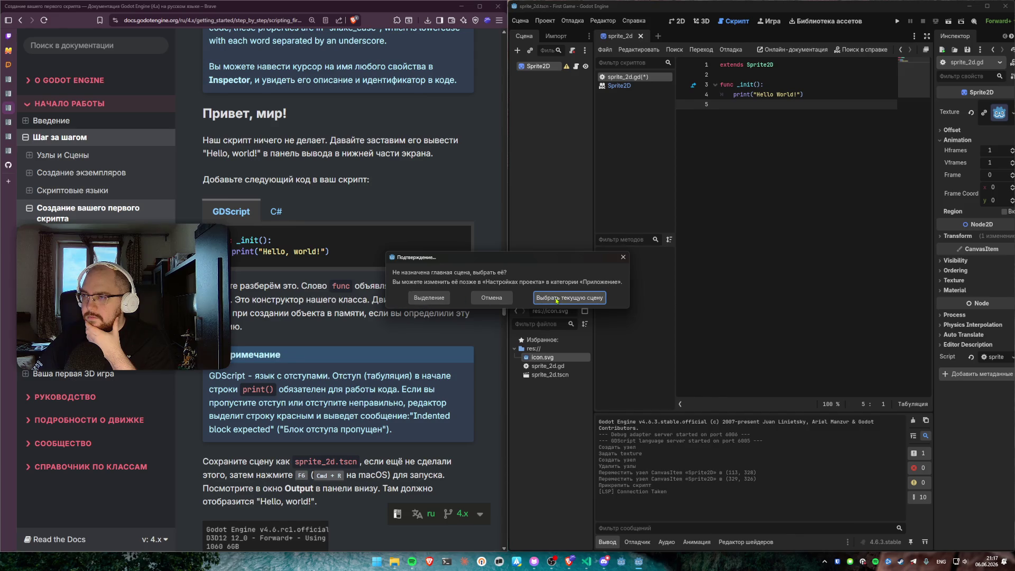
left_click(624, 257)
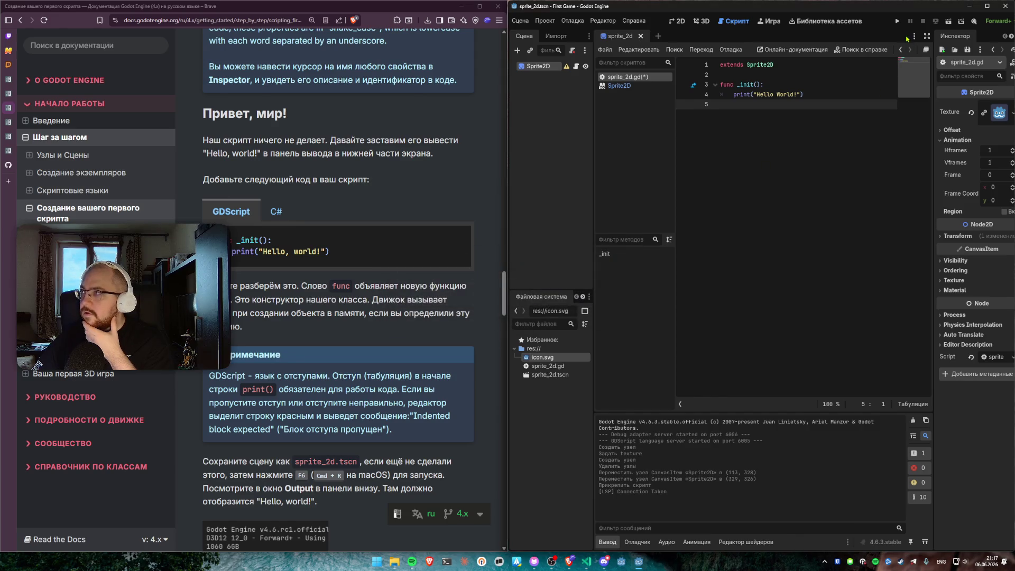
left_click(950, 23)
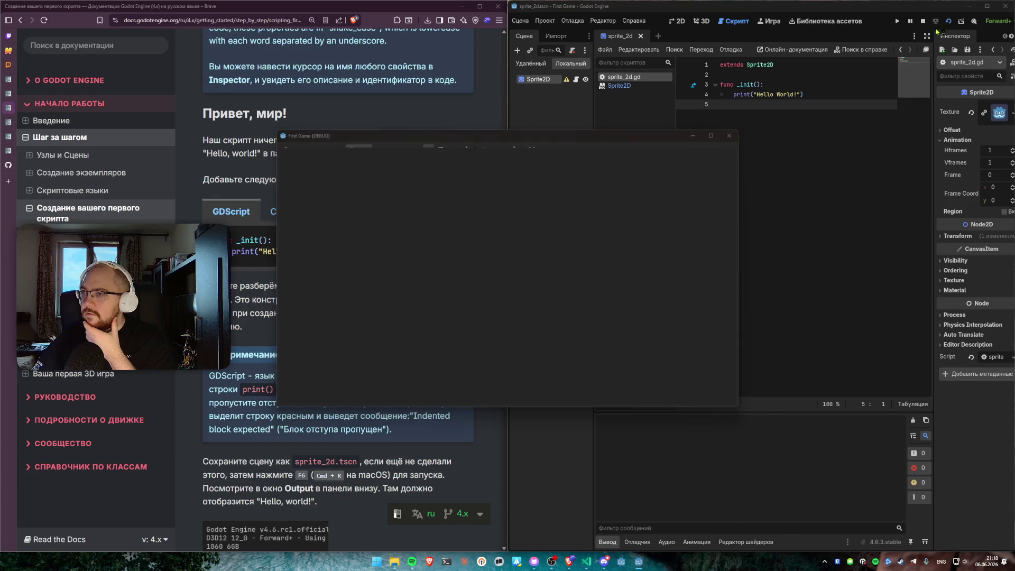
left_click(729, 136)
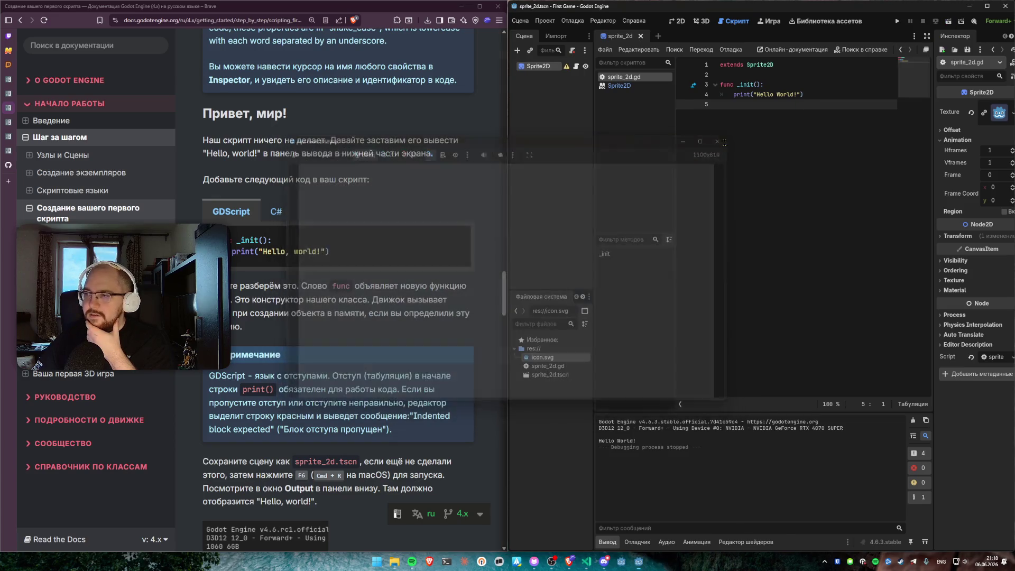
triple_click(606, 441)
left_click(620, 449)
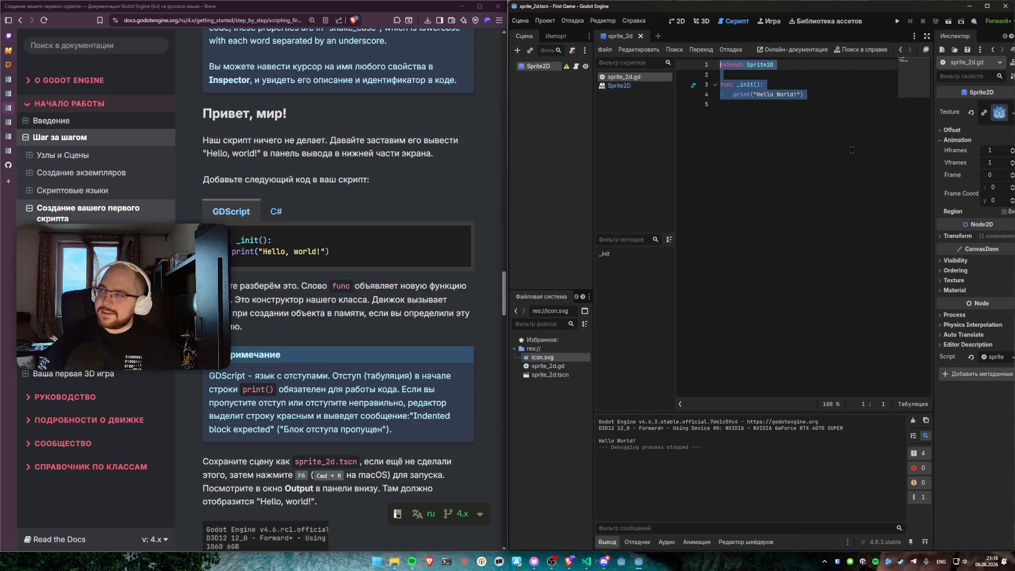
key("Return")
type("class A")
type(":")
key("Return")
type("//")
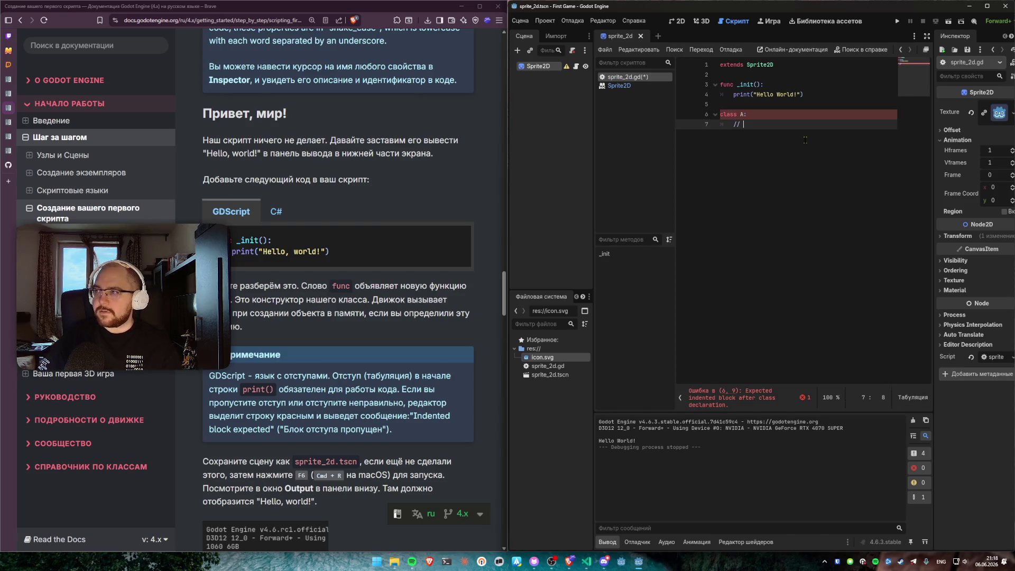
type("body")
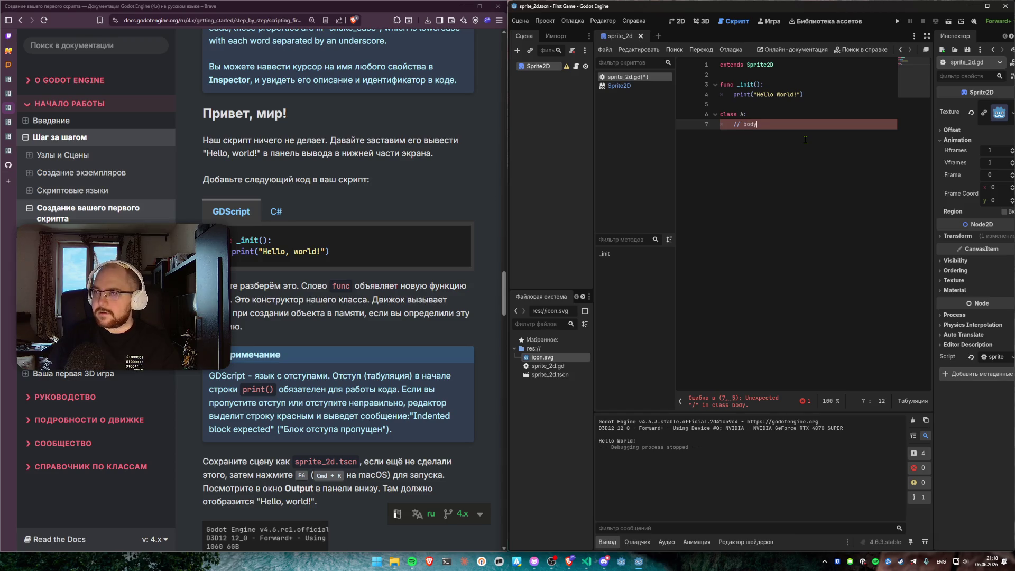
key("Up")
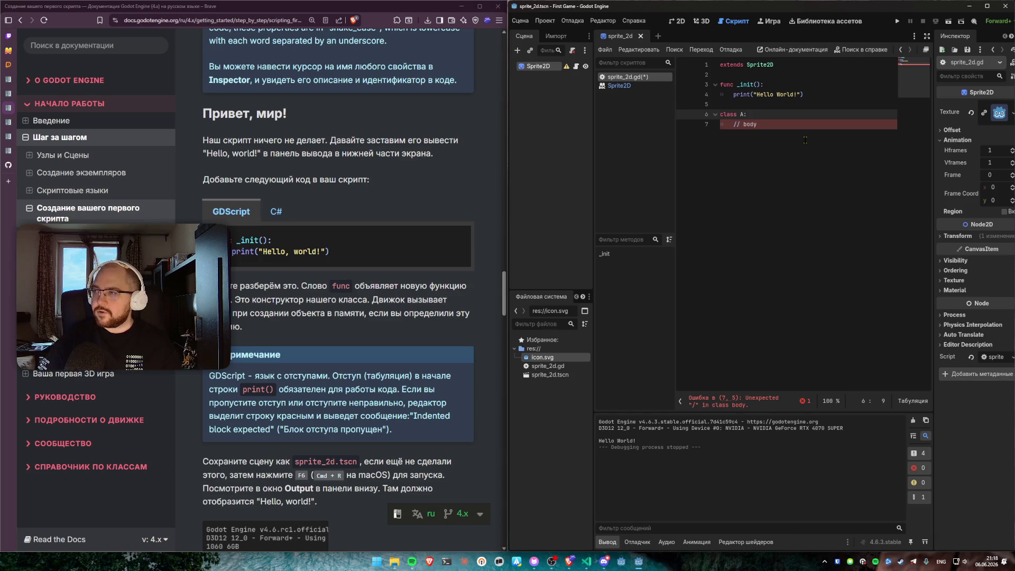
key("ctrl+shift+k")
key("shift+Tab")
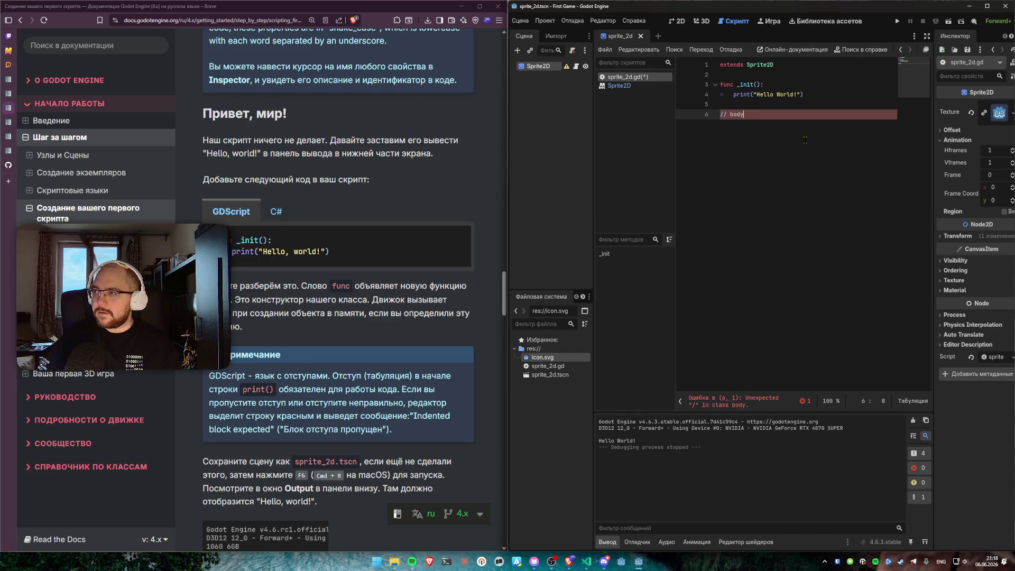
key("BackSpace")
key("BackSpace")
key("BackSpace")
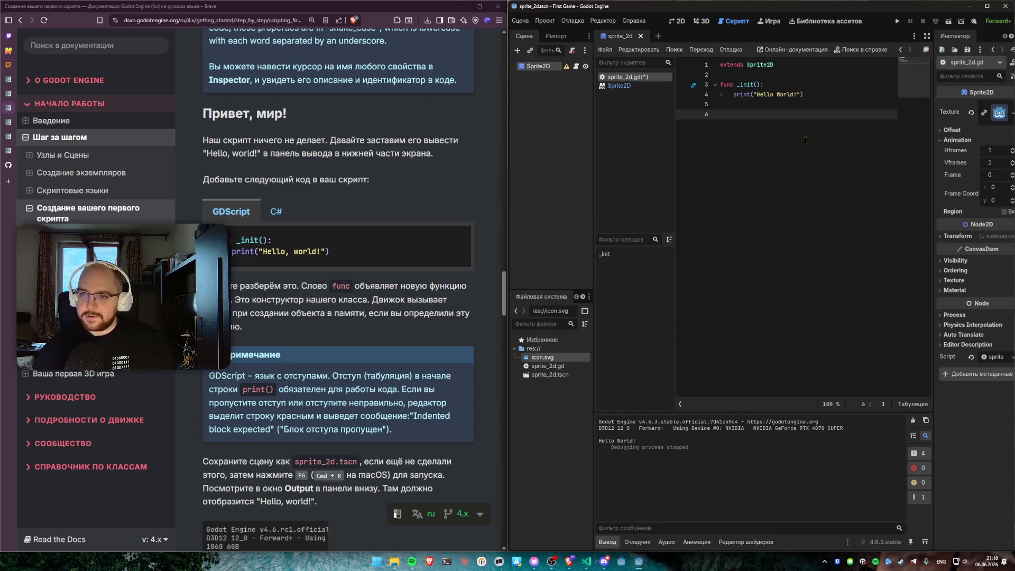
scroll(322, 262, "down", 5)
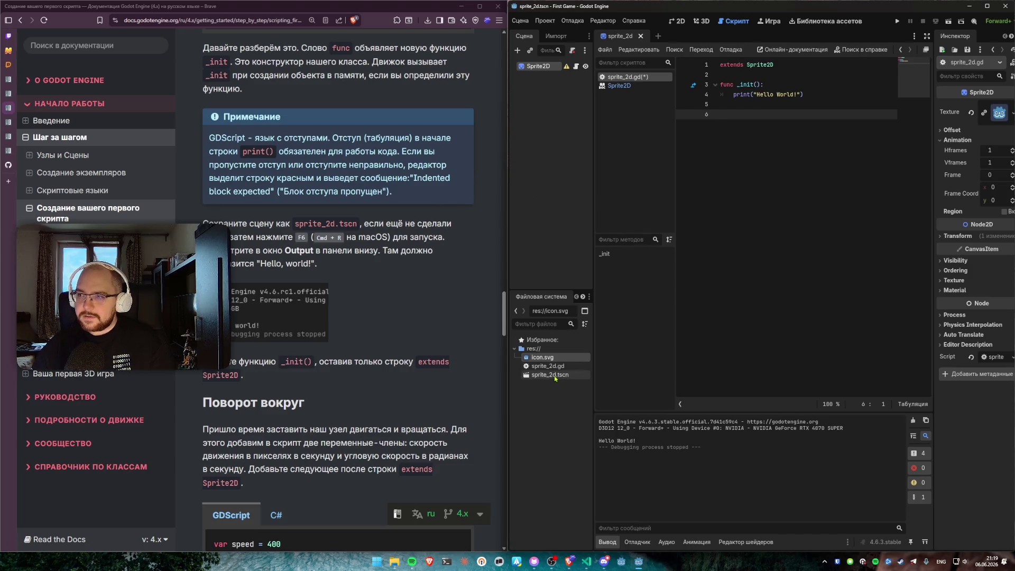
Step: Delete the stray blank line at the end of sprite_2d.gd, then read on in the tutorial
key("BackSpace")
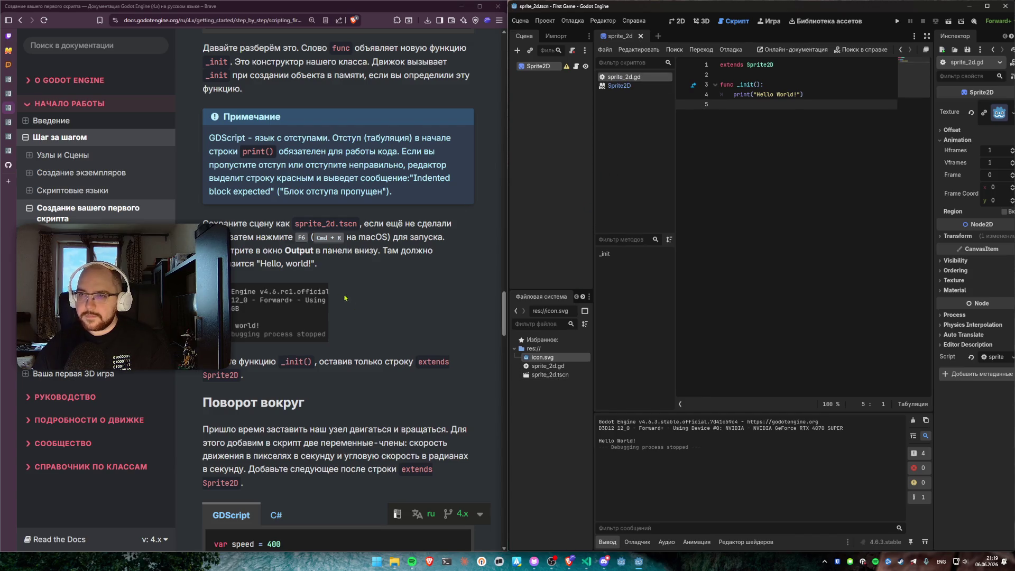
scroll(283, 263, "down", 3)
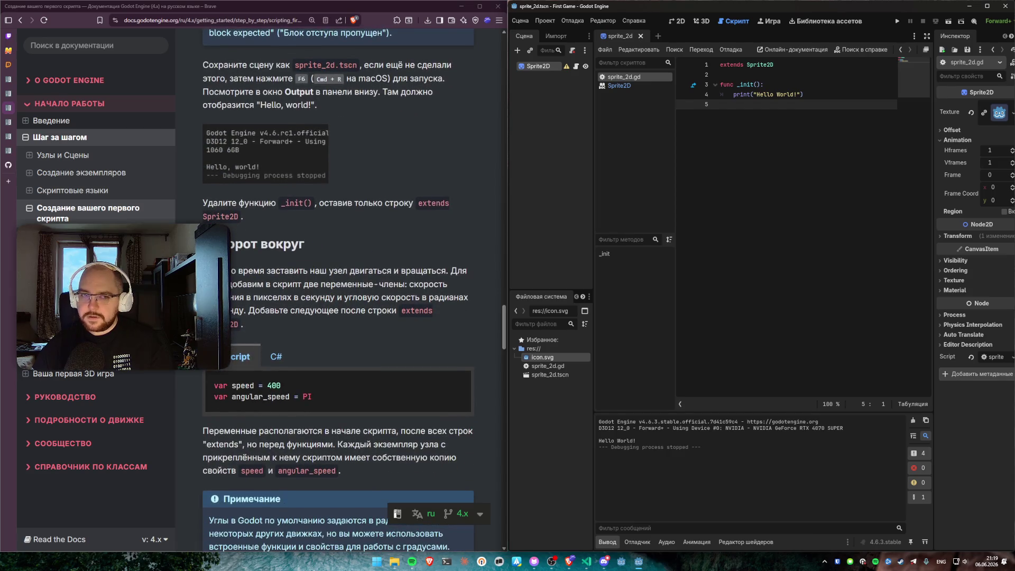
left_click_drag(232, 231, 361, 232)
left_click(345, 242)
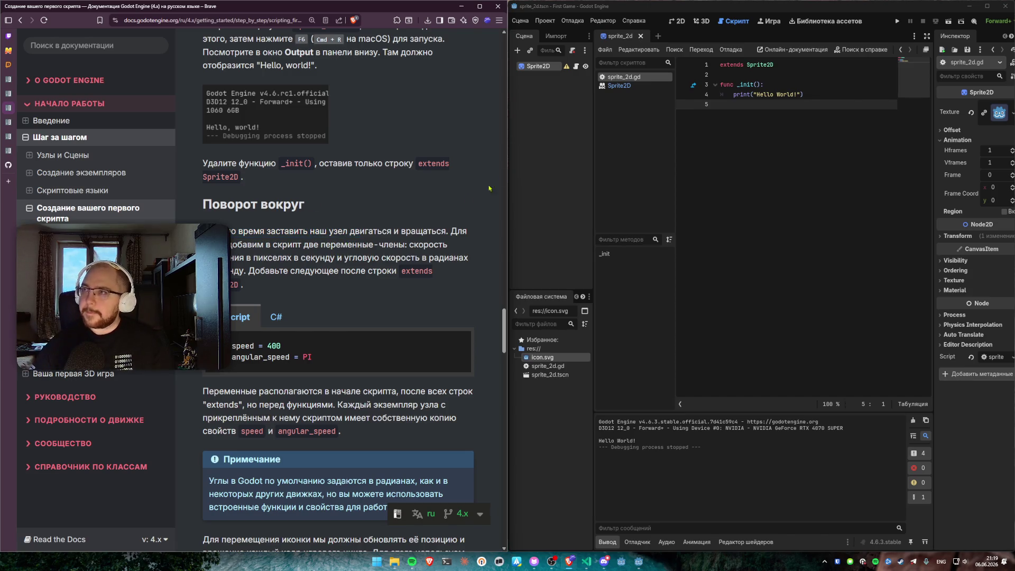
Step: Switch to the 2D view, then reopen sprite_2d.gd from FileSystem with the caret on line 2
left_click(679, 22)
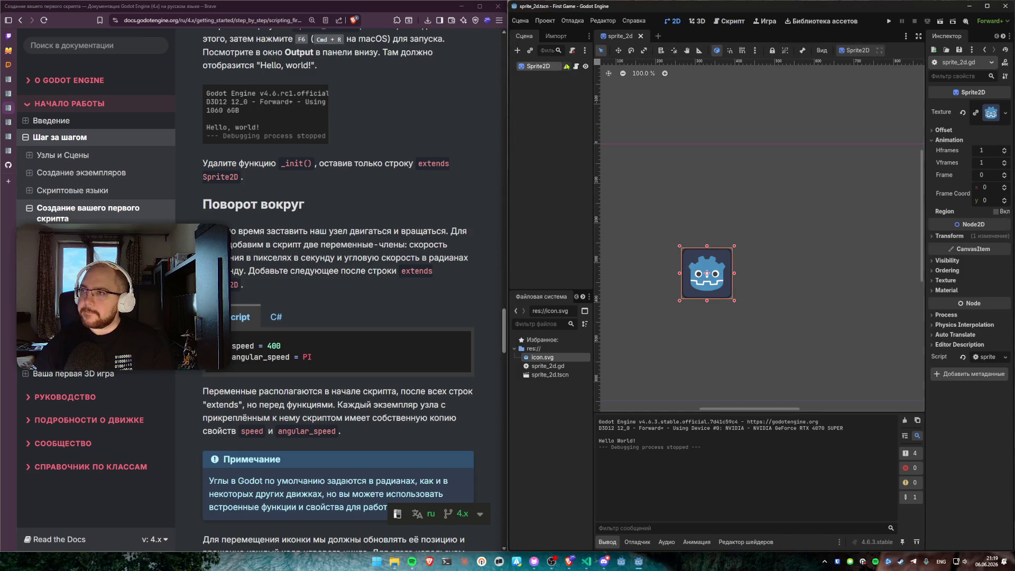
mouse_move(568, 67)
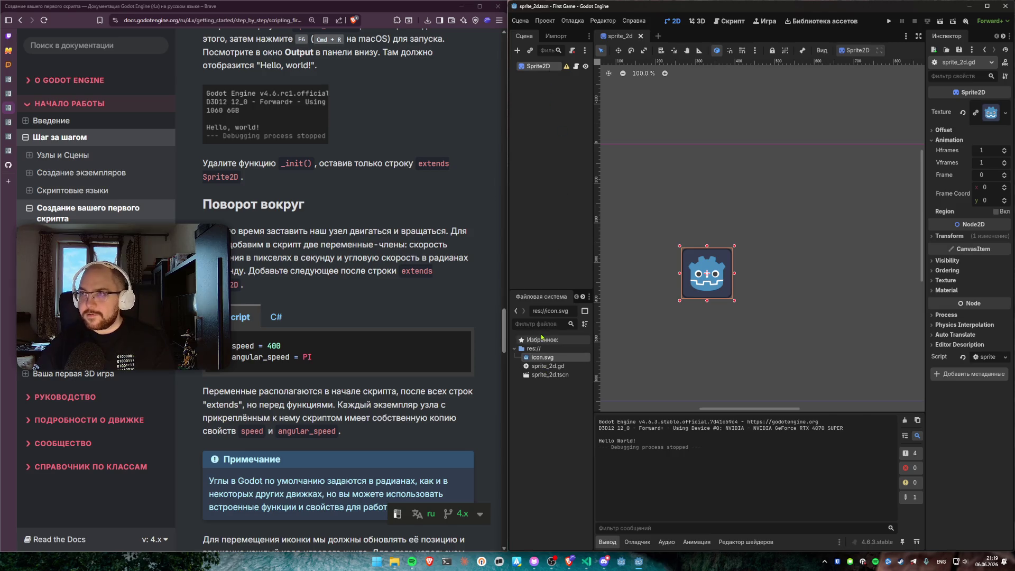
double_click(547, 366)
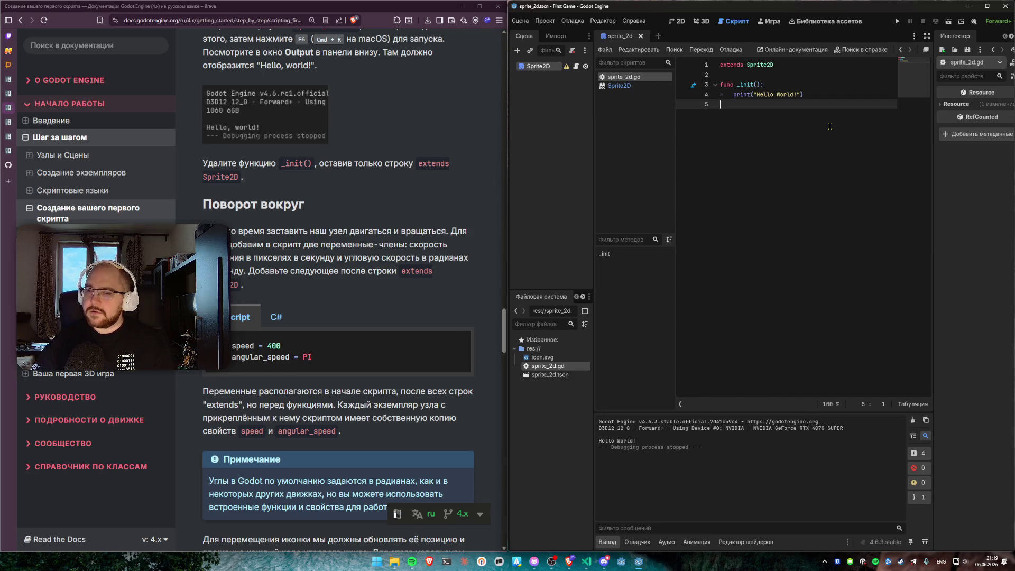
left_click(738, 74)
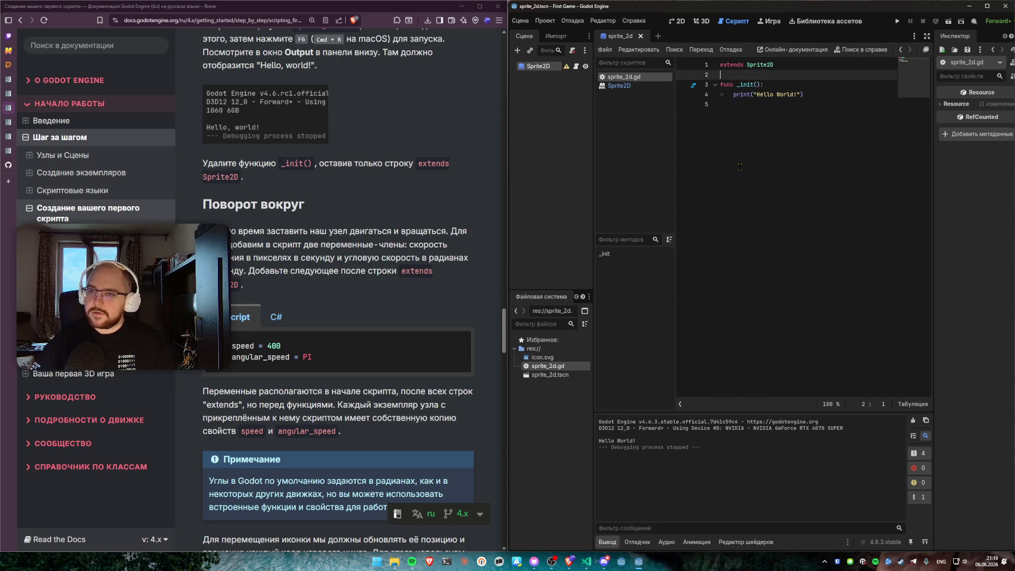
Step: Declare var speed = 400 and var angular_speed = PI above func _init
key("Return")
key("Return")
key("Up")
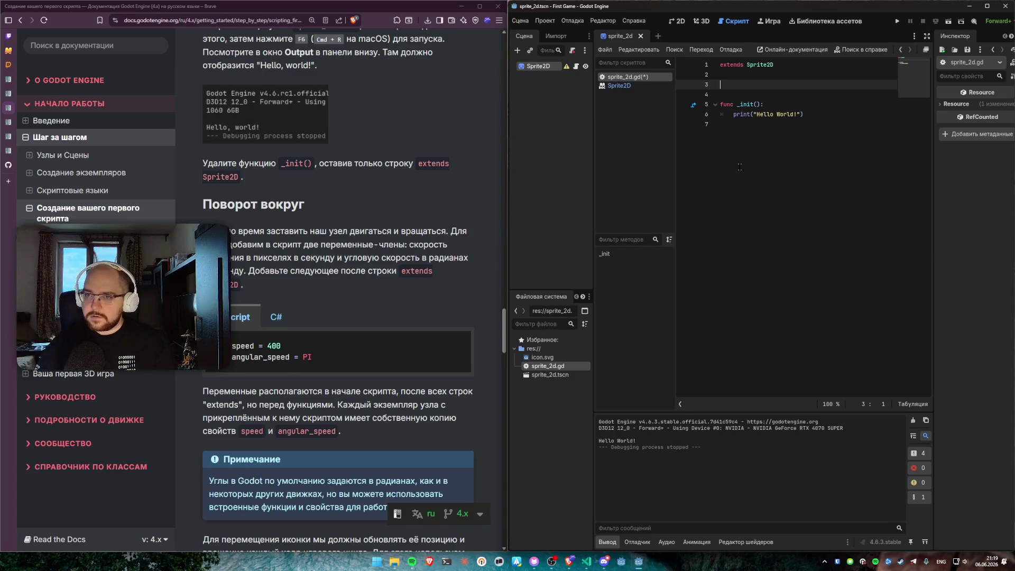
type("var spe")
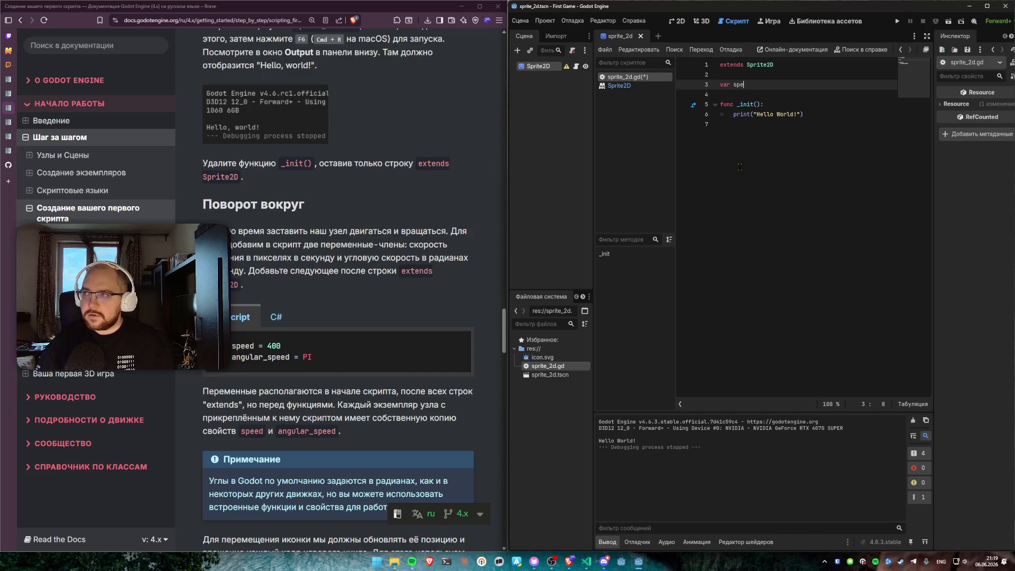
type("ed = 400")
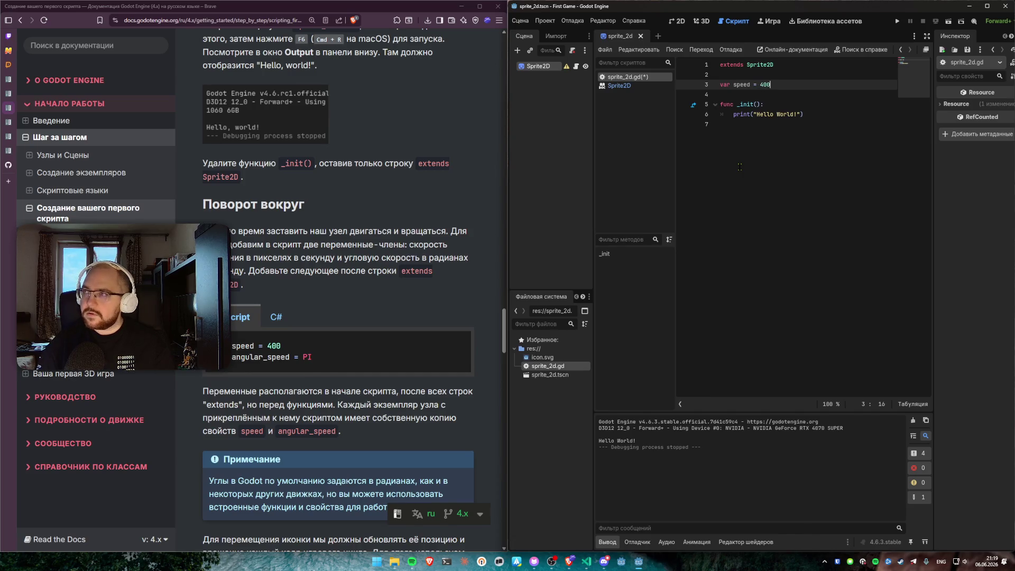
key("Return")
type("car angular_speed = P")
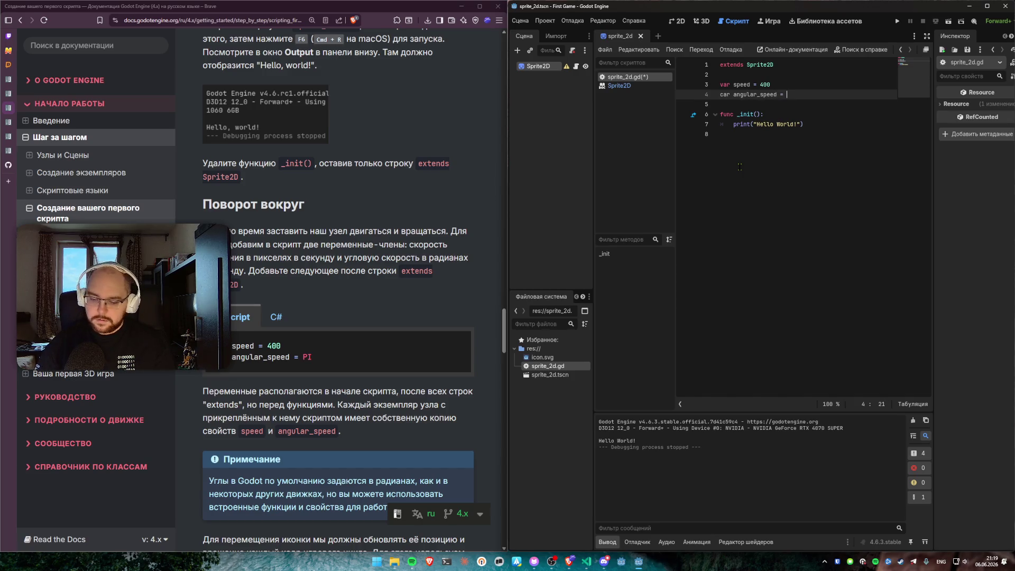
type("I")
left_click(766, 147)
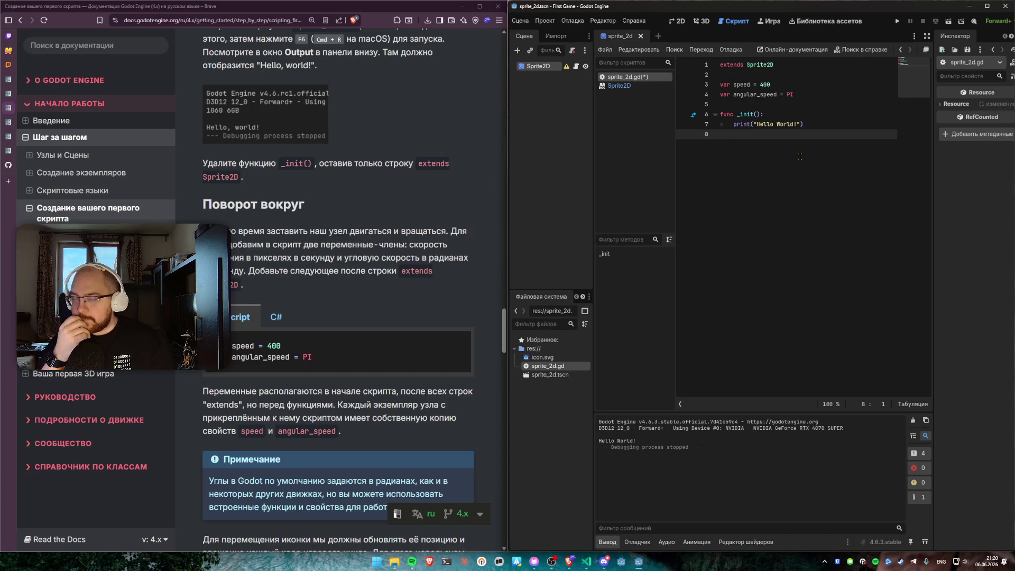
scroll(335, 321, "down", 2)
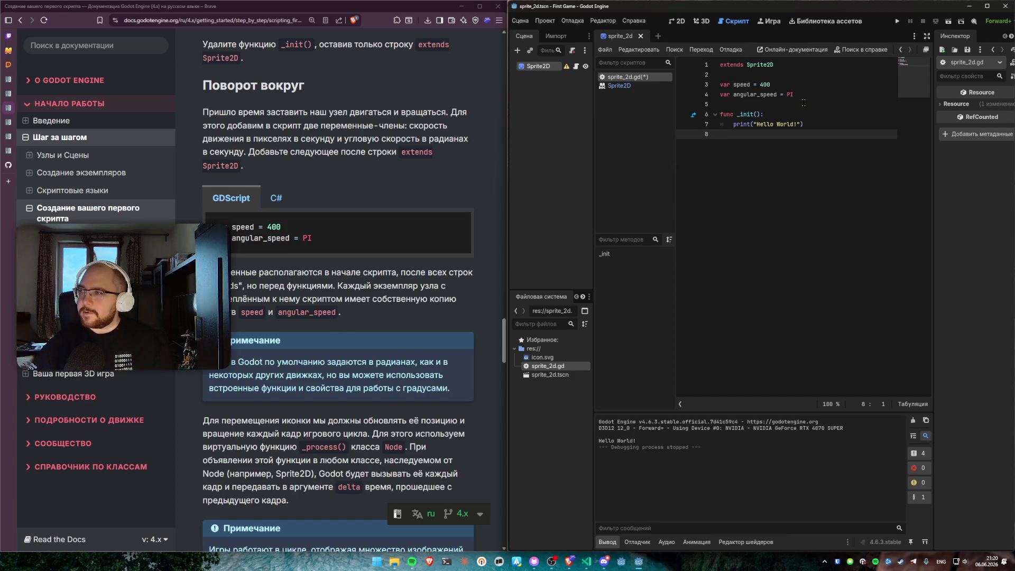
Step: Undo the declarations, test-run the scene, close the game window, and restore them
key("ctrl+z")
key("ctrl+z")
key("ctrl+z")
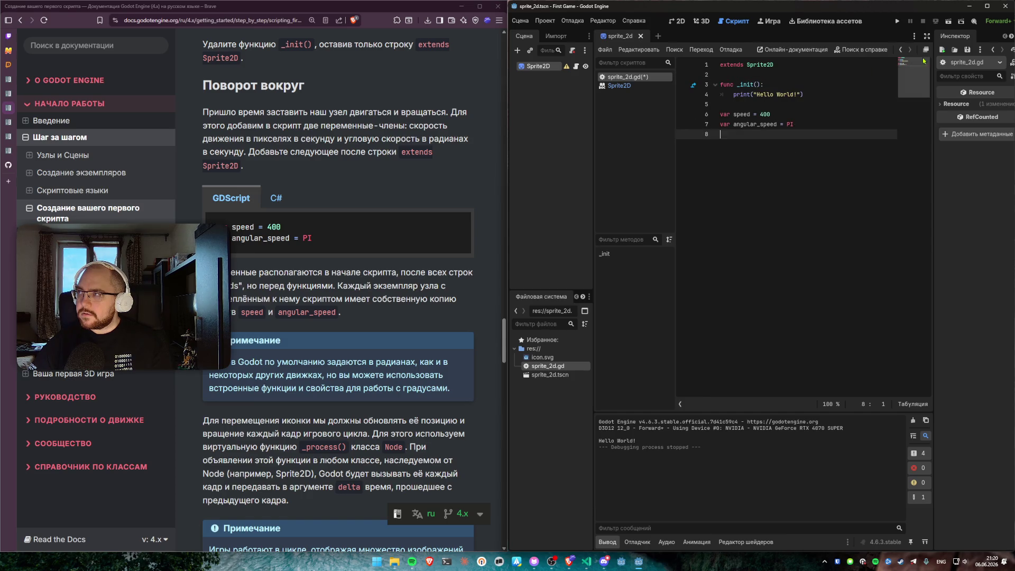
left_click(948, 22)
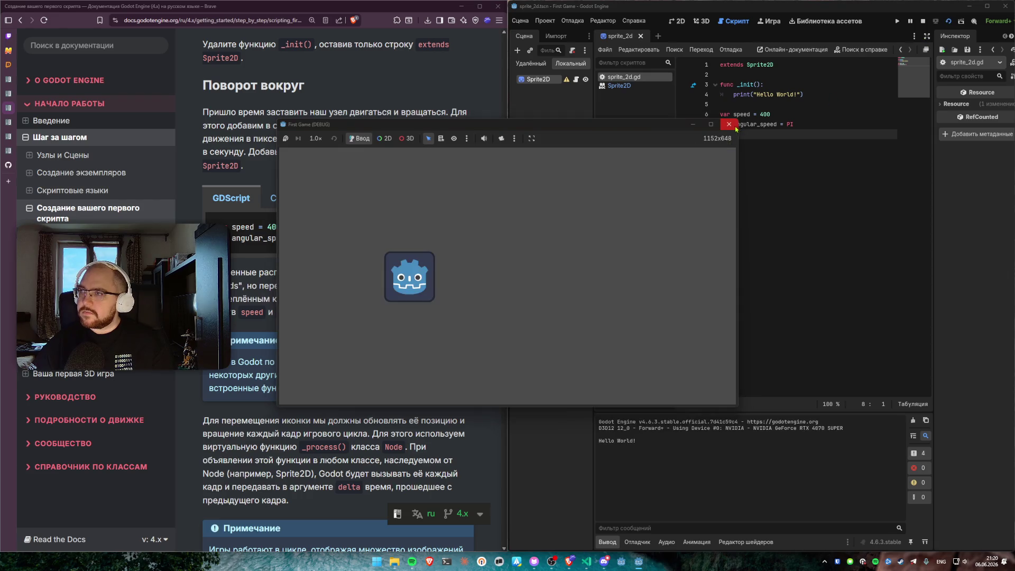
left_click(725, 126)
key("ctrl+y")
key("ctrl+y")
key("ctrl+y")
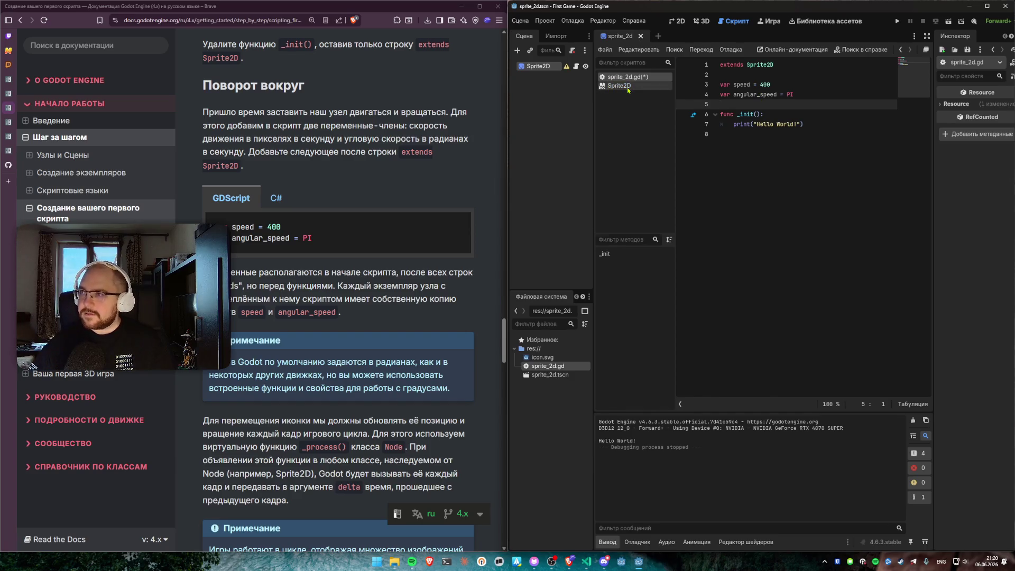
left_click(619, 85)
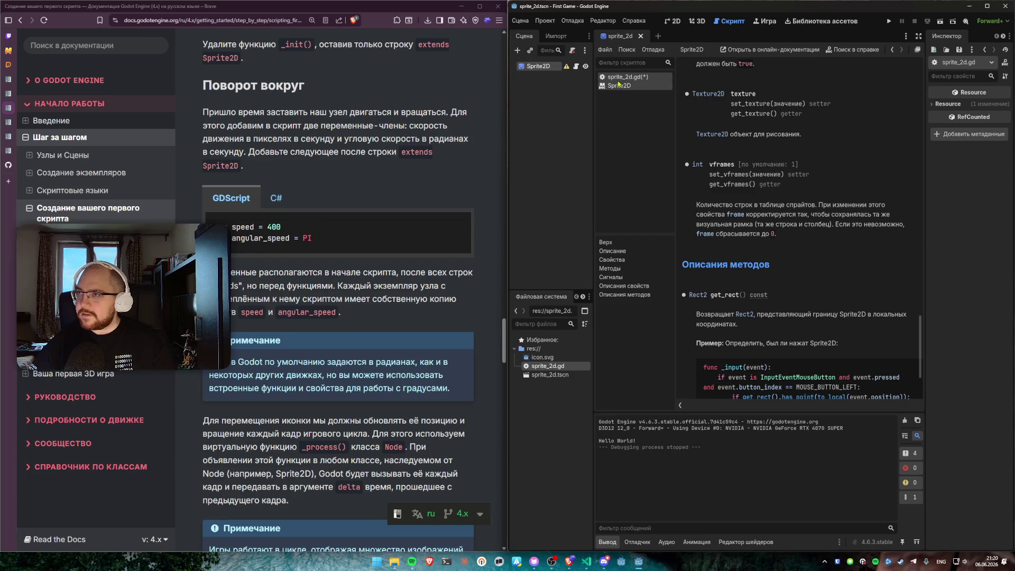
left_click(673, 21)
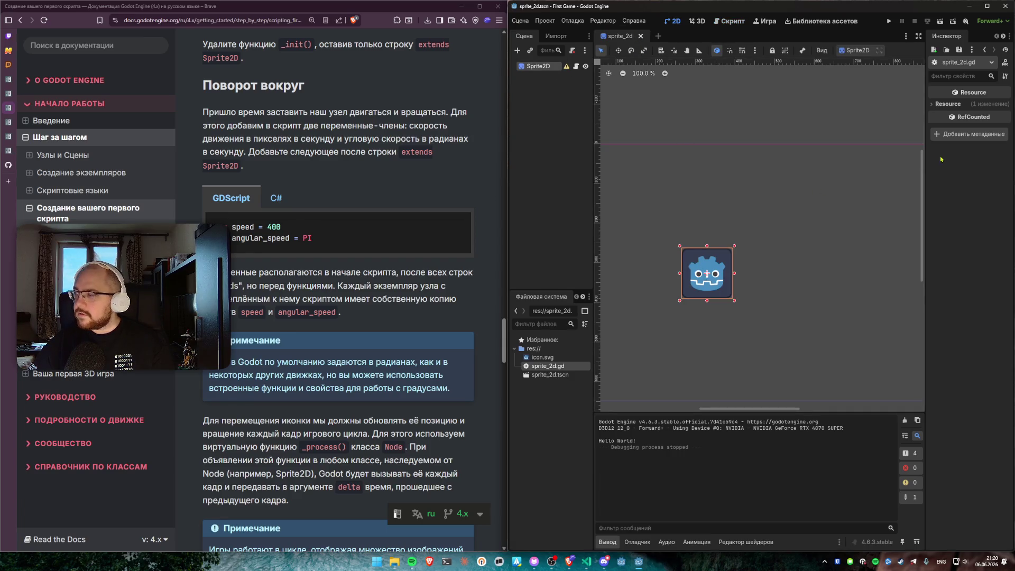
left_click(939, 104)
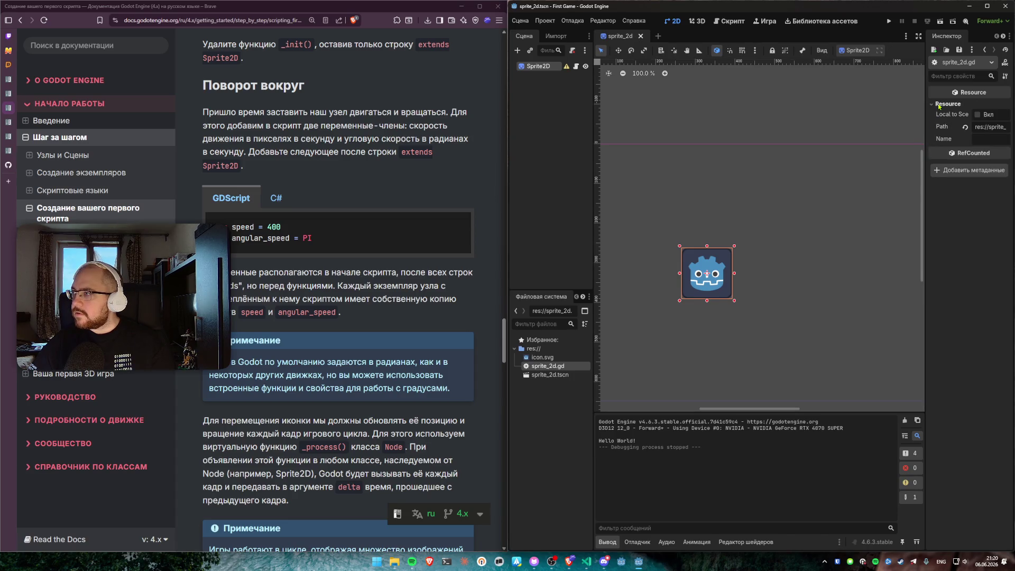
left_click(939, 104)
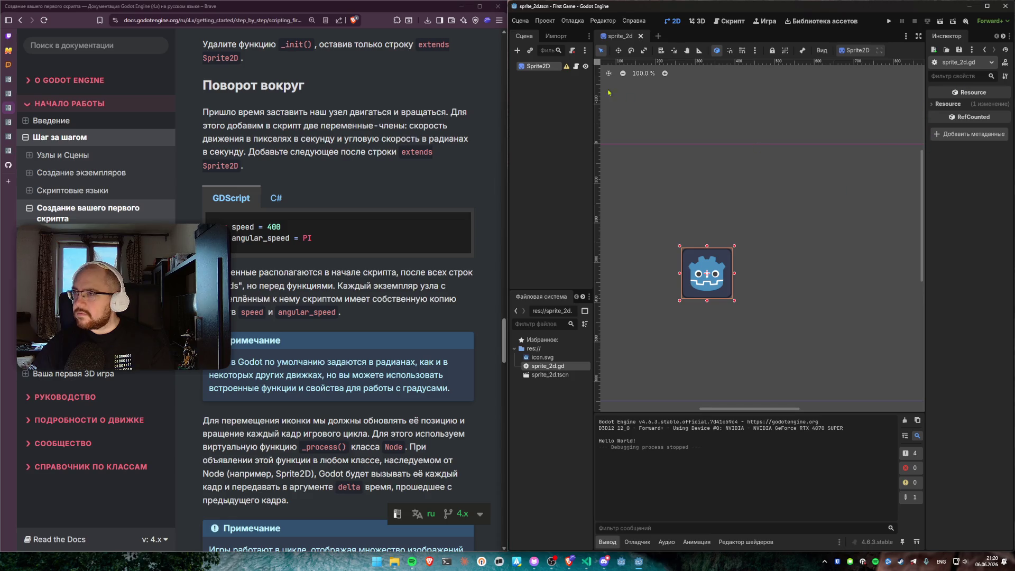
double_click(539, 68)
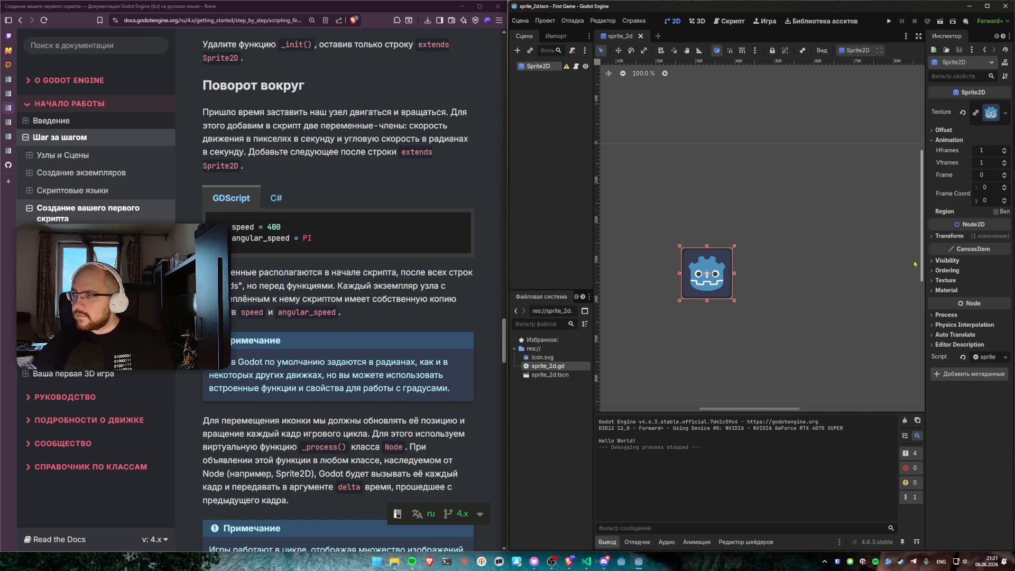
left_click(550, 377)
double_click(548, 366)
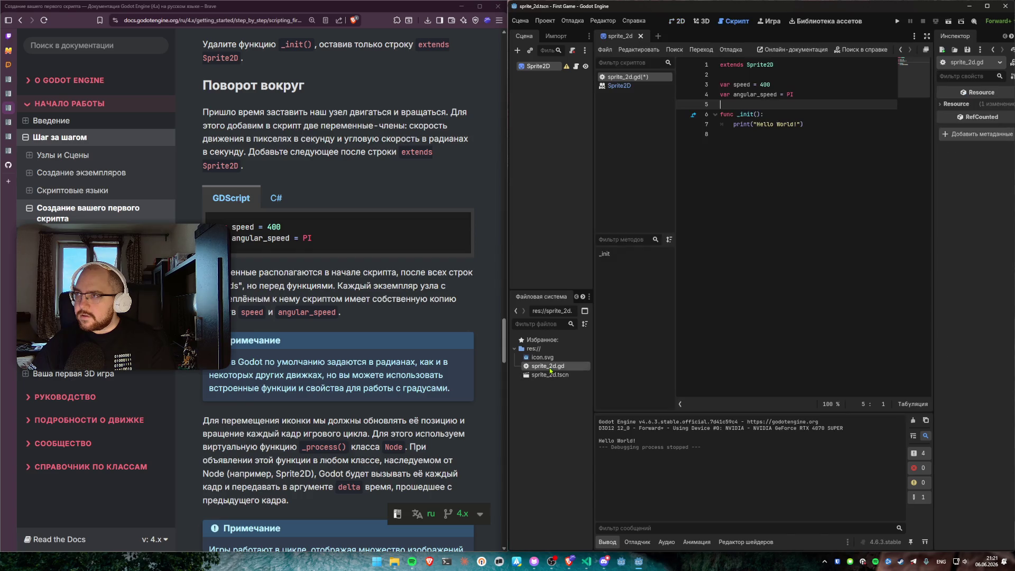
Step: Add type hints: speed: int = 400 on line 3 and angular_speed: float = PI on line 4
left_click(750, 84)
type(": in")
type("t")
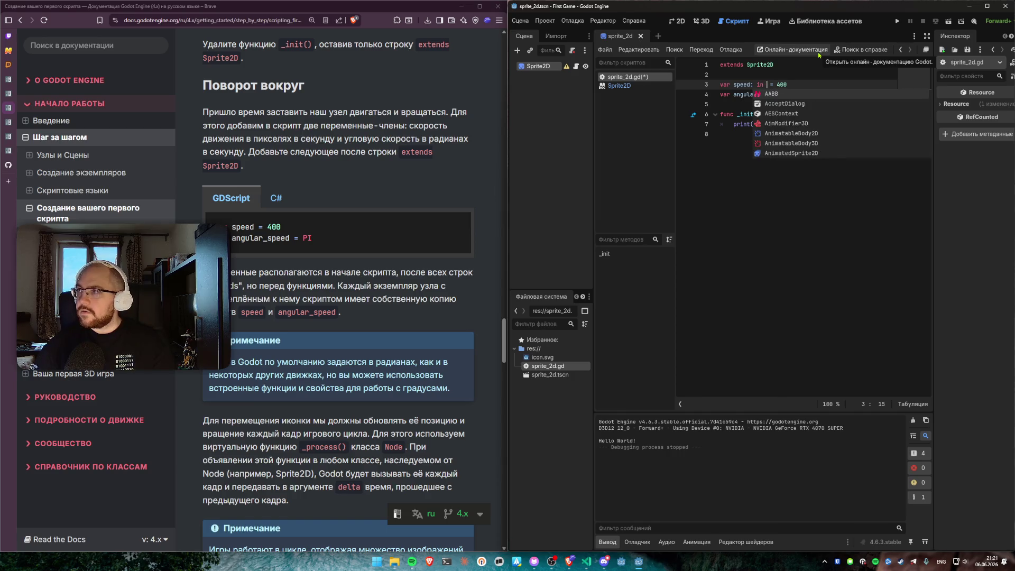
key("Escape")
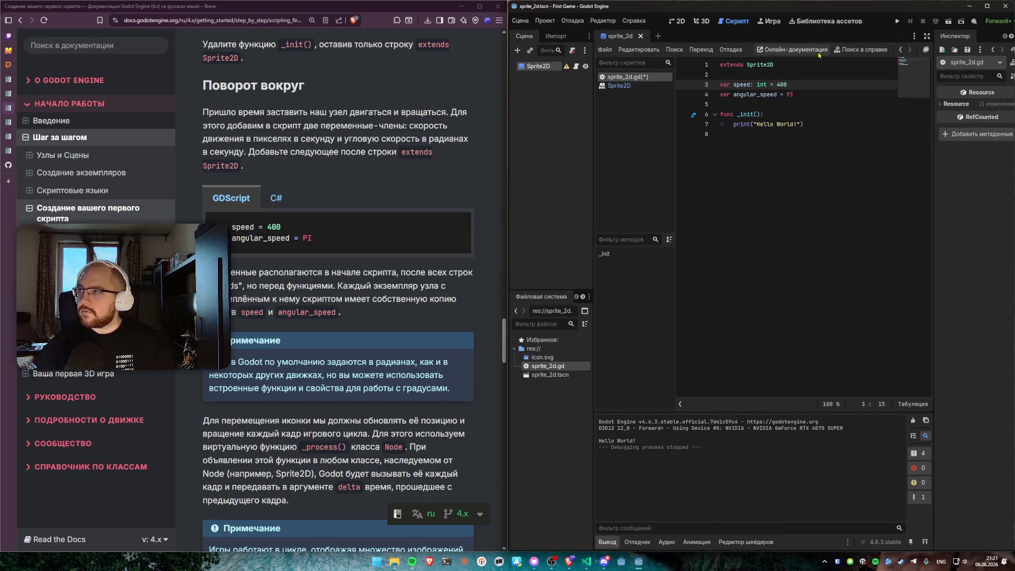
left_click(774, 94)
key("Right")
type(": float")
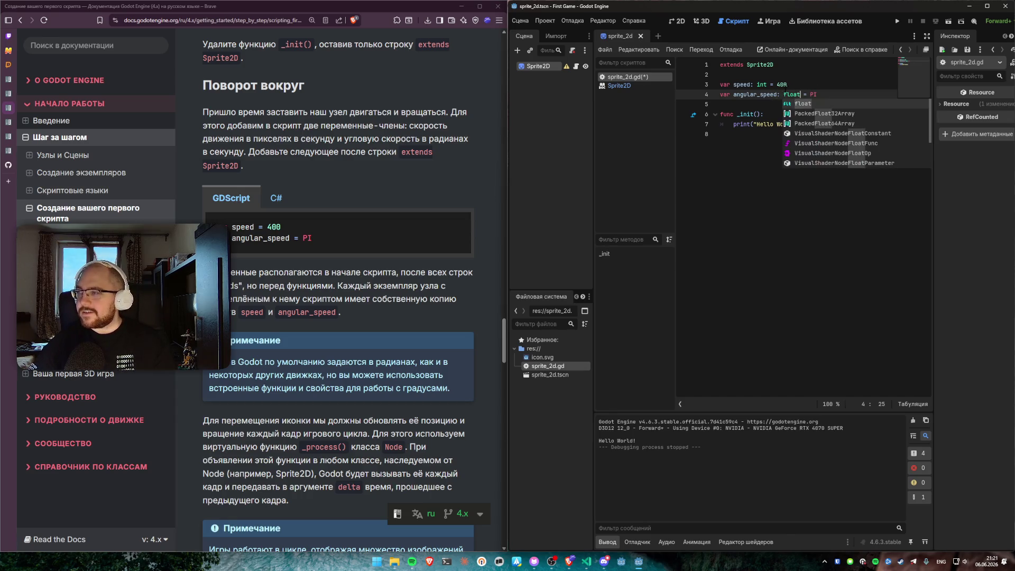
left_click(775, 174)
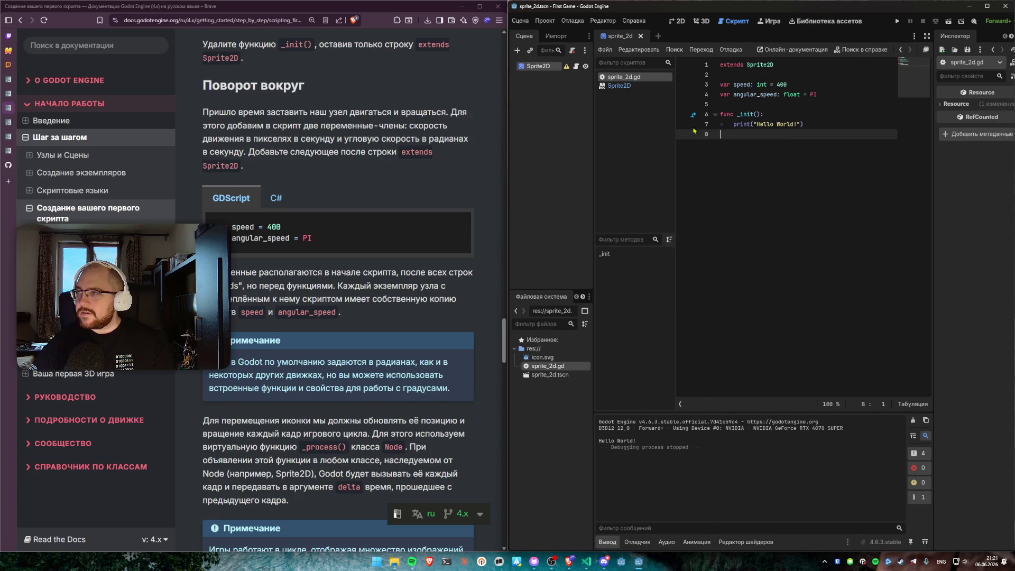
left_click(623, 86)
left_click(625, 78)
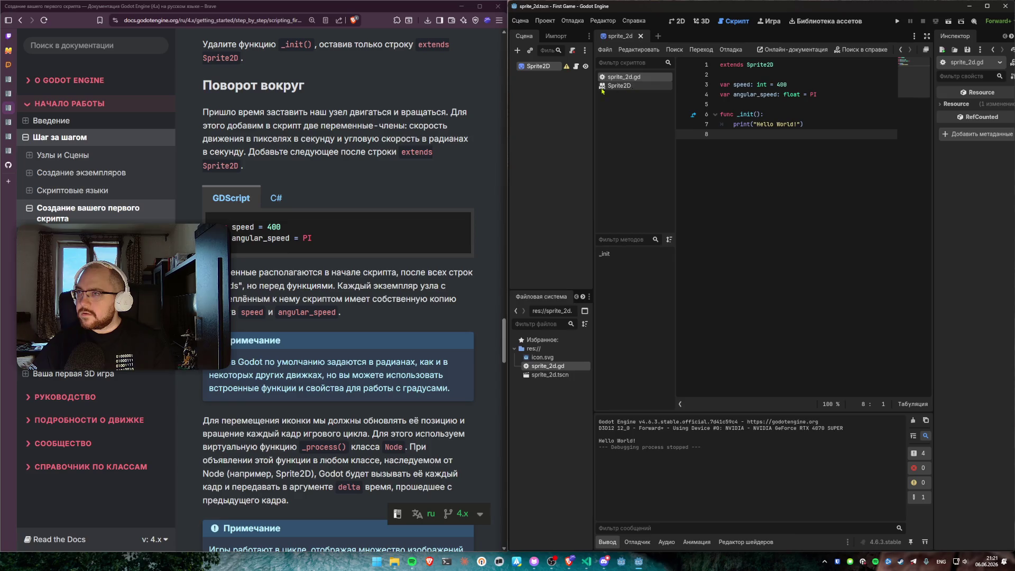
Step: Select the Sprite2D node in the 2D view and review the documentation window
left_click(678, 21)
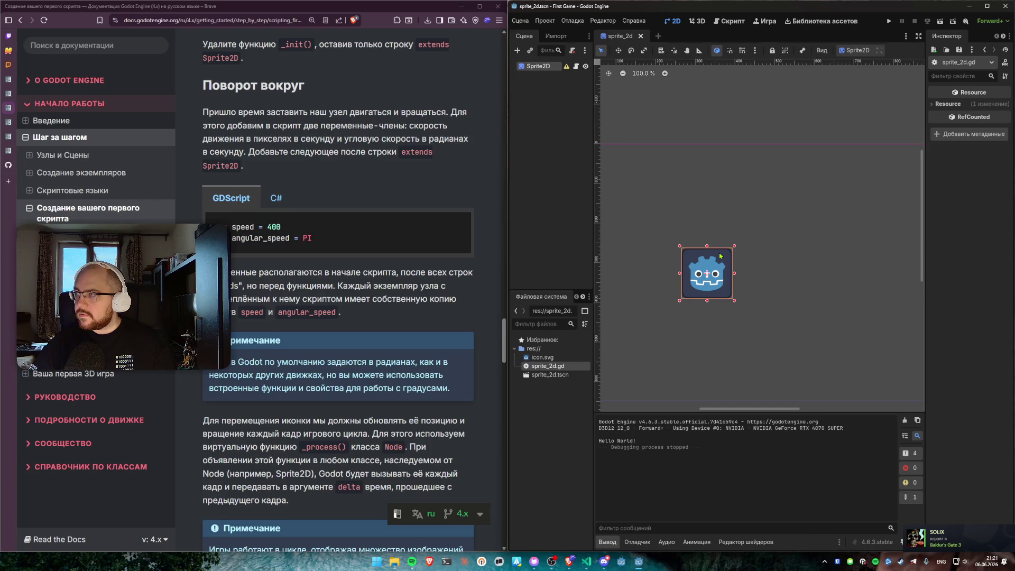
left_click(545, 68)
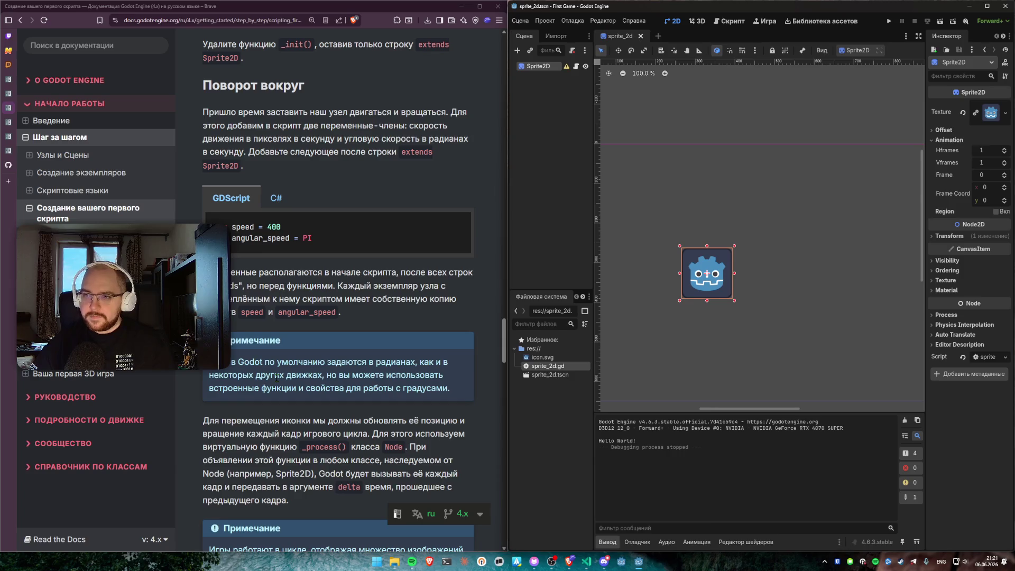
left_click(351, 319)
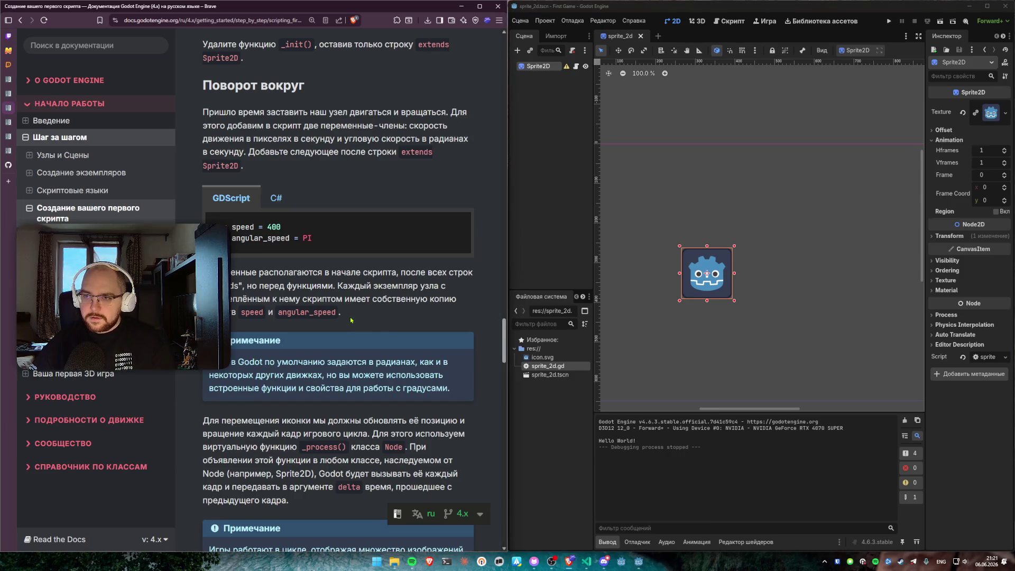
left_click(286, 343)
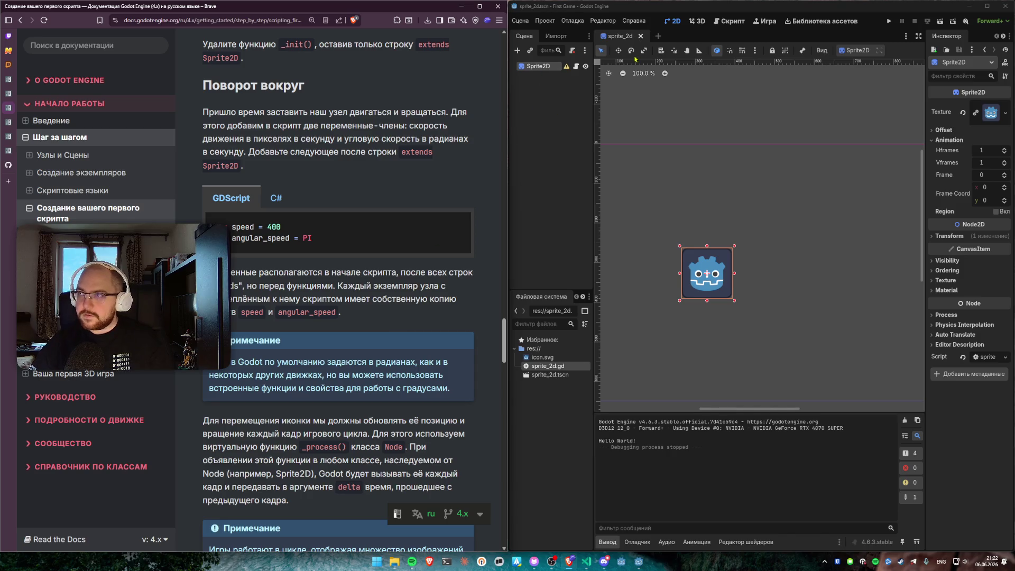
Step: Back in sprite_2d.gd, add a new empty line after the _init function
left_click(730, 21)
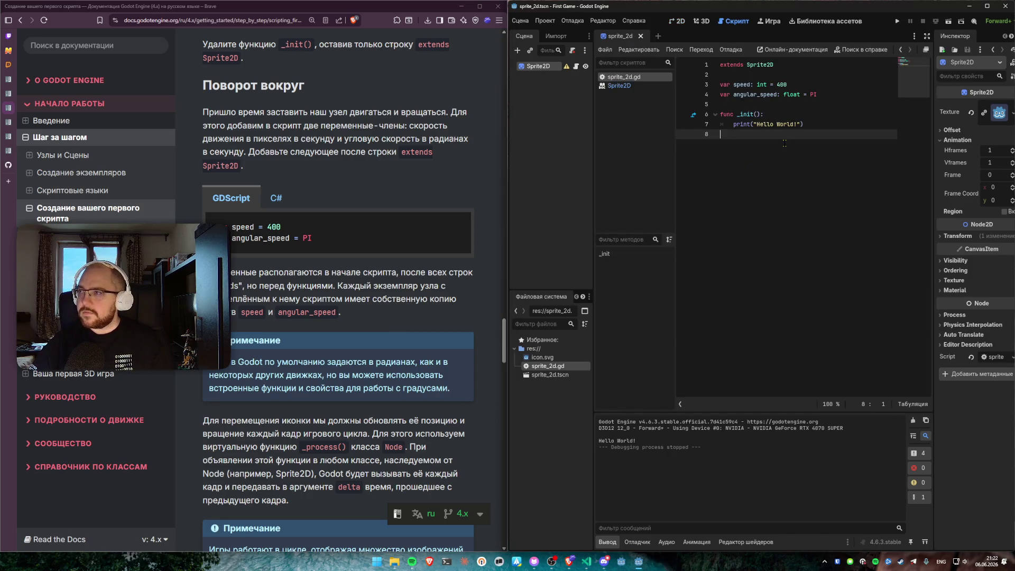
key("Return")
type("\\")
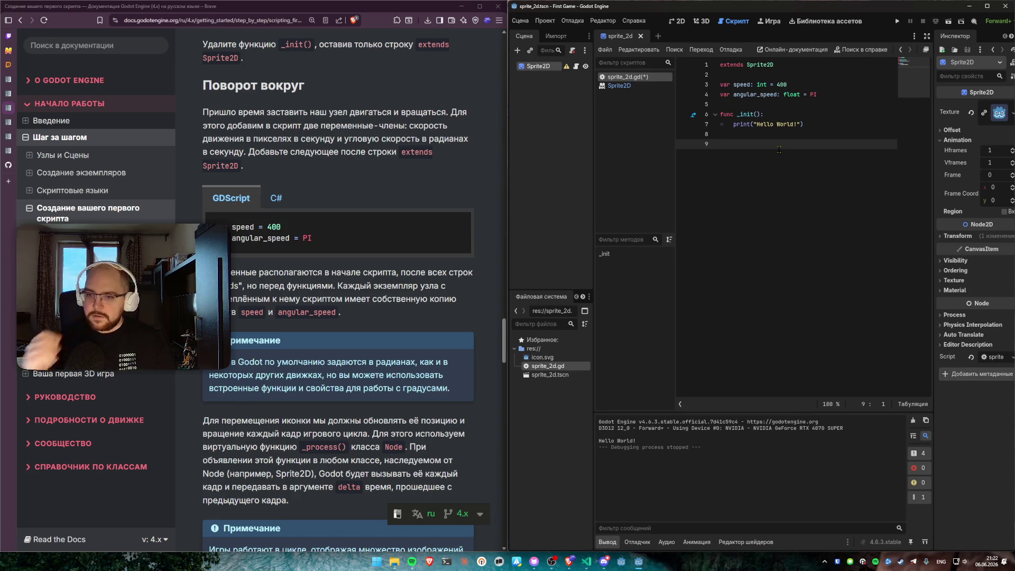
scroll(355, 199, "down", 6)
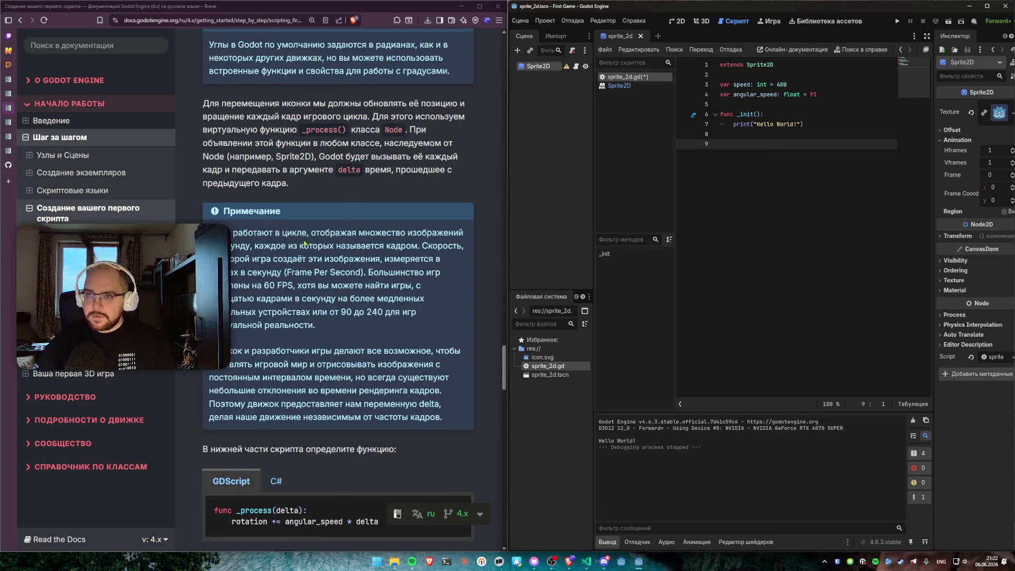
Step: Scroll the Godot docs in Brave down to the _process(delta) GDScript example
scroll(340, 337, "down", 3)
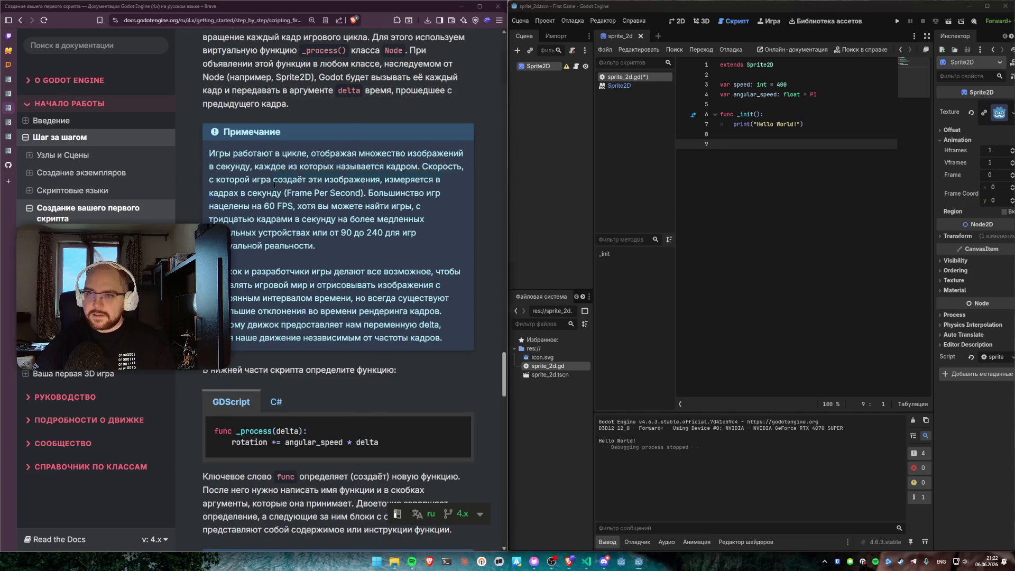
scroll(377, 285, "down", 2)
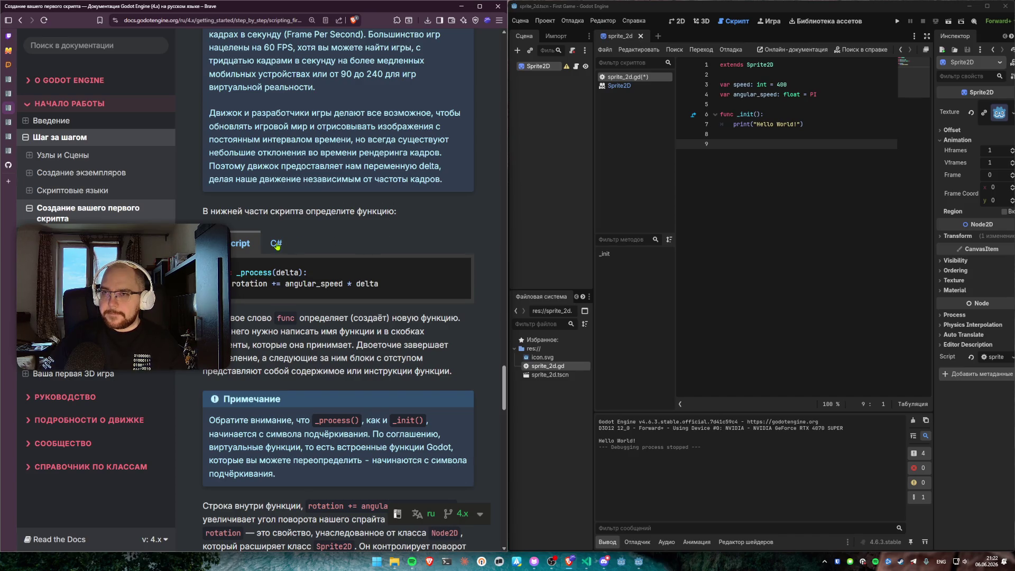
Step: On line 9 write func _process(delta) containing rotation += angular_speed * delta
left_click(785, 185)
type("func _process")
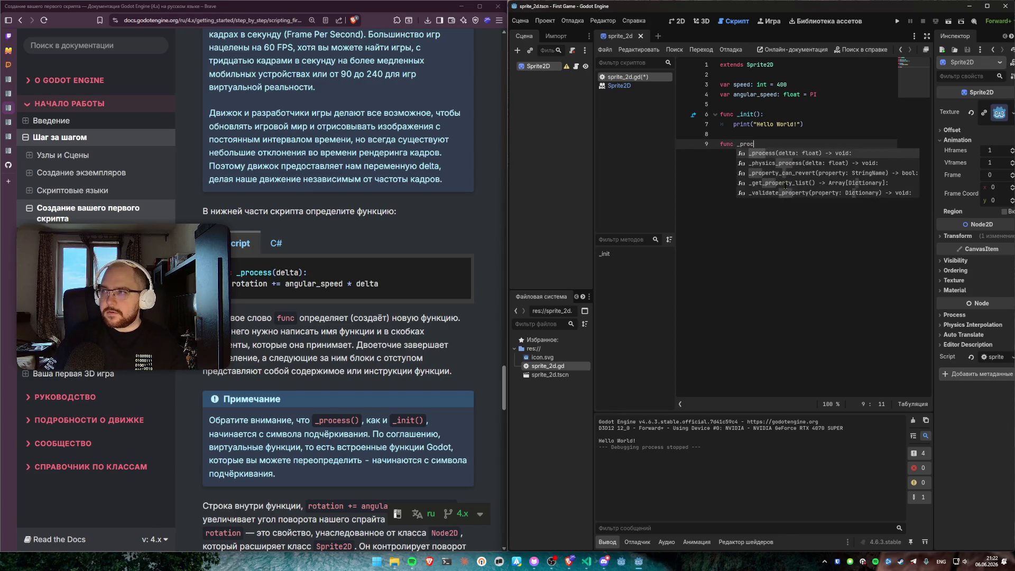
key("Return")
key("Return")
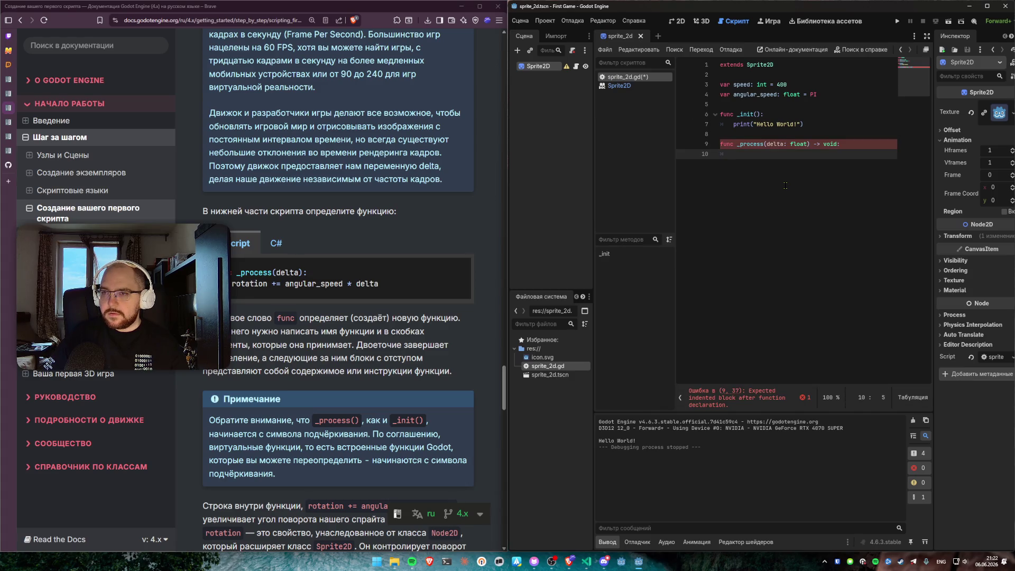
type("rotation +")
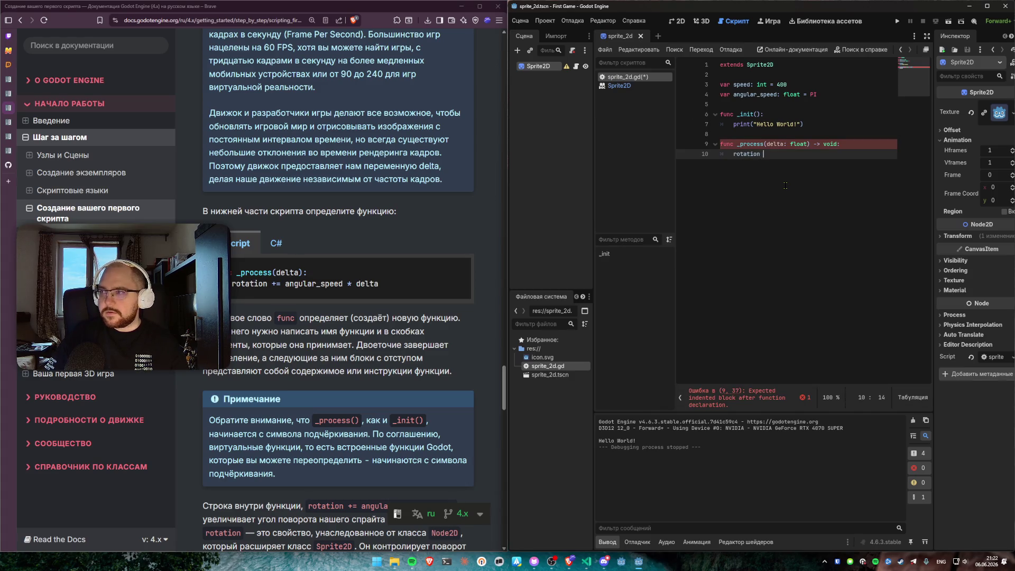
type("= an")
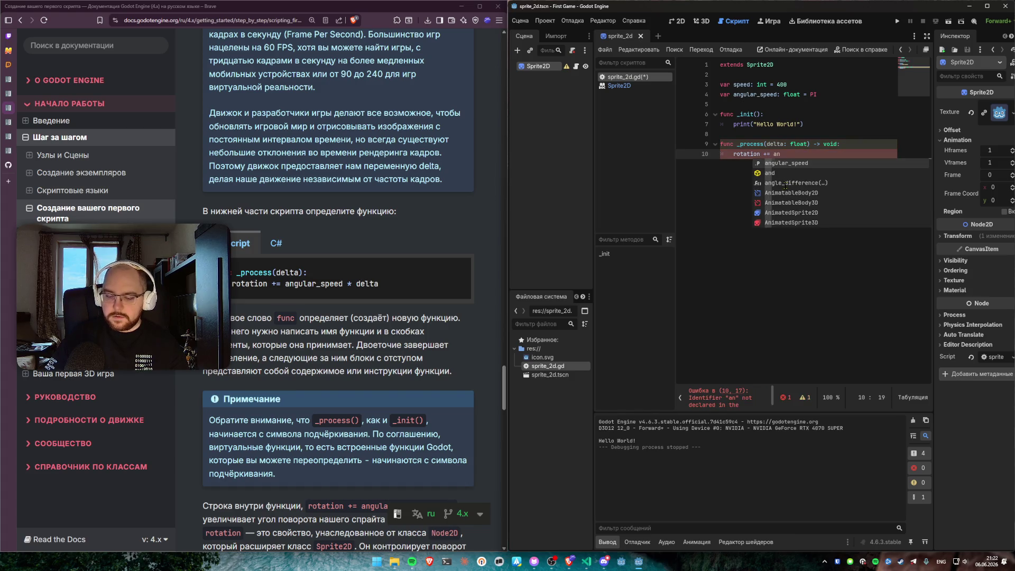
type("gular")
key("Return")
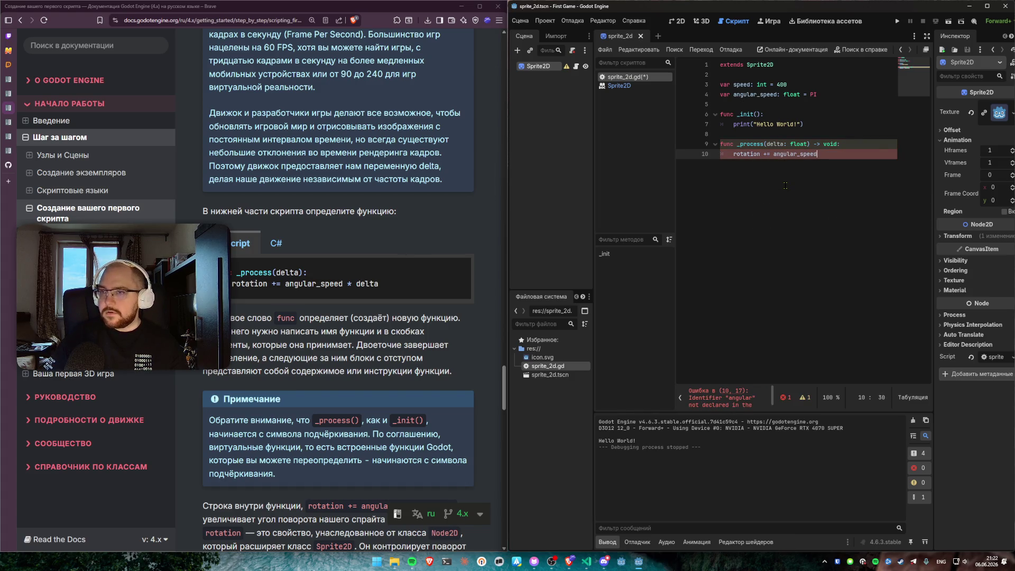
type(" * dela")
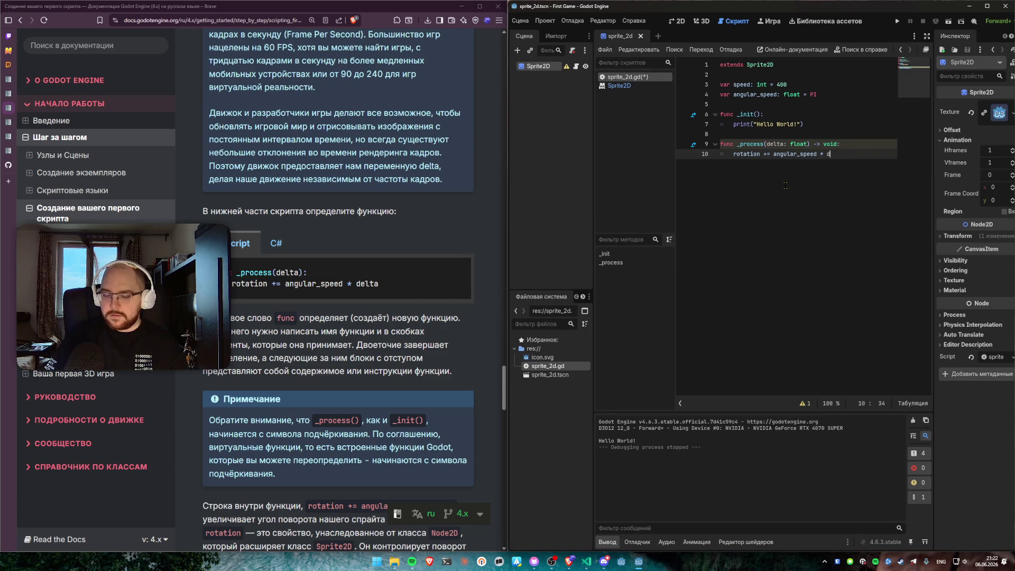
key("Return")
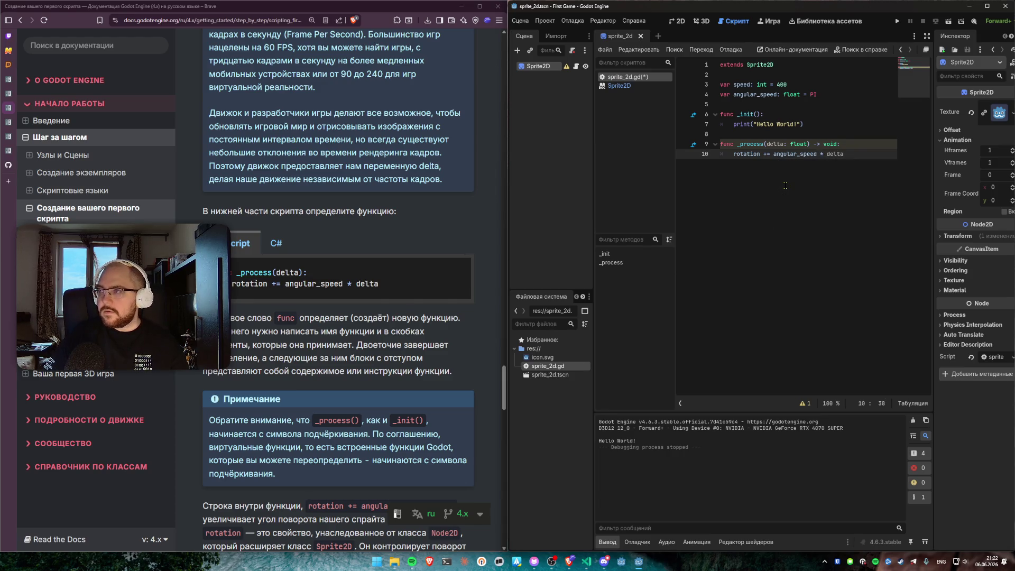
key("Return")
key("Return")
key("BackSpace")
key("BackSpace")
key("Return")
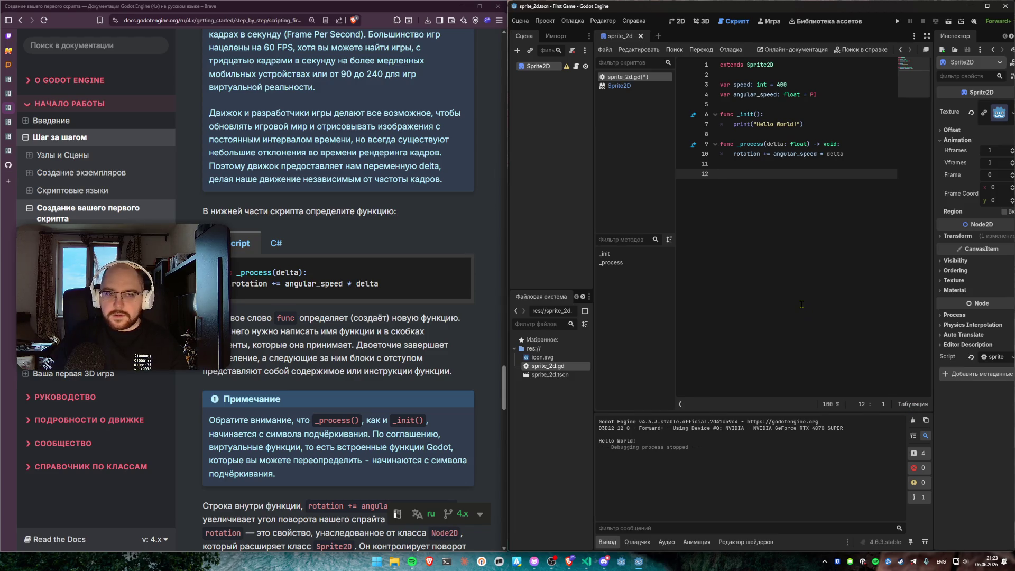
Step: Remove the trailing empty line and run the scene to watch the sprite rotate
key("Up")
key("Down")
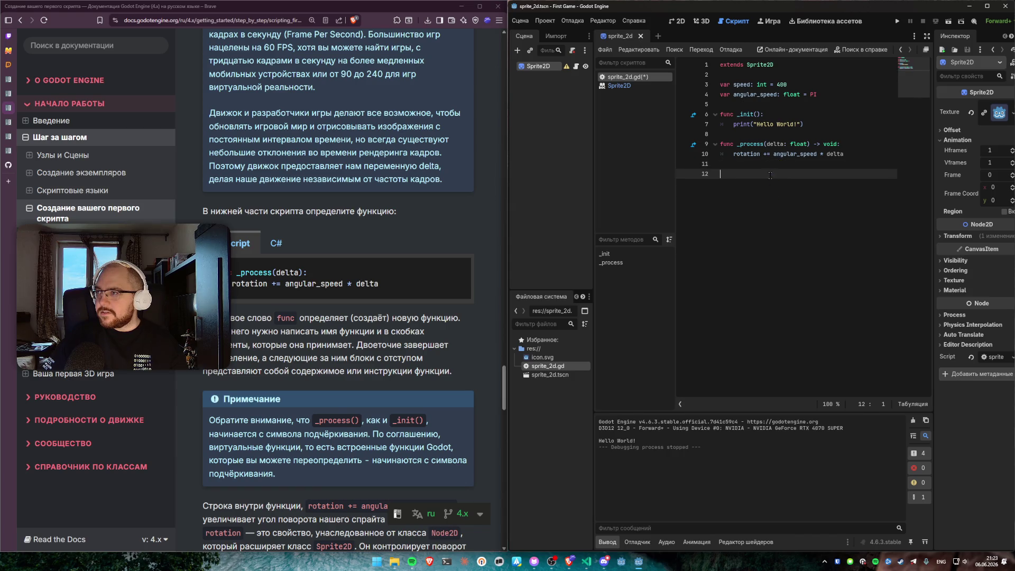
left_click(817, 125)
left_click(798, 134)
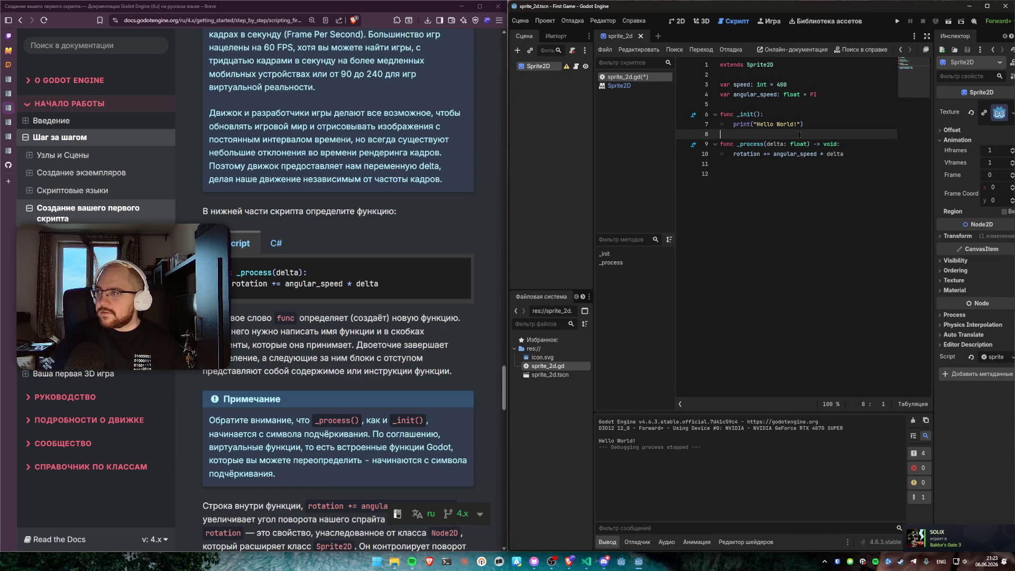
left_click(775, 105)
left_click(788, 192)
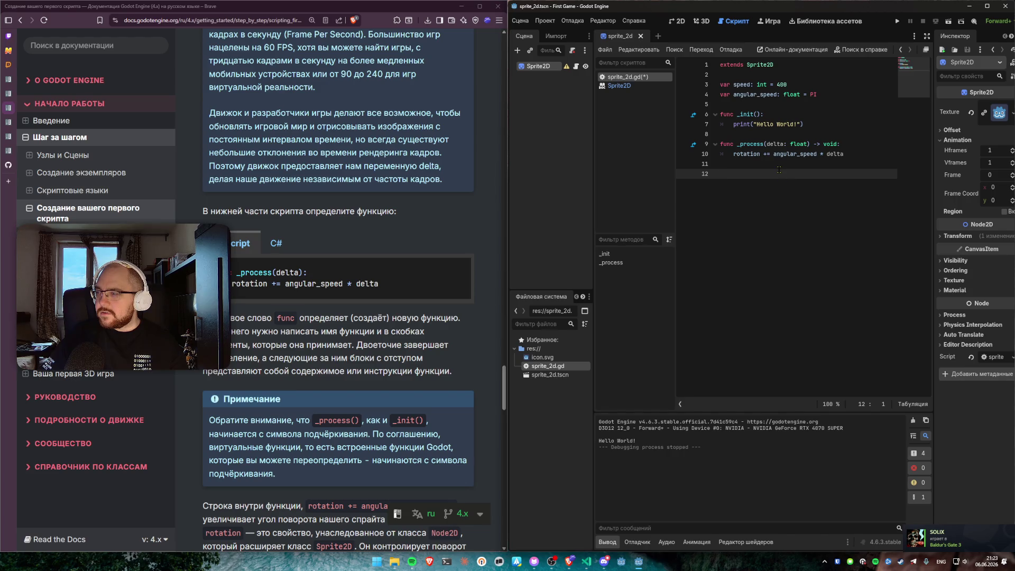
key("BackSpace")
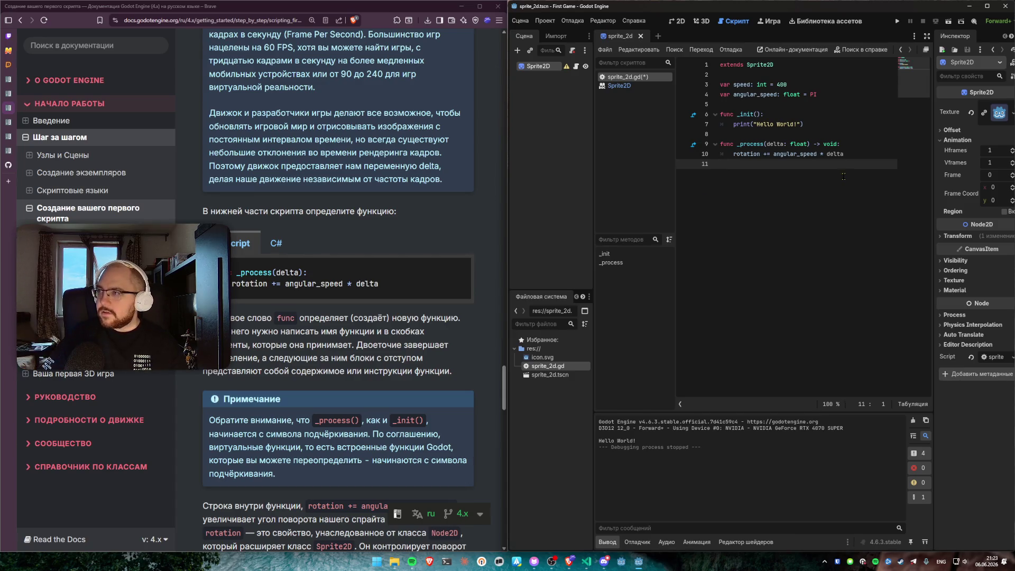
left_click(948, 21)
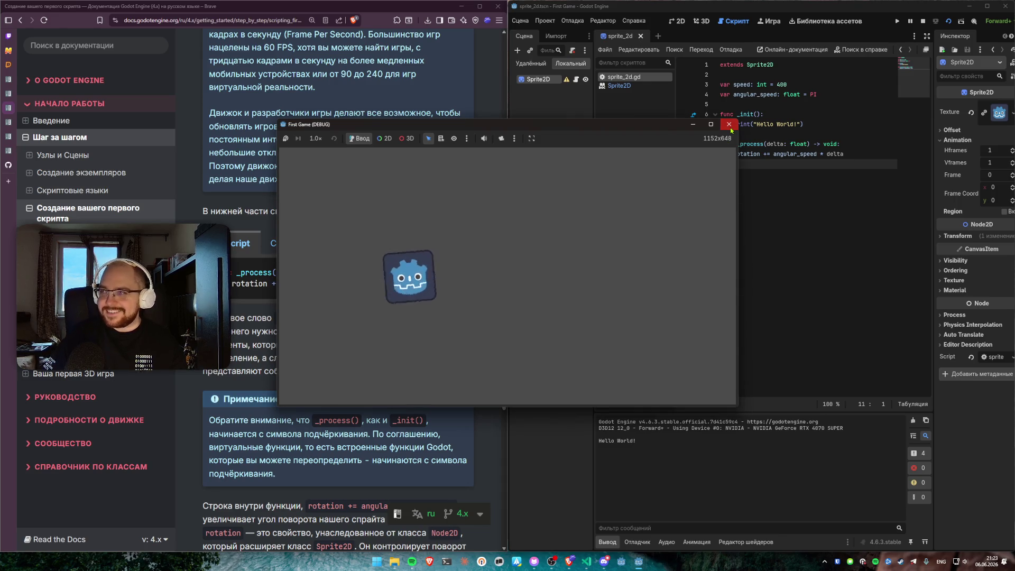
Step: Close the test game window and add a blank line at the end of sprite_2d.gd
left_click(730, 125)
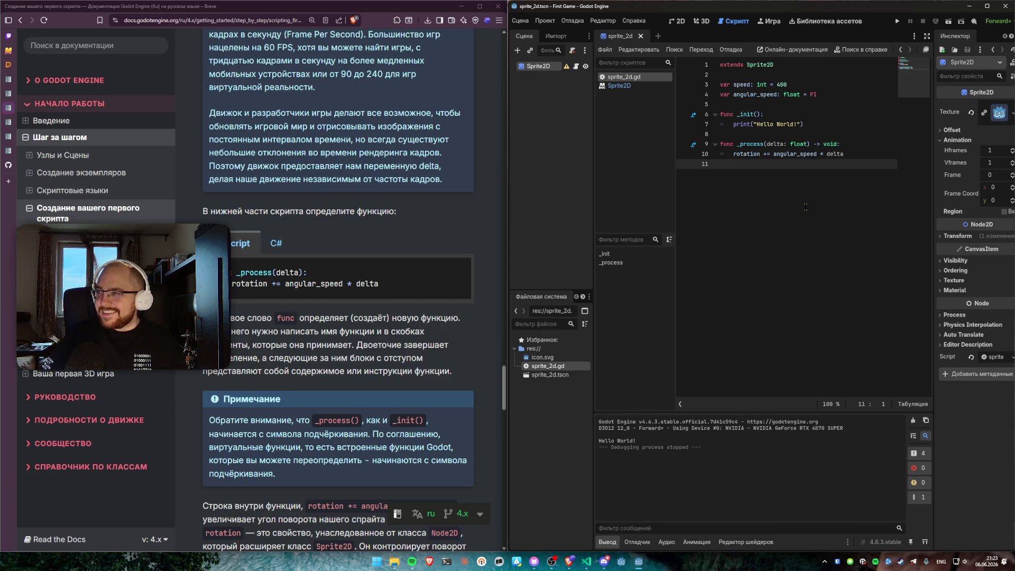
key("Return")
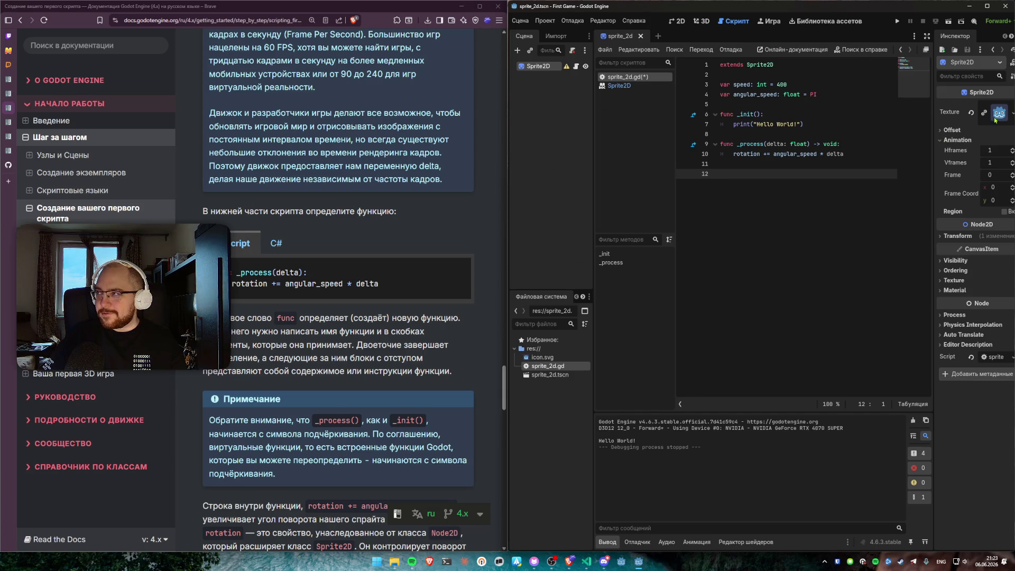
left_click_drag(549, 359, 549, 361)
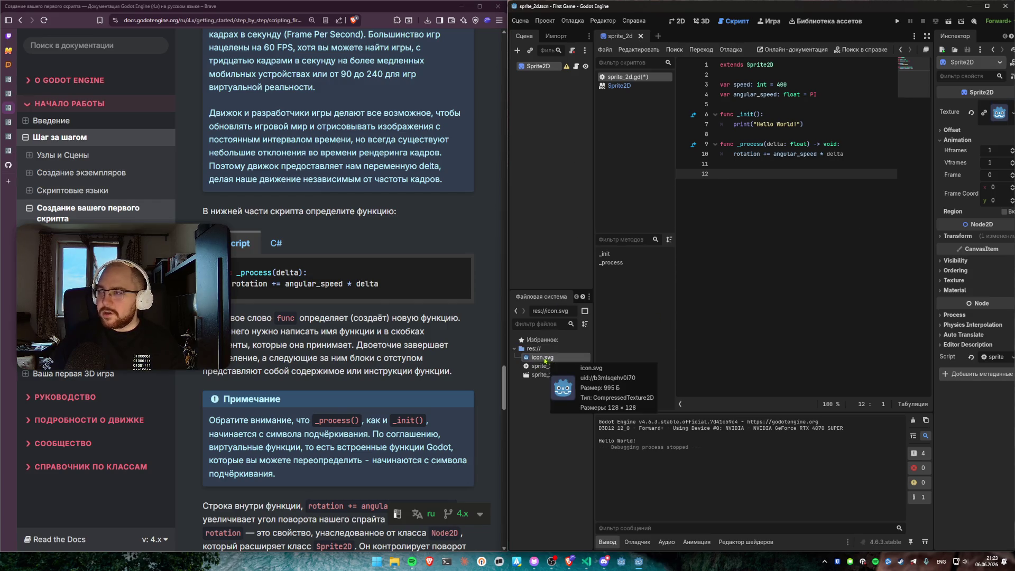
left_click(677, 21)
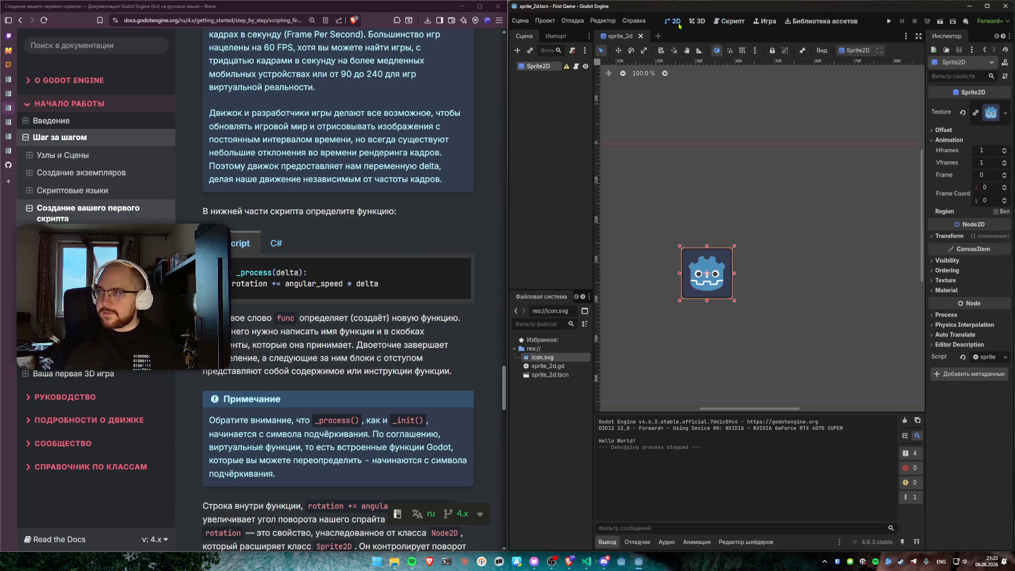
mouse_move(543, 358)
left_mouse_down()
mouse_move(796, 284)
mouse_move(737, 299)
mouse_move(654, 170)
mouse_move(630, 94)
mouse_move(664, 272)
mouse_move(536, 367)
mouse_move(692, 227)
mouse_move(666, 200)
left_mouse_up()
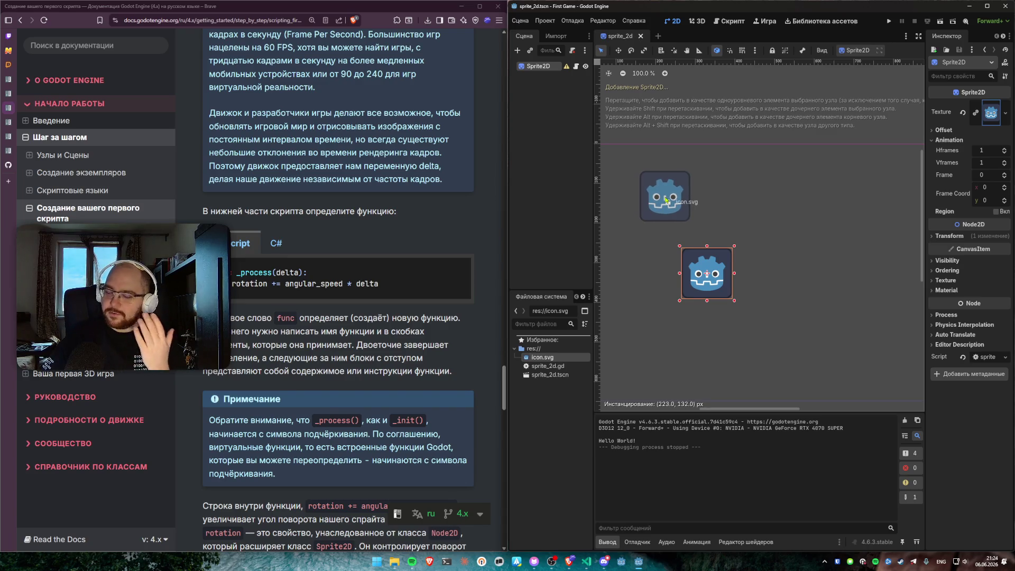
mouse_move(666, 200)
left_mouse_down()
mouse_move(653, 249)
mouse_move(560, 365)
mouse_move(551, 362)
left_mouse_up()
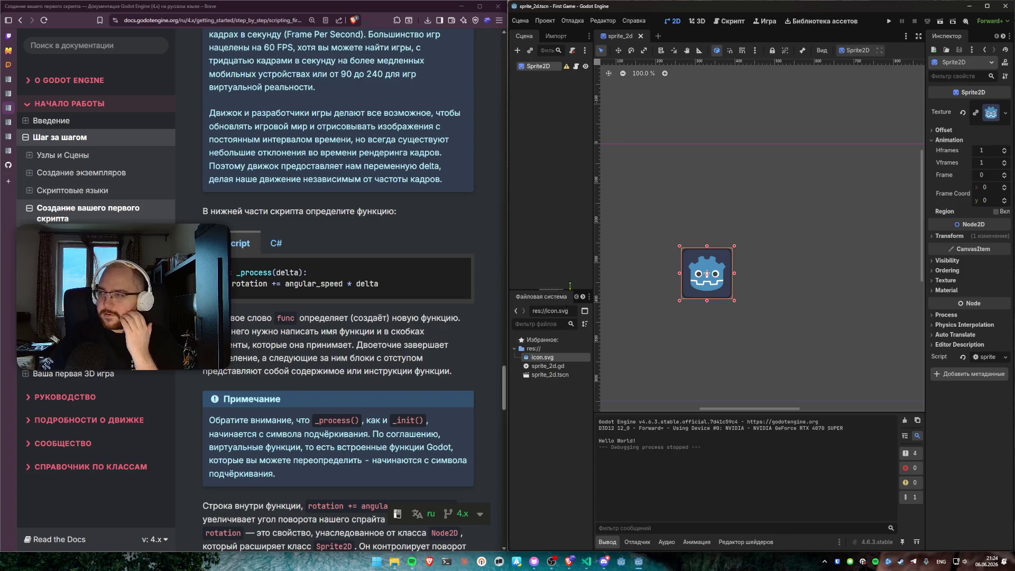
left_click(734, 22)
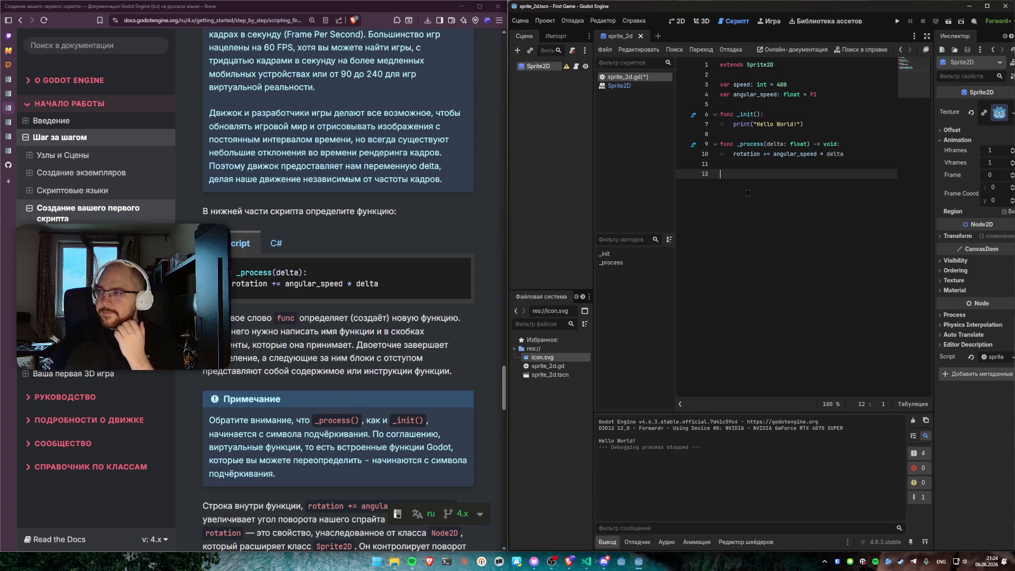
Step: Highlight the speed and angular_speed declarations on lines 3–4, then save sprite_2d.gd
scroll(412, 318, "down", 3)
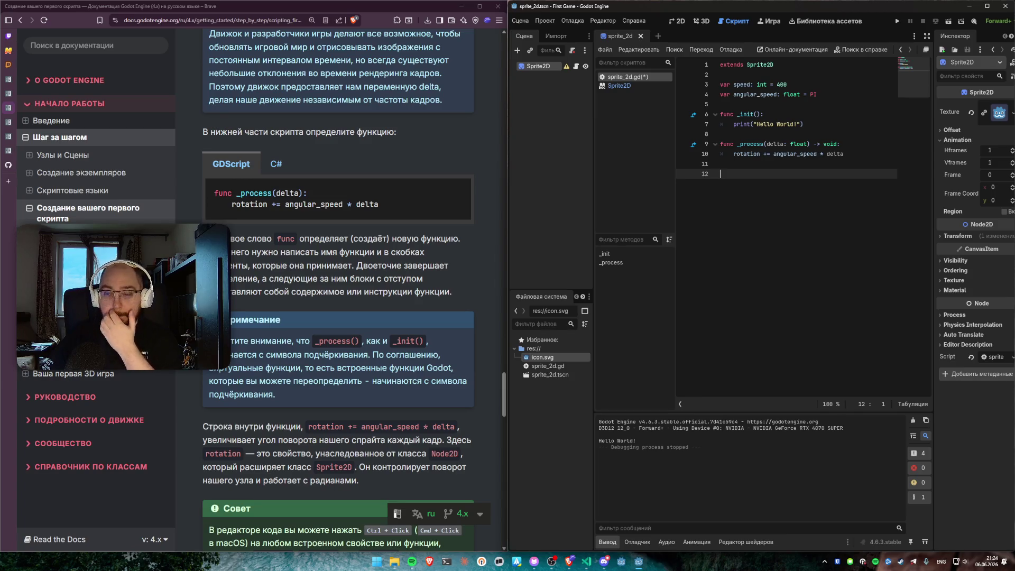
mouse_move(209, 239)
left_mouse_down()
mouse_move(423, 239)
mouse_move(458, 250)
mouse_move(431, 280)
mouse_move(458, 295)
left_mouse_up()
left_click(375, 280)
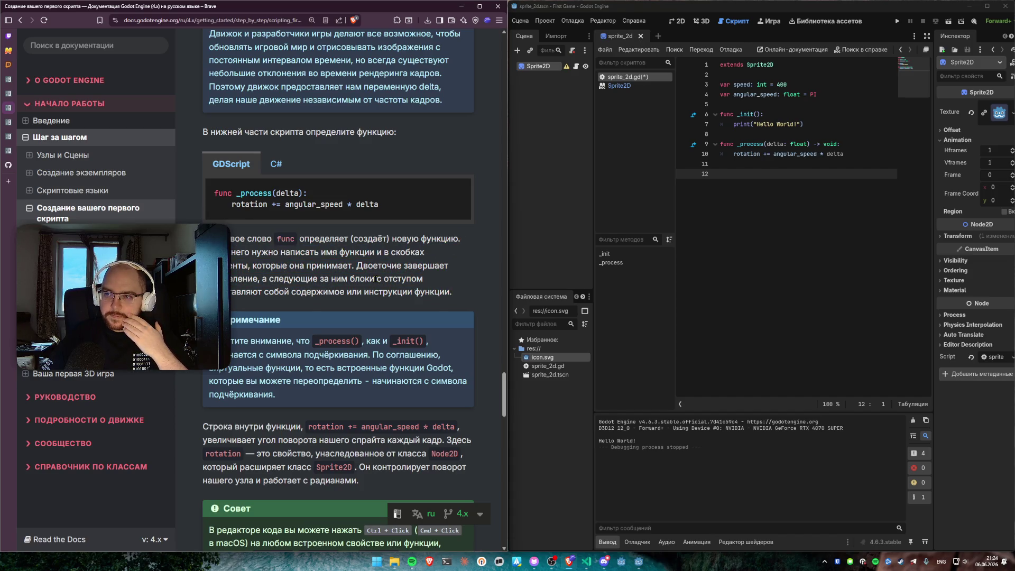
left_click_drag(835, 94, 703, 89)
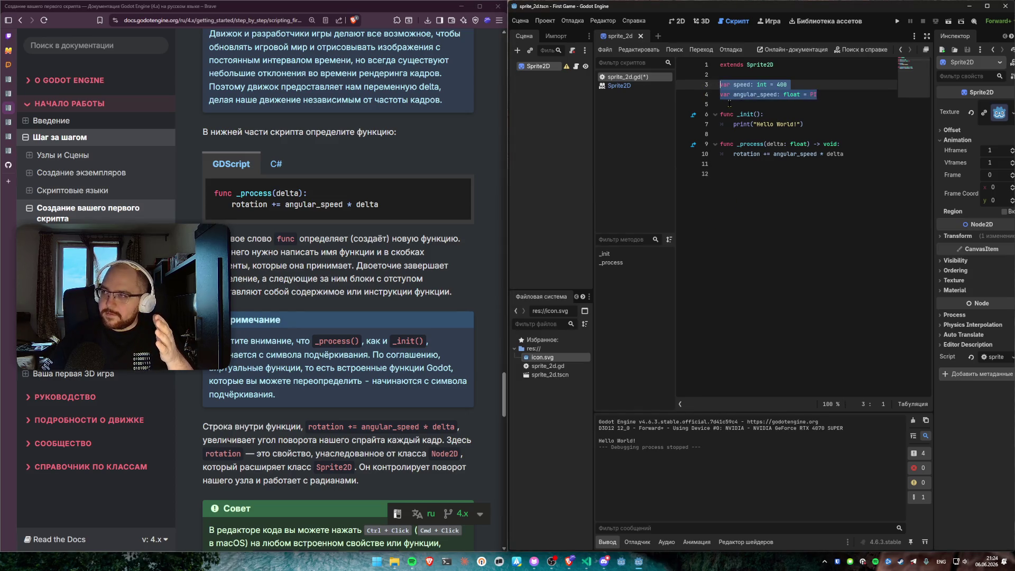
left_click(760, 103)
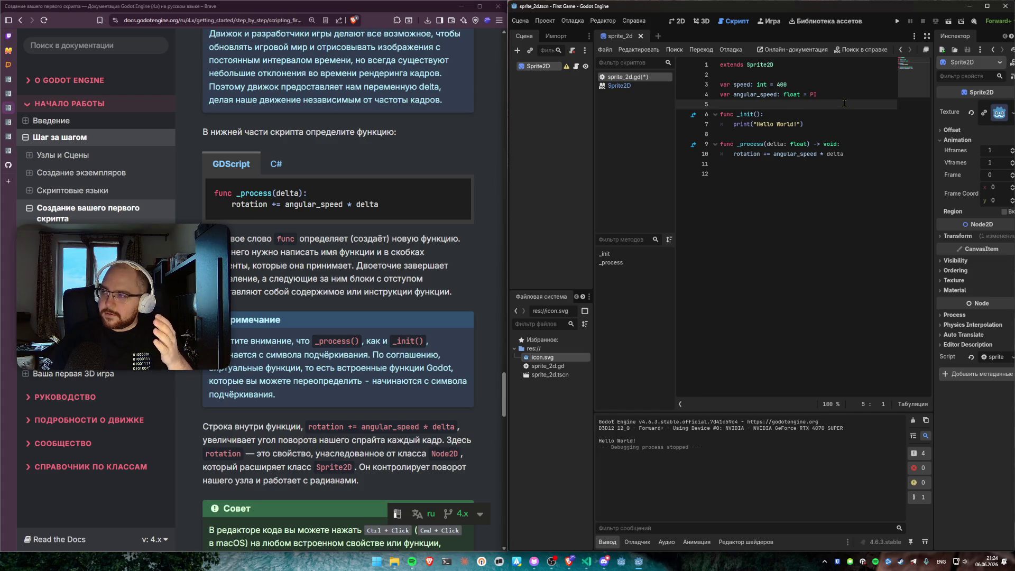
left_click_drag(836, 96, 700, 84)
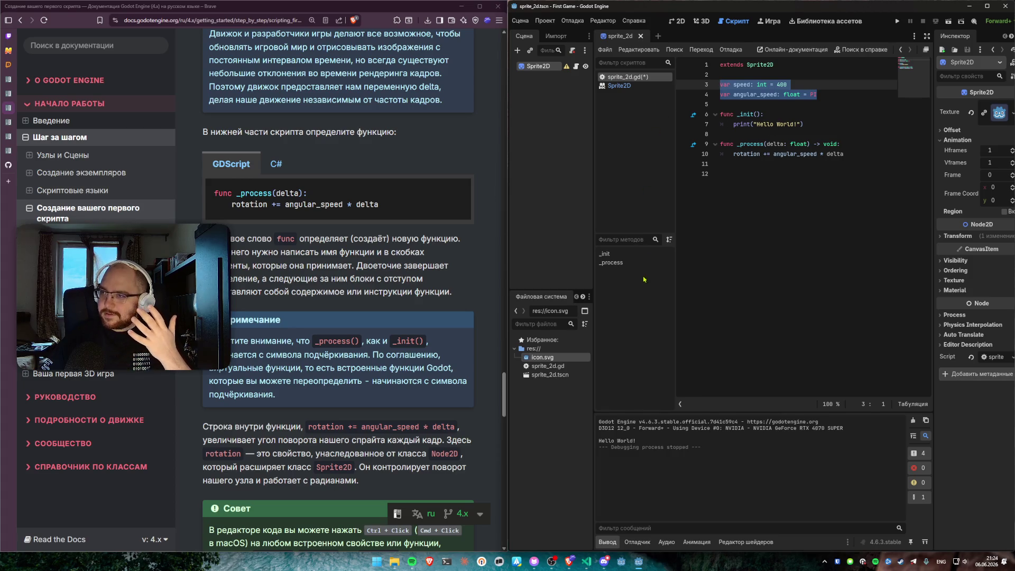
key("ctrl+s")
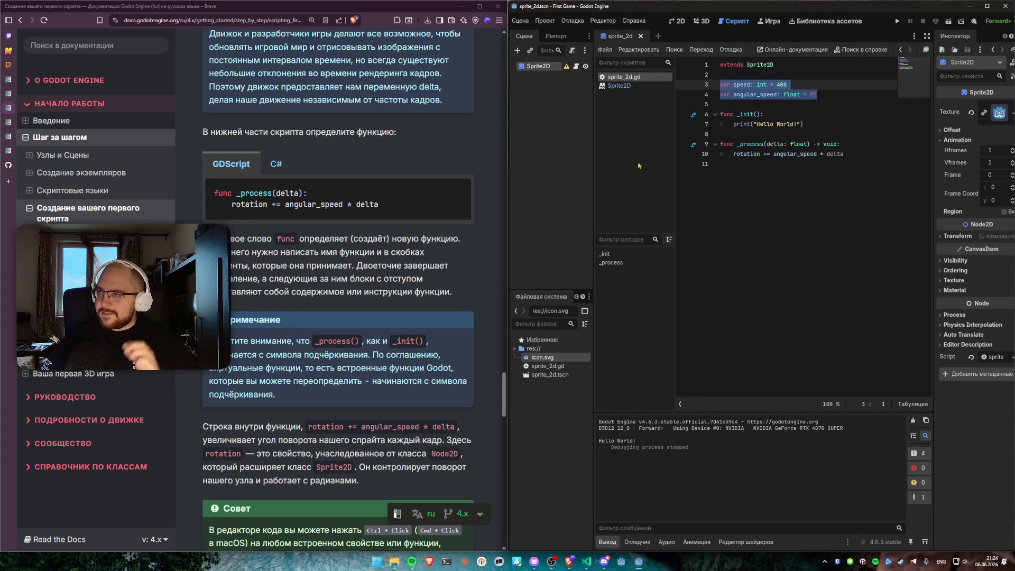
left_click(677, 22)
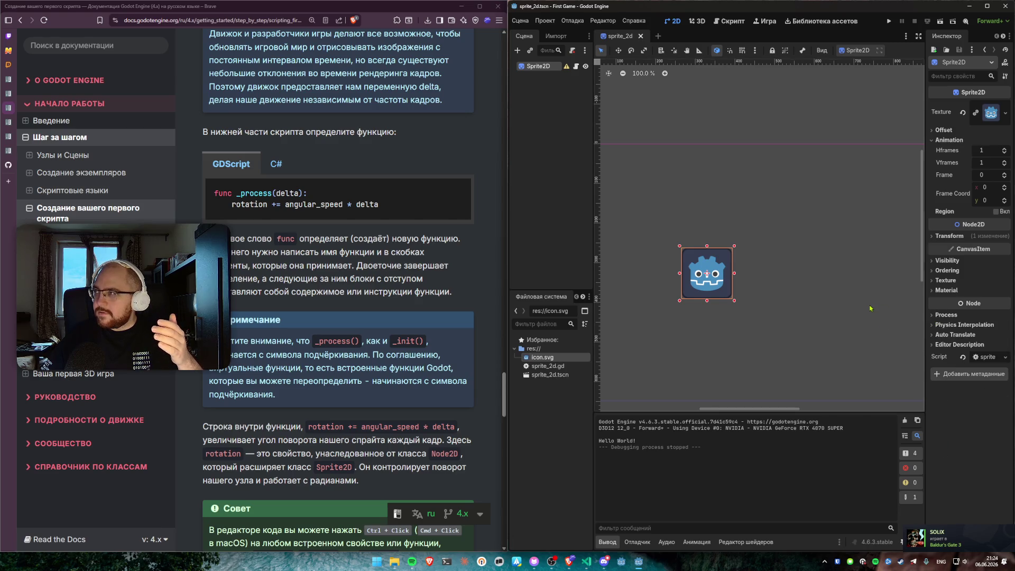
mouse_move(928, 173)
left_mouse_down()
mouse_move(878, 172)
mouse_move(893, 175)
left_mouse_up()
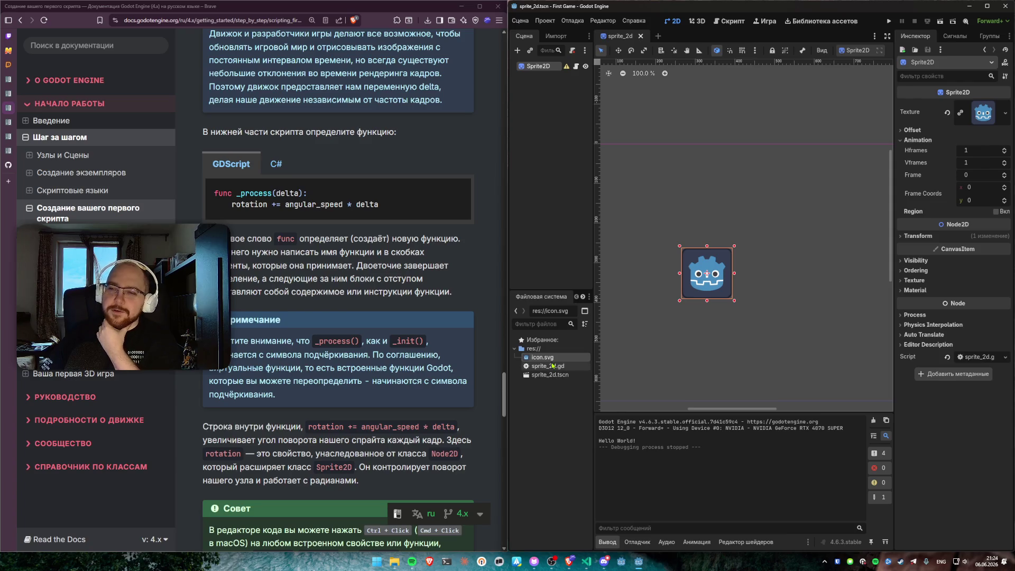
scroll(431, 332, "down", 2)
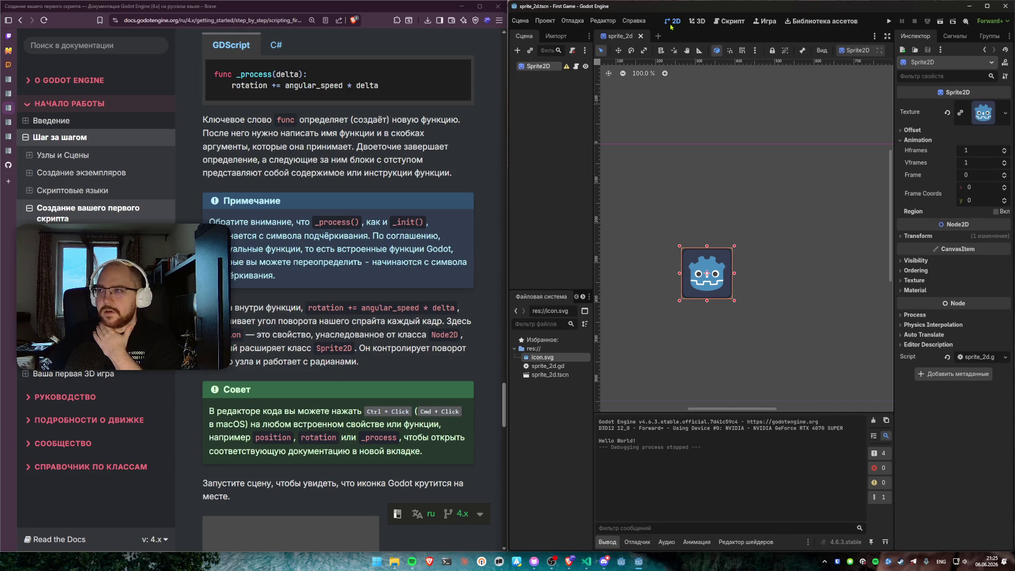
left_click(732, 22)
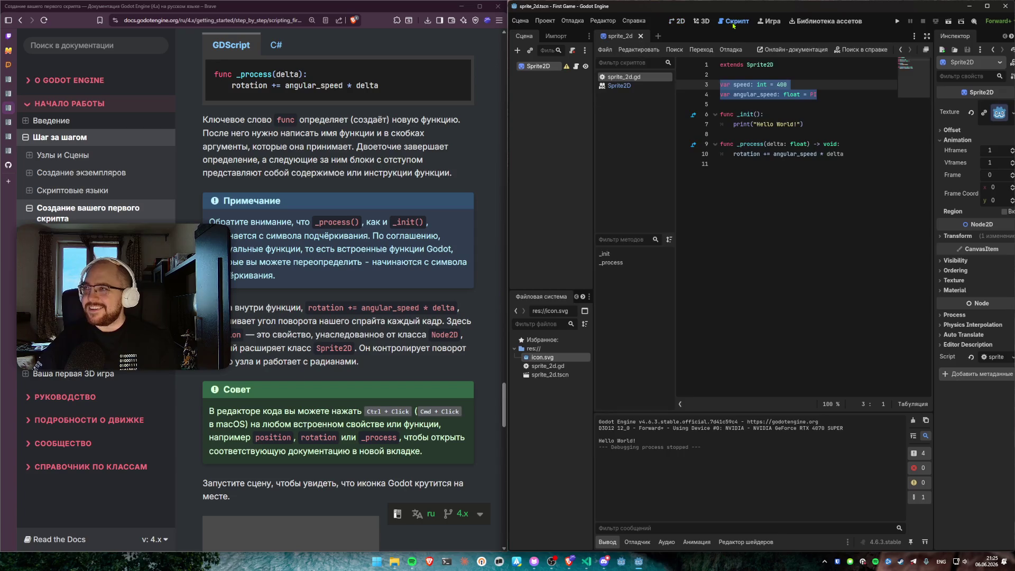
Step: Append a blank line 12 below the _process function, removing a stray 'c'
key("Down")
key("Down")
key("Down")
left_click(744, 104)
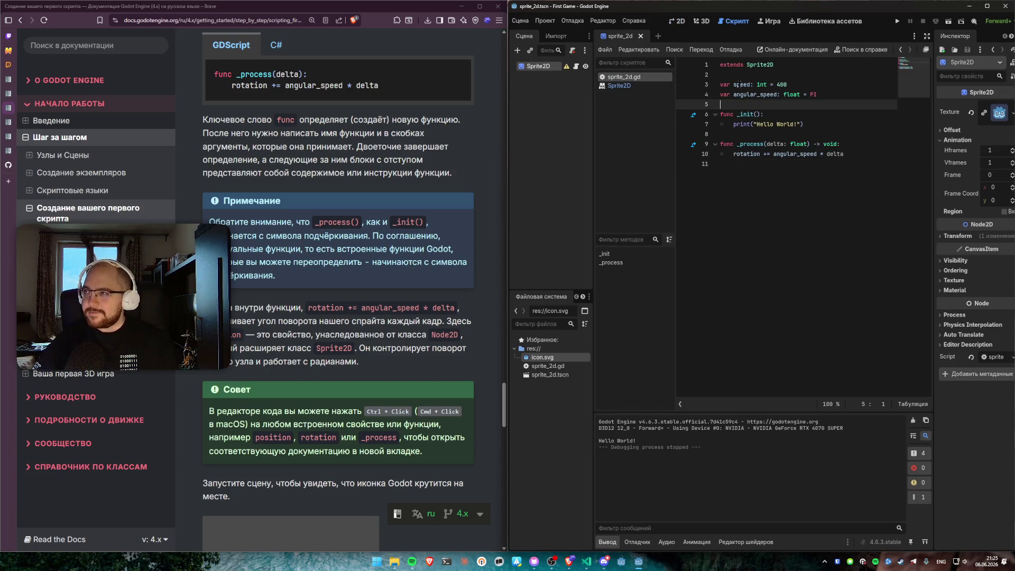
left_click(738, 74)
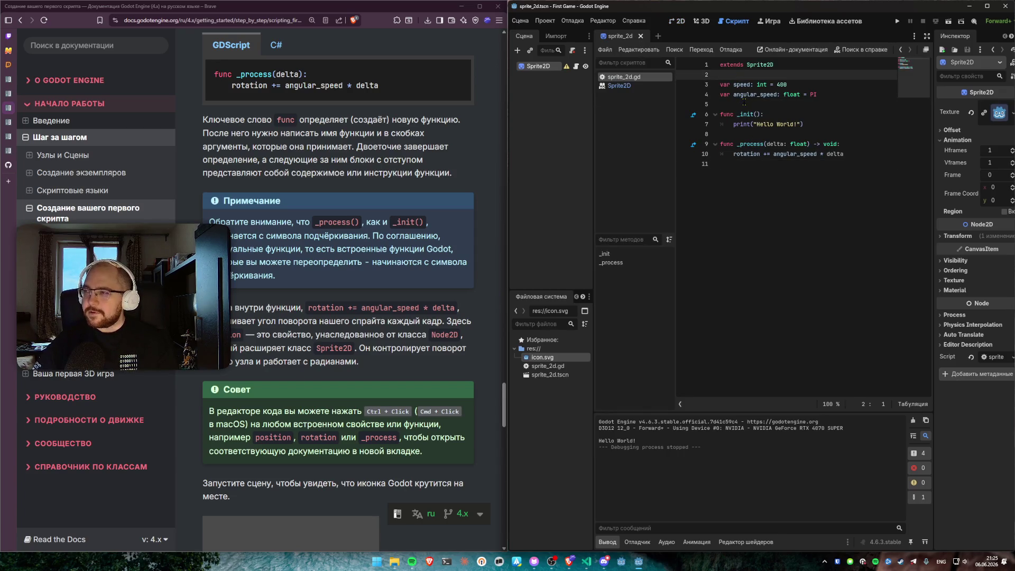
left_click(744, 103)
left_click(722, 74)
mouse_move(762, 216)
left_mouse_down()
mouse_move(751, 74)
mouse_move(740, 104)
mouse_move(665, 3)
mouse_move(729, 85)
mouse_move(722, 154)
mouse_move(730, 64)
mouse_move(740, 124)
mouse_move(801, 241)
mouse_move(766, 69)
mouse_move(815, 212)
left_mouse_up()
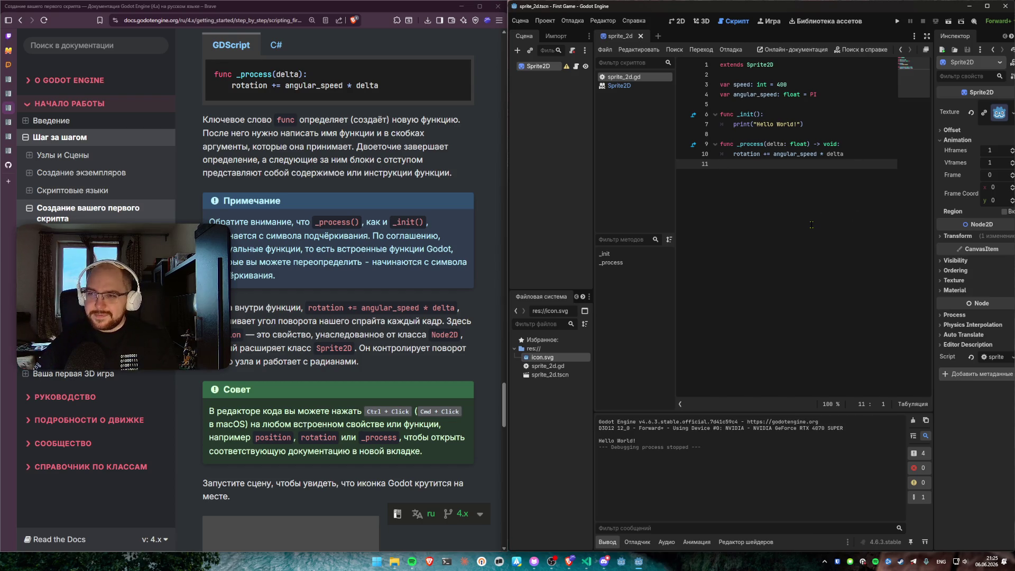
key("Return")
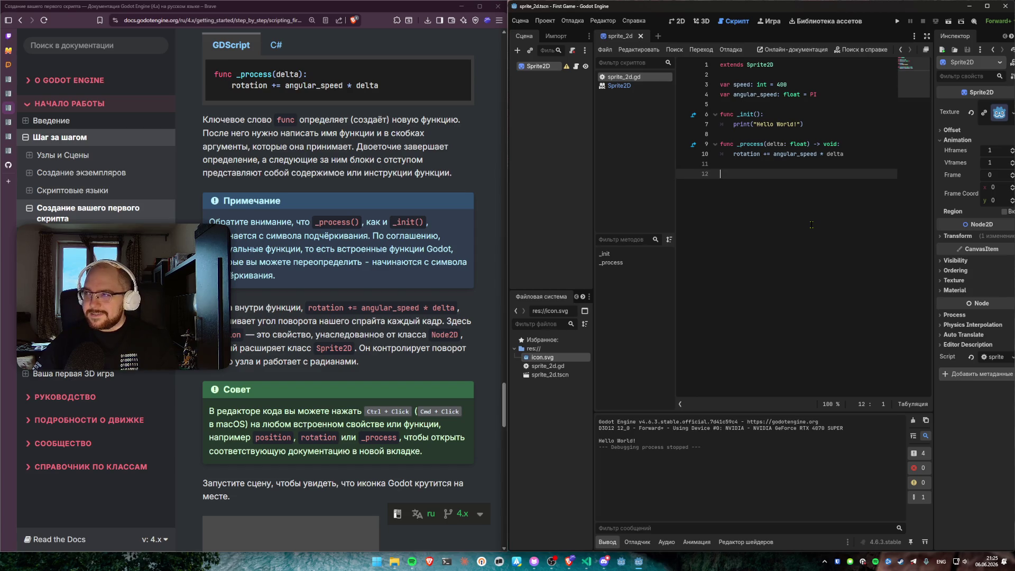
type("c")
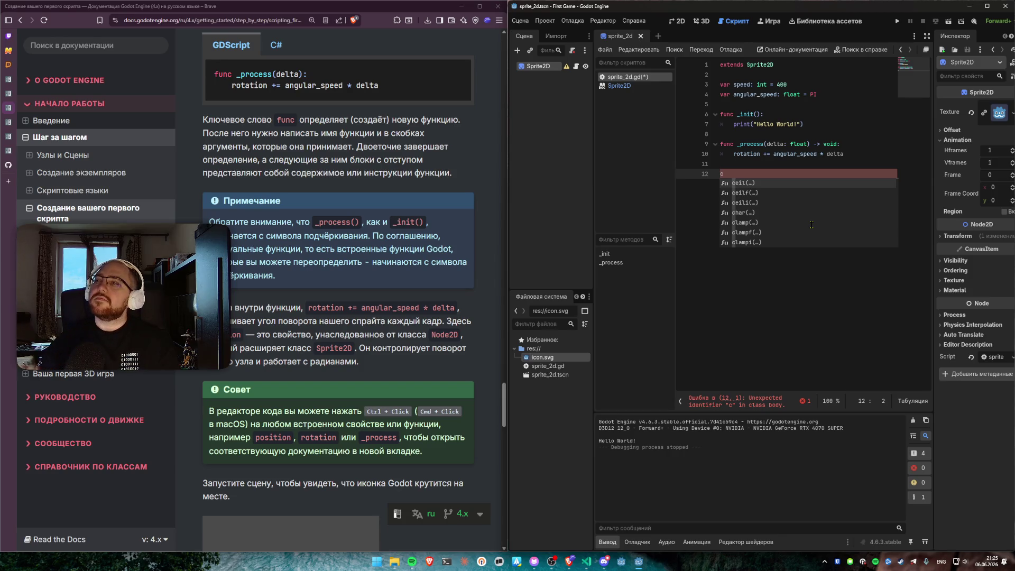
key("BackSpace")
key("BackSpace")
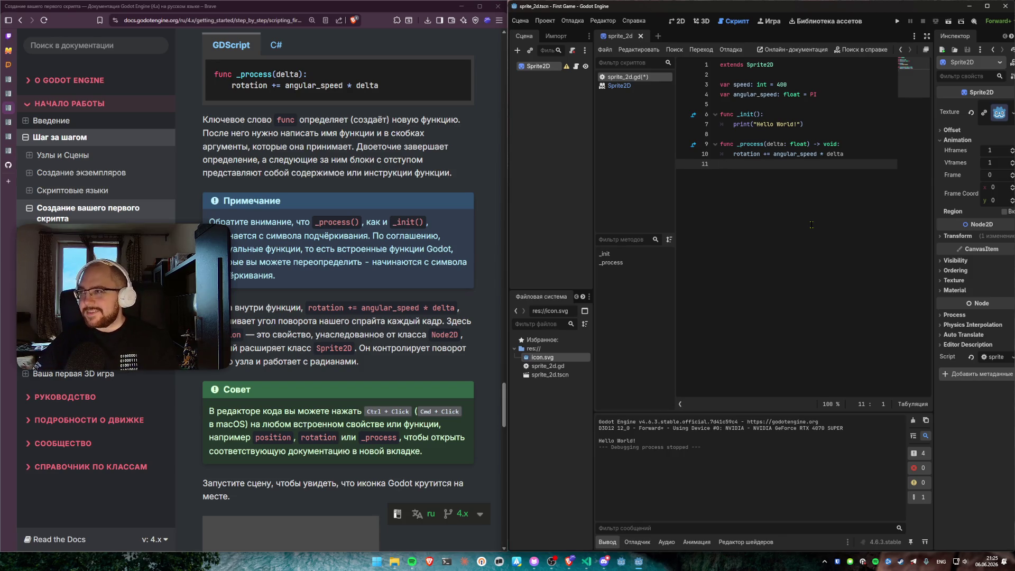
key("Return")
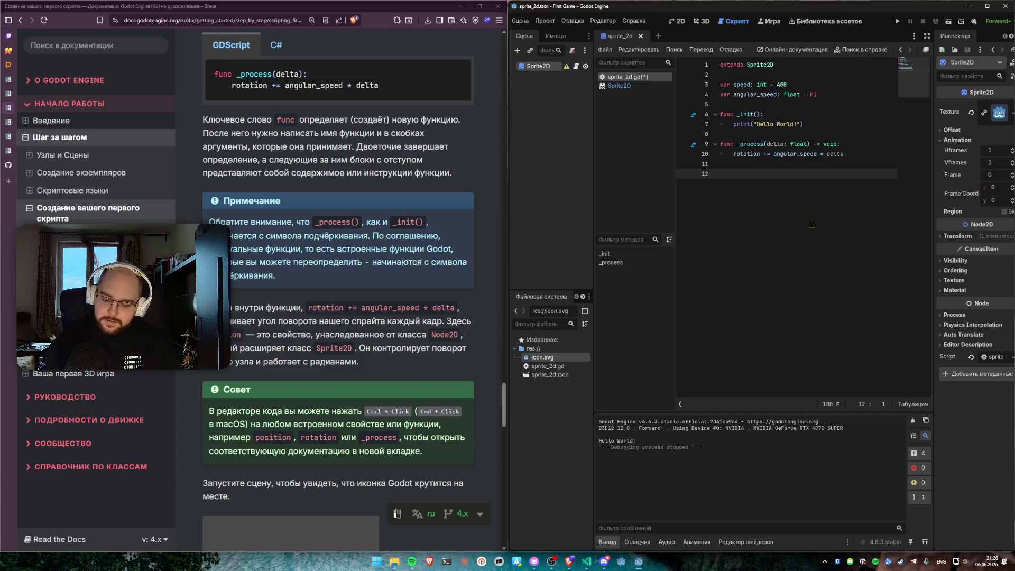
Step: Type an inner class A containing 'a = 1' and a 'def do():' method stub
type("clas")
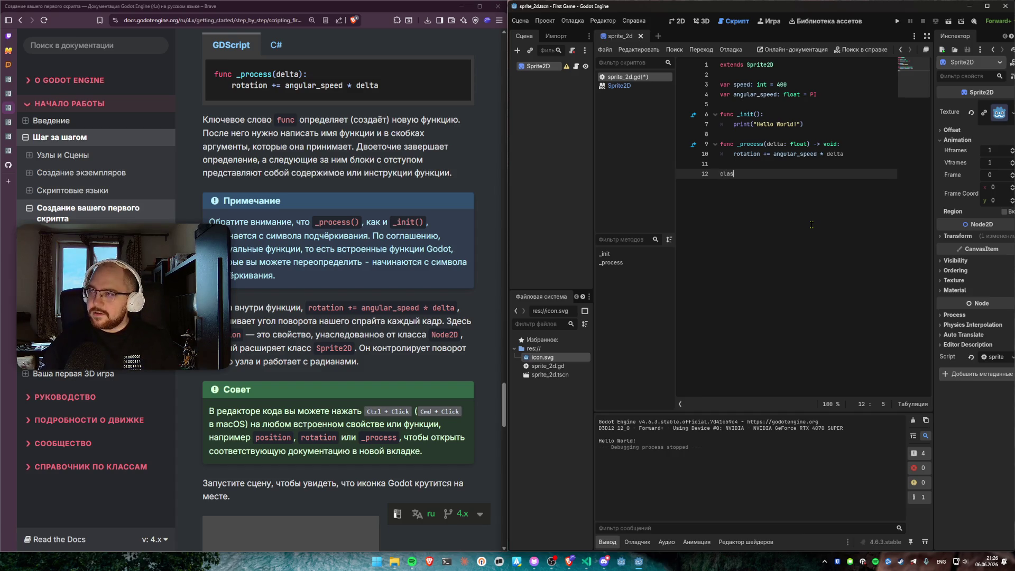
key("Return")
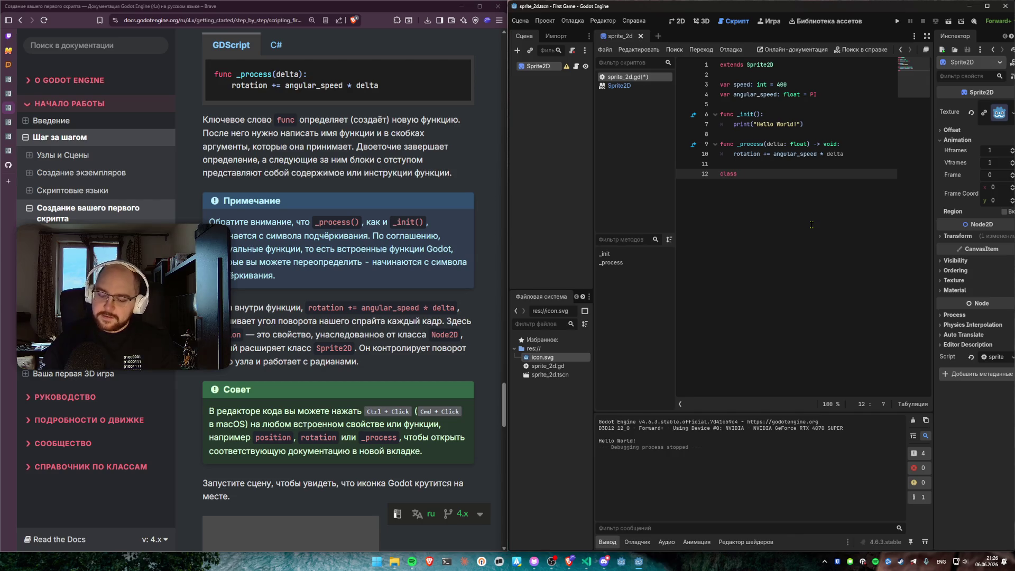
type("A:")
key("Return")
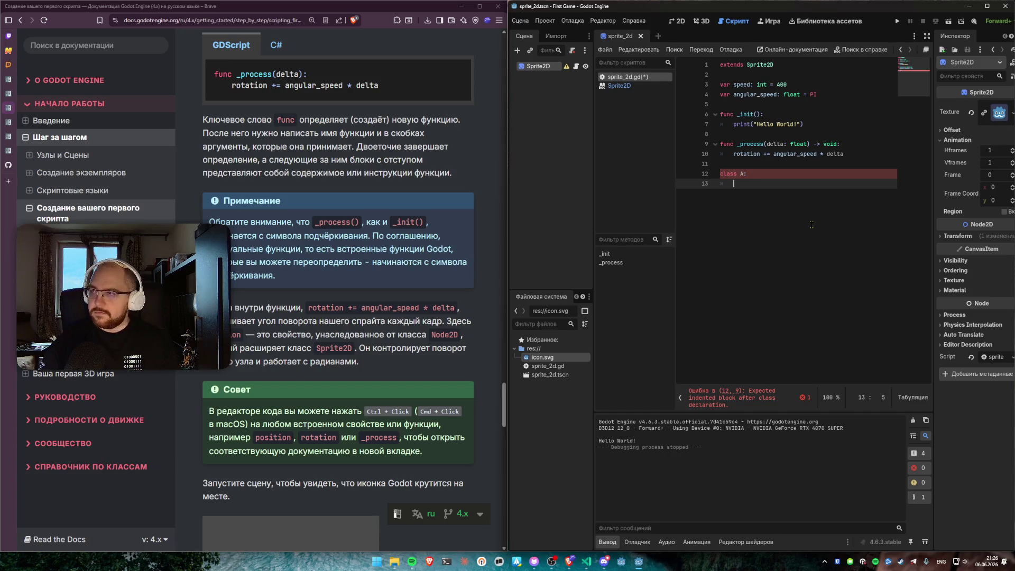
type("a= 1")
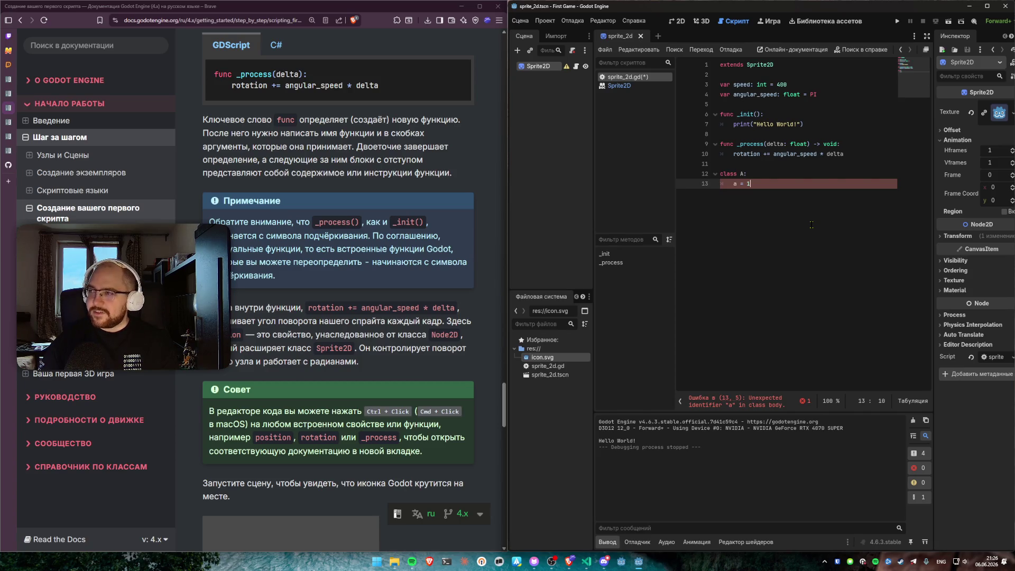
key("Up")
key("Up")
key("Up")
key("Down")
key("Down")
key("Down")
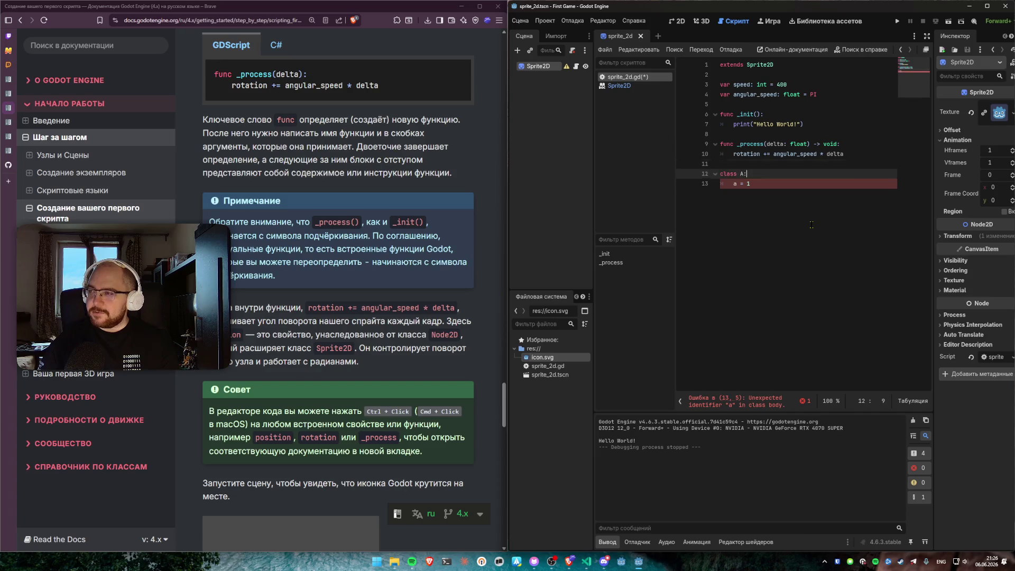
key("Up")
key("Down")
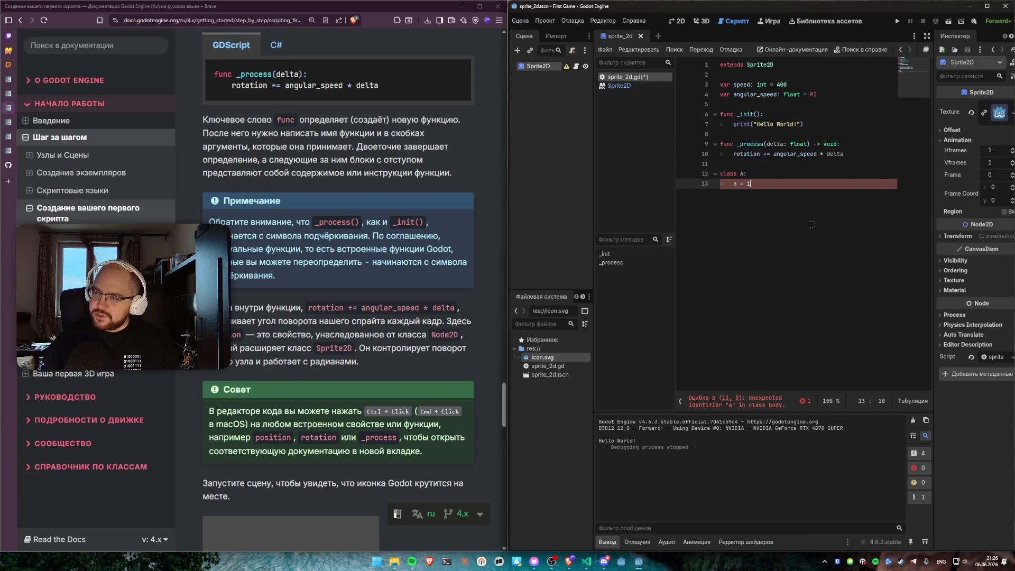
key("Return")
type("def ")
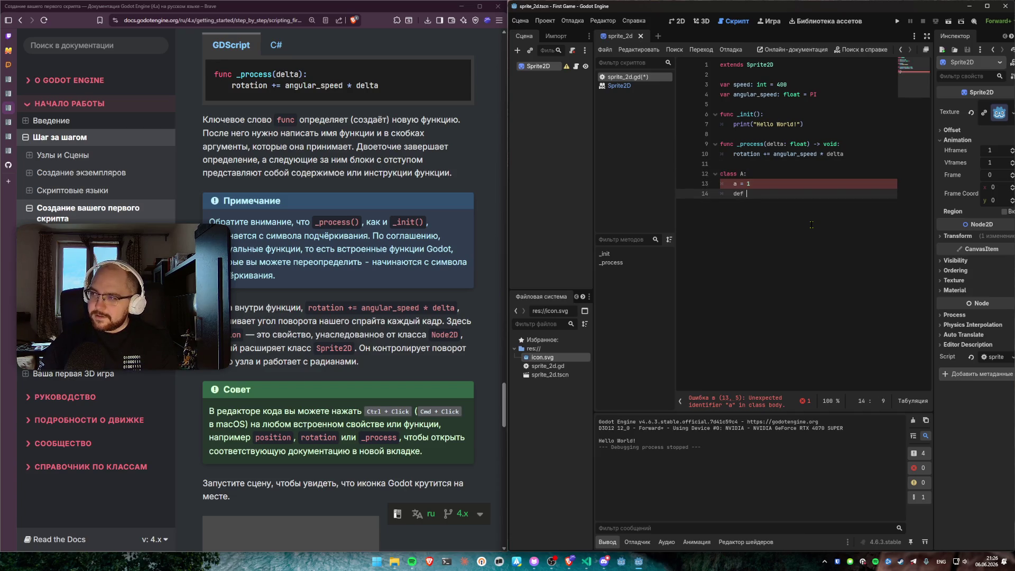
type("do():")
key("Return")
type("...")
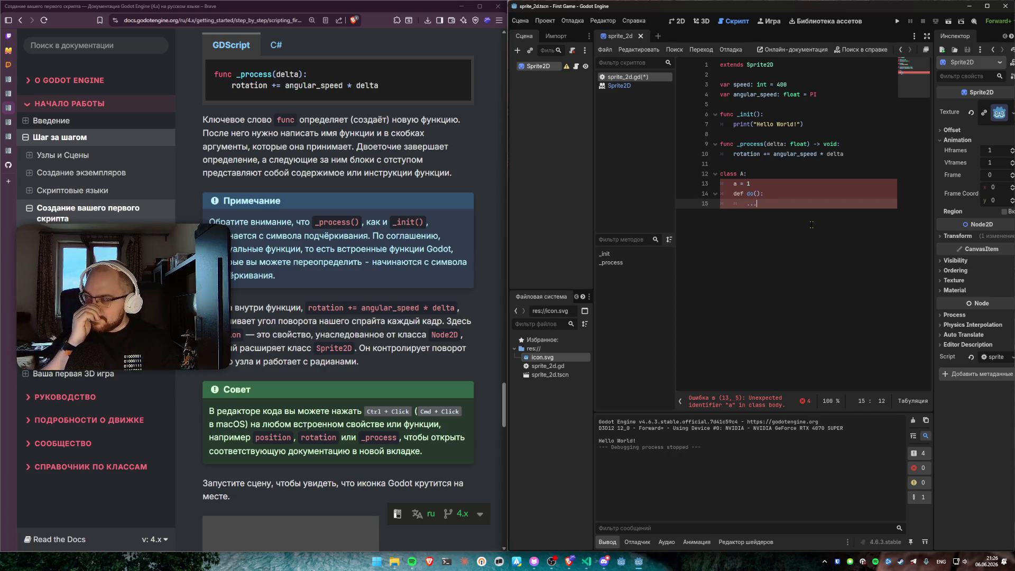
Step: Rename the class A variable from a to b
left_click(762, 183, "shift")
left_click(770, 166, "shift")
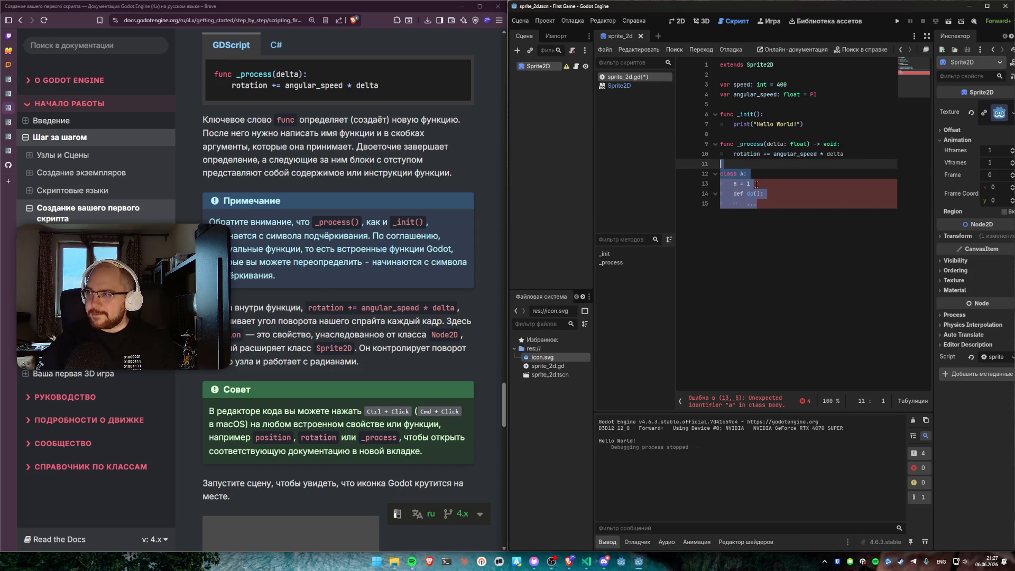
left_click(768, 177)
mouse_move(758, 204)
left_mouse_down()
mouse_move(717, 174)
mouse_move(717, 163)
left_mouse_up()
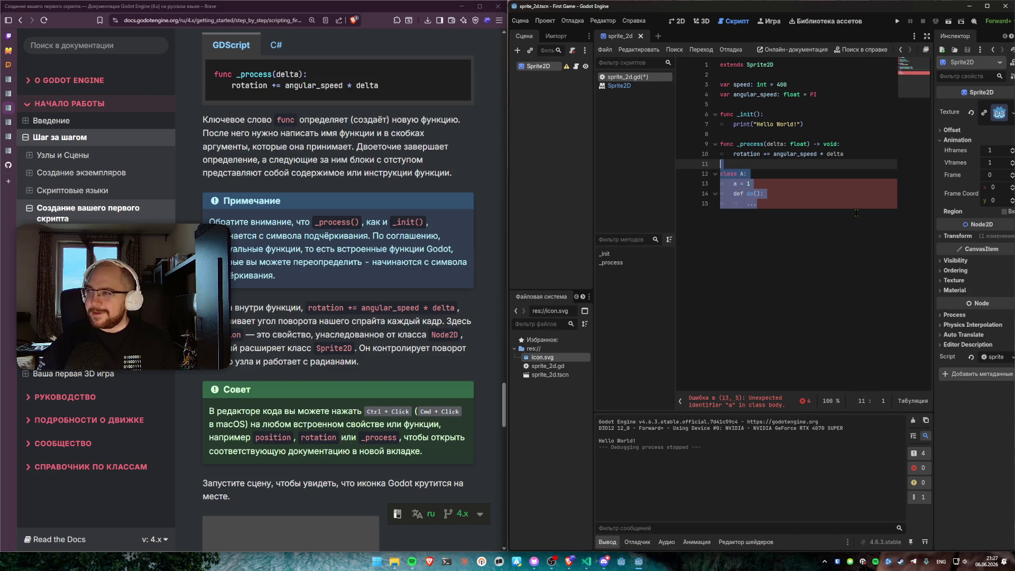
left_click(879, 200)
left_click(734, 184)
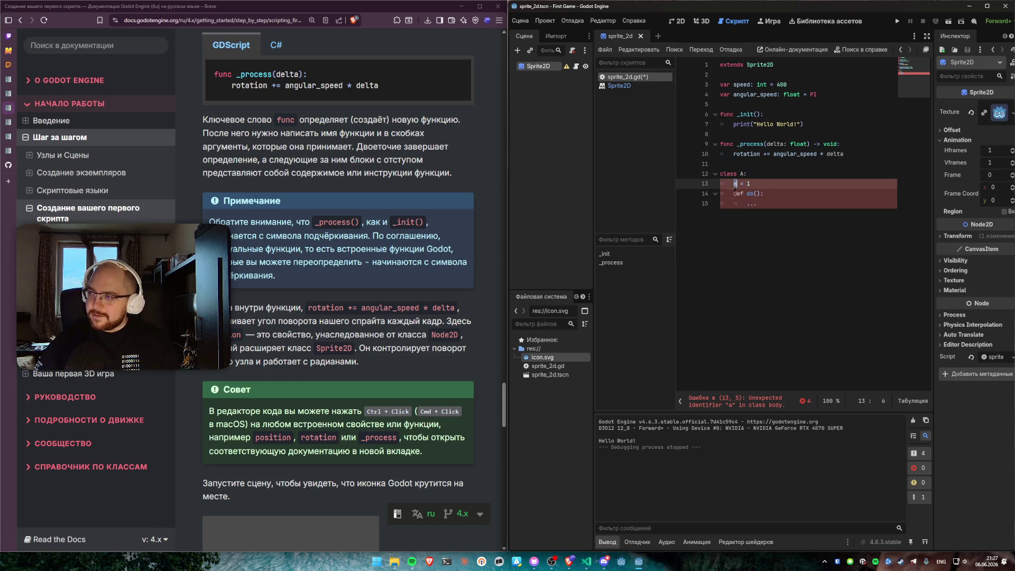
left_click(743, 173)
left_click(735, 183)
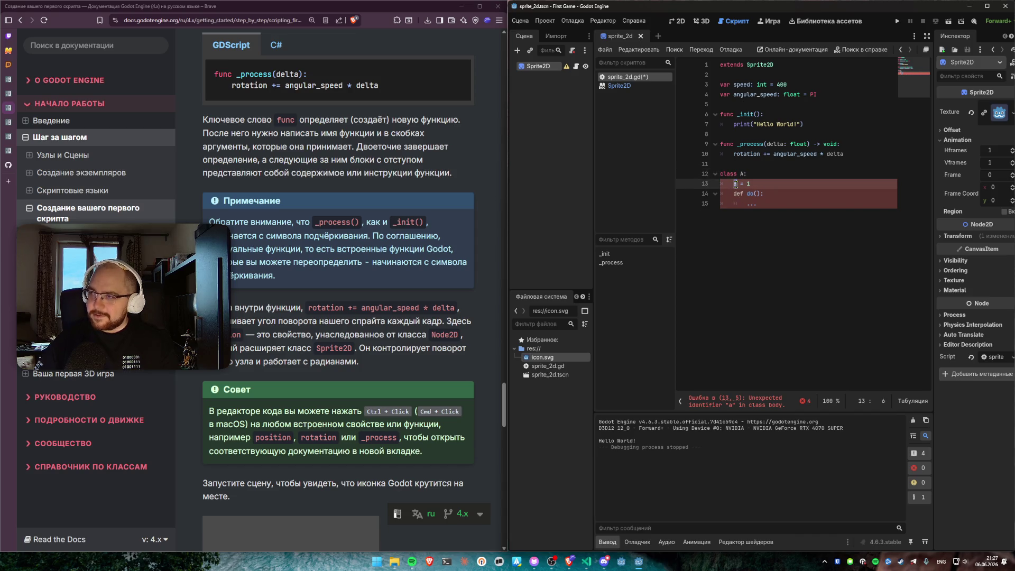
type("b")
Step: Delete the class A block and highlight the speed and angular_speed declarations
left_click(738, 163)
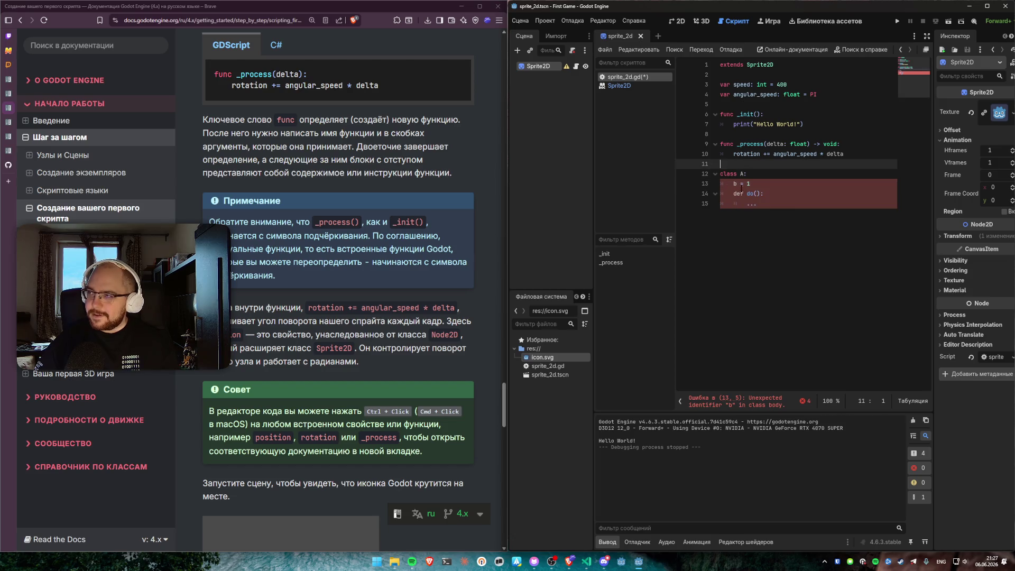
left_click_drag(757, 204, 724, 168)
key("BackSpace")
left_click_drag(817, 96, 771, 77)
mouse_move(756, 65)
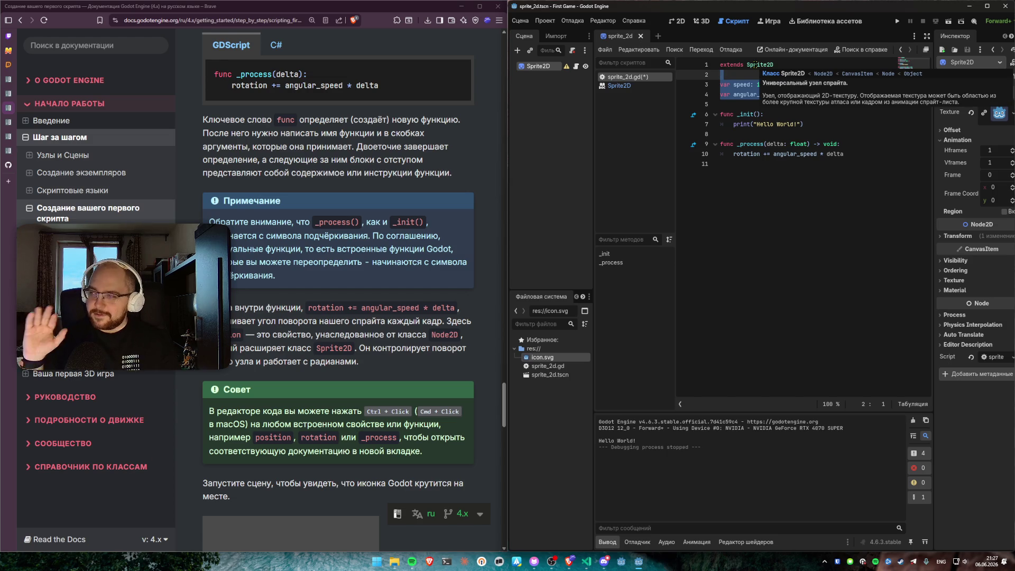
left_click(742, 108)
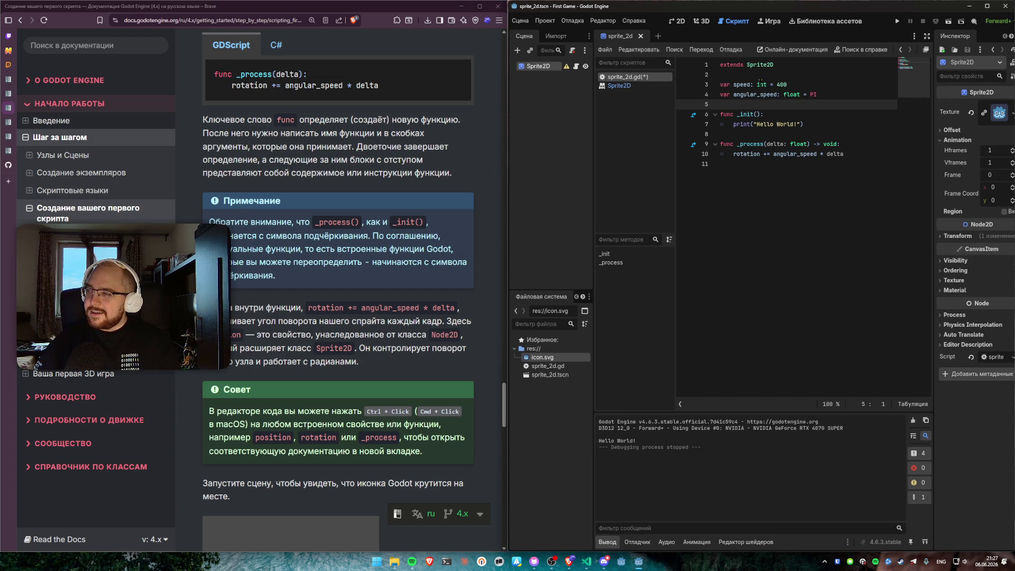
left_click(754, 75)
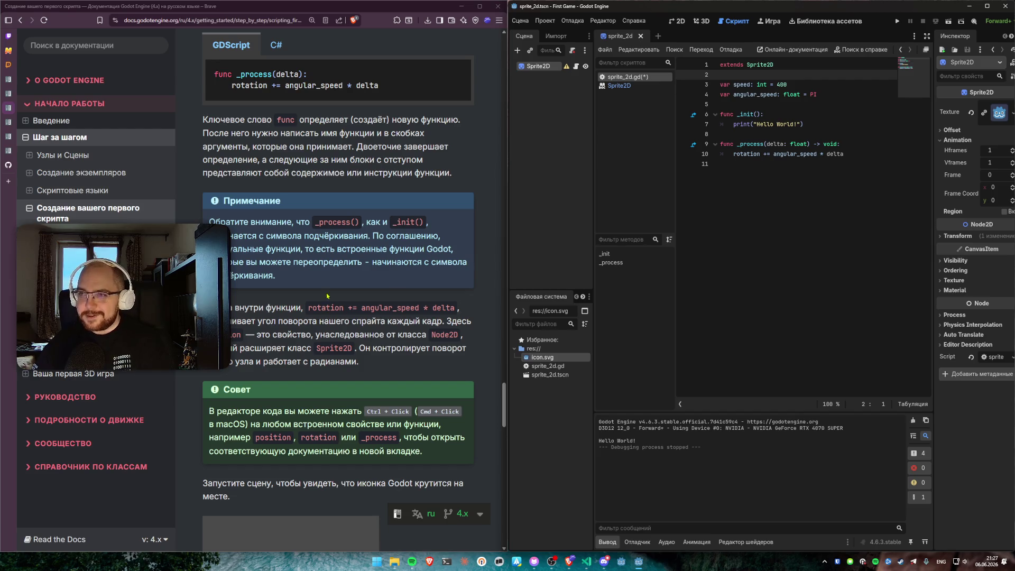
scroll(273, 319, "down", 1)
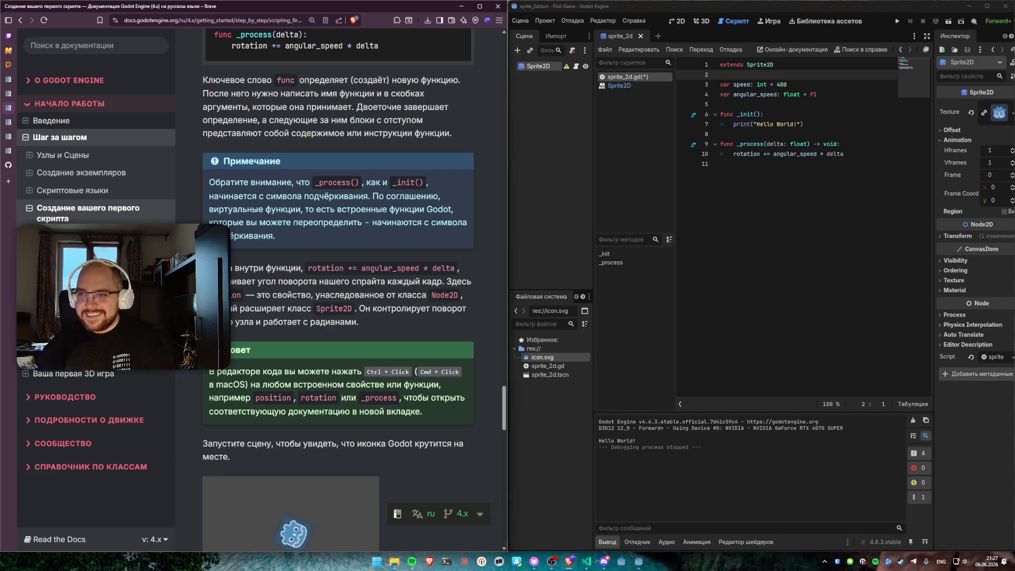
left_click_drag(459, 268, 217, 269)
left_click(237, 279)
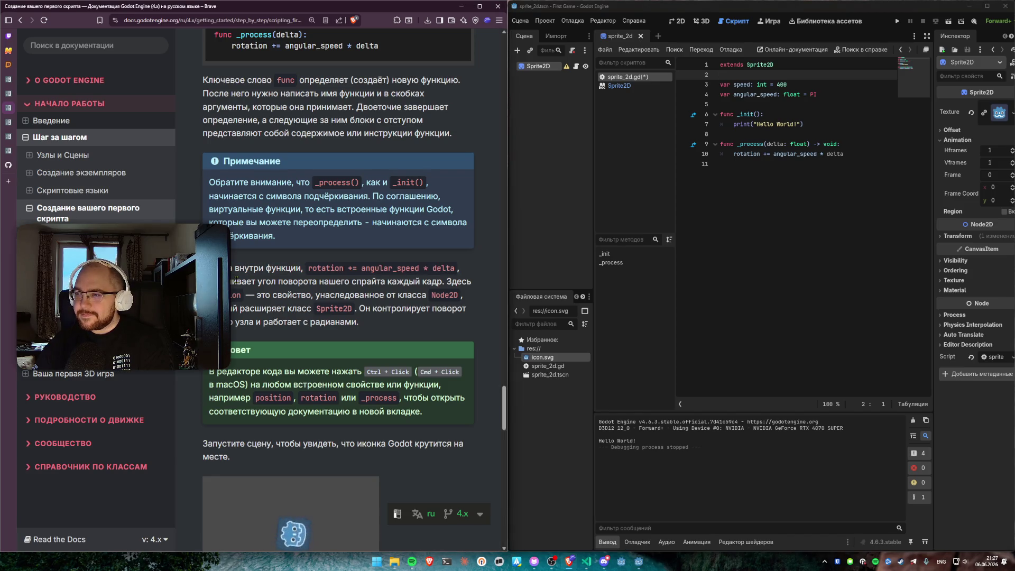
mouse_move(567, 68)
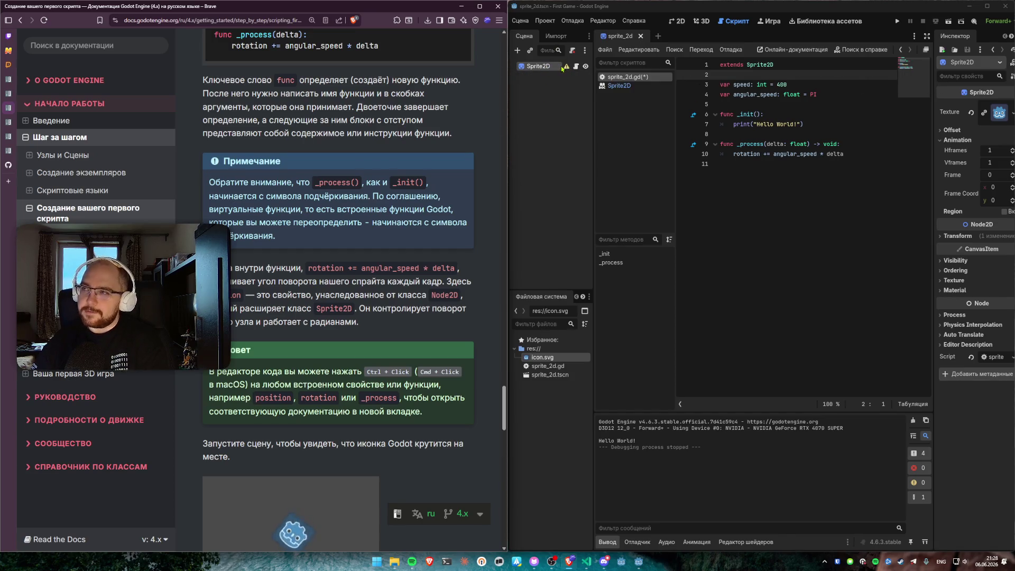
left_click(679, 21)
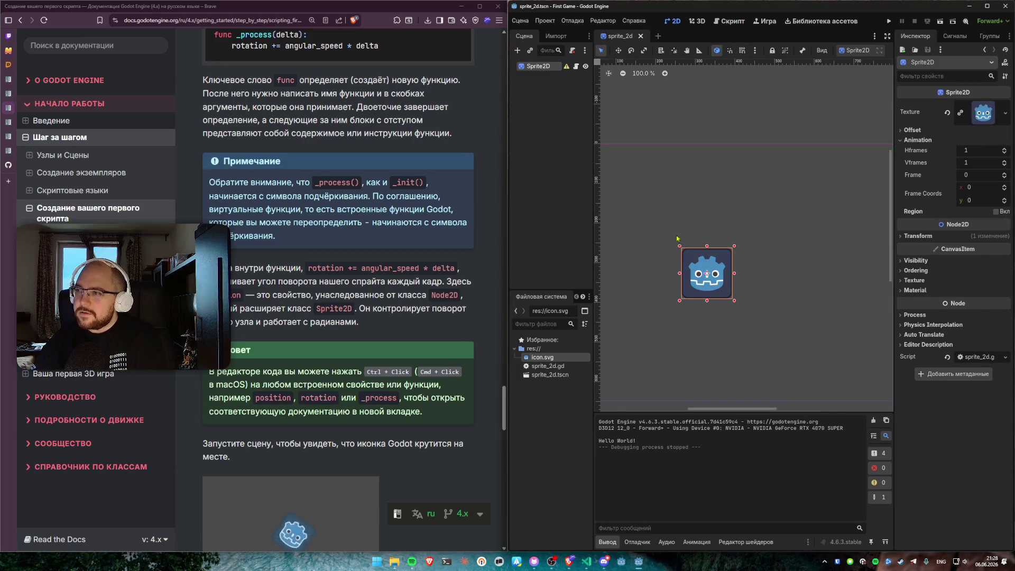
scroll(300, 284, "down", 3)
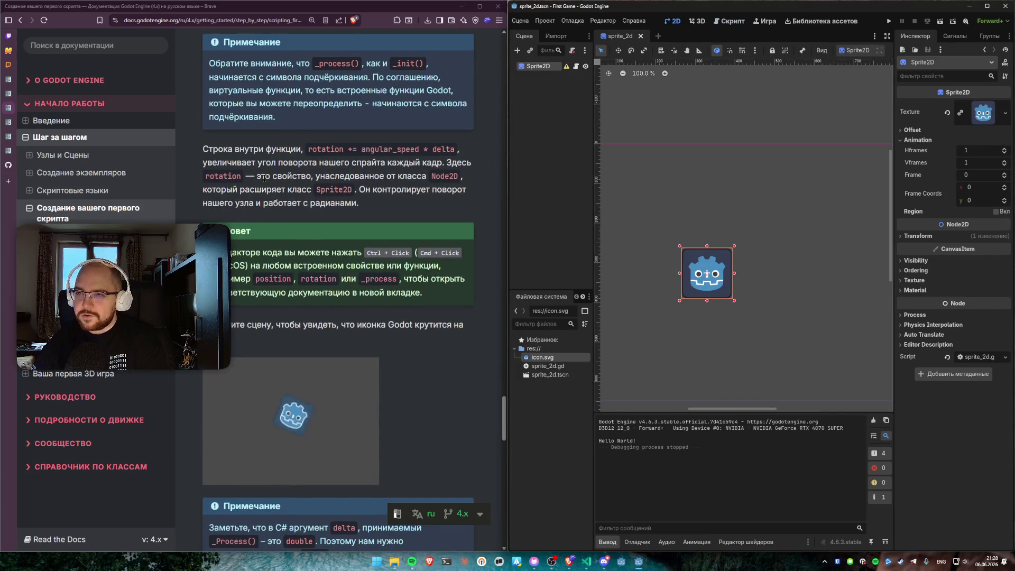
left_click_drag(203, 149, 469, 149)
left_click(732, 21)
left_click(786, 205)
left_click(269, 170)
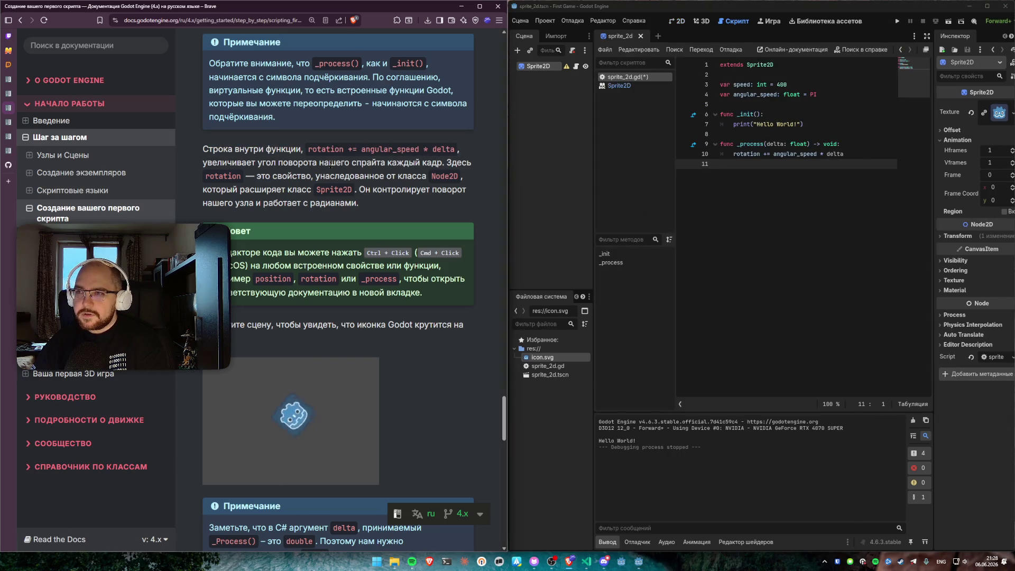
mouse_move(204, 162)
left_mouse_down()
mouse_move(483, 165)
mouse_move(450, 190)
mouse_move(365, 204)
left_mouse_up()
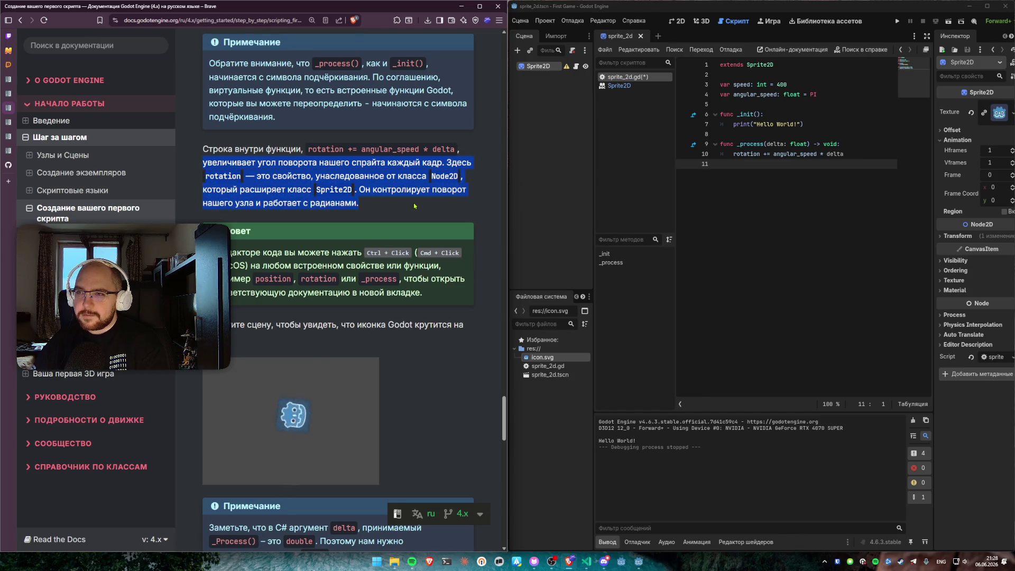
left_click(393, 206)
scroll(339, 202, "down", 2)
scroll(339, 202, "up", 2)
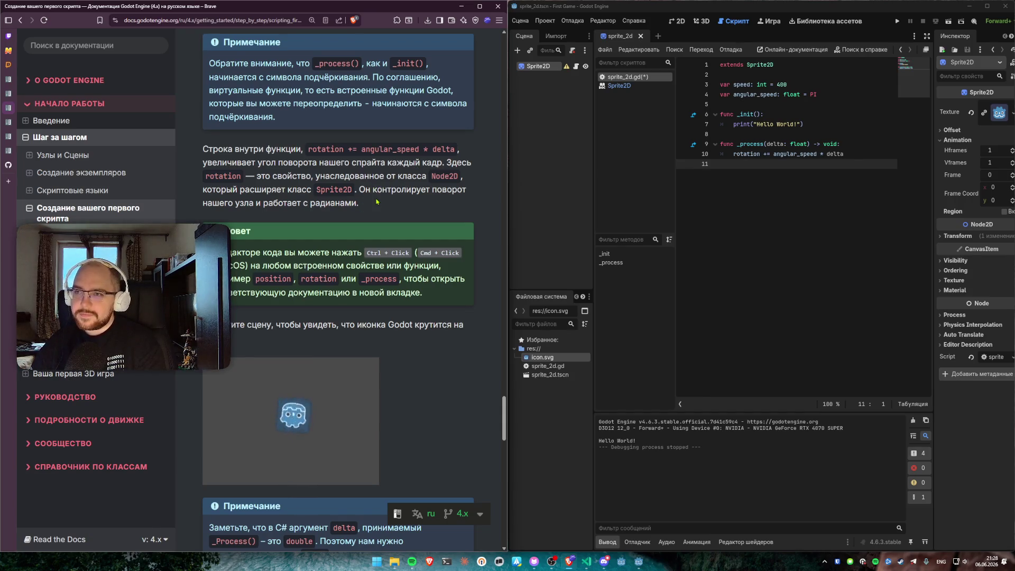
scroll(357, 209, "down", 2)
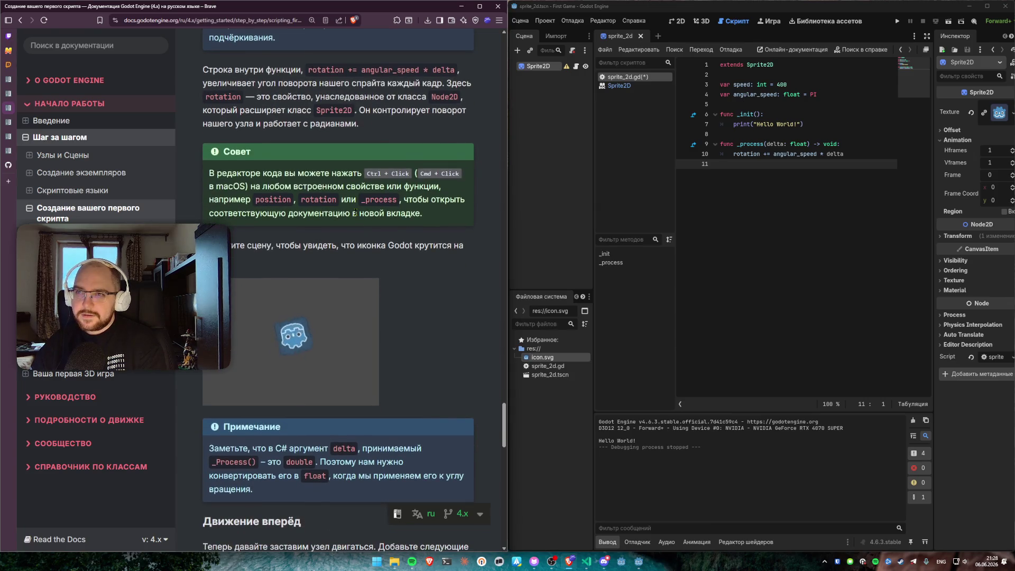
scroll(355, 211, "down", 1)
scroll(353, 212, "up", 1)
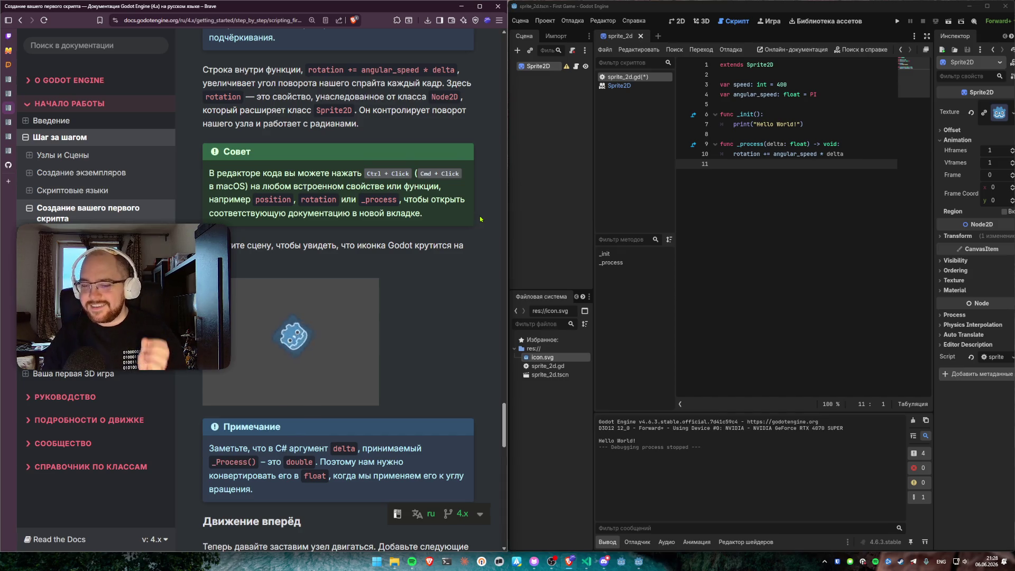
scroll(487, 245, "down", 4)
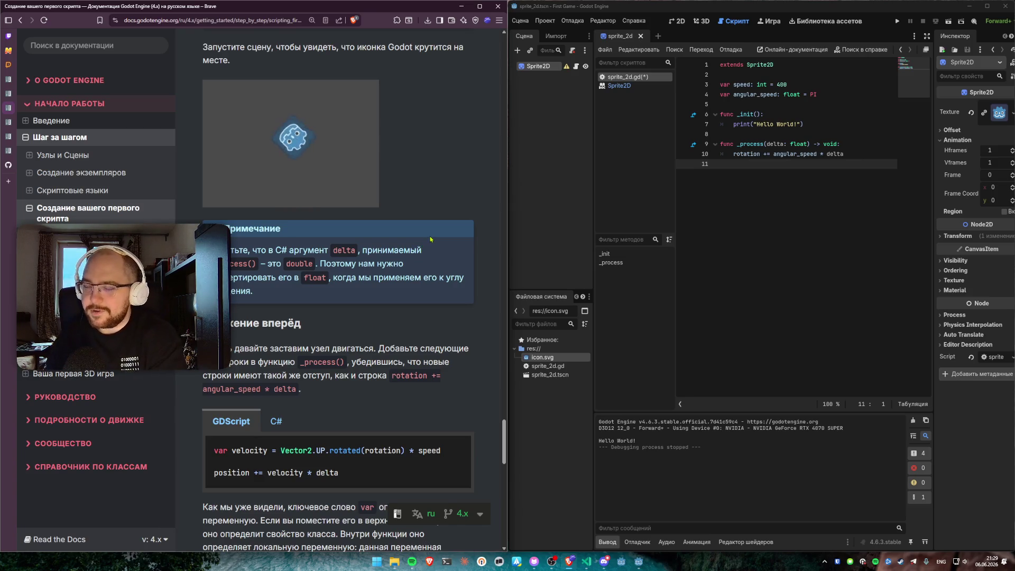
scroll(429, 239, "down", 2)
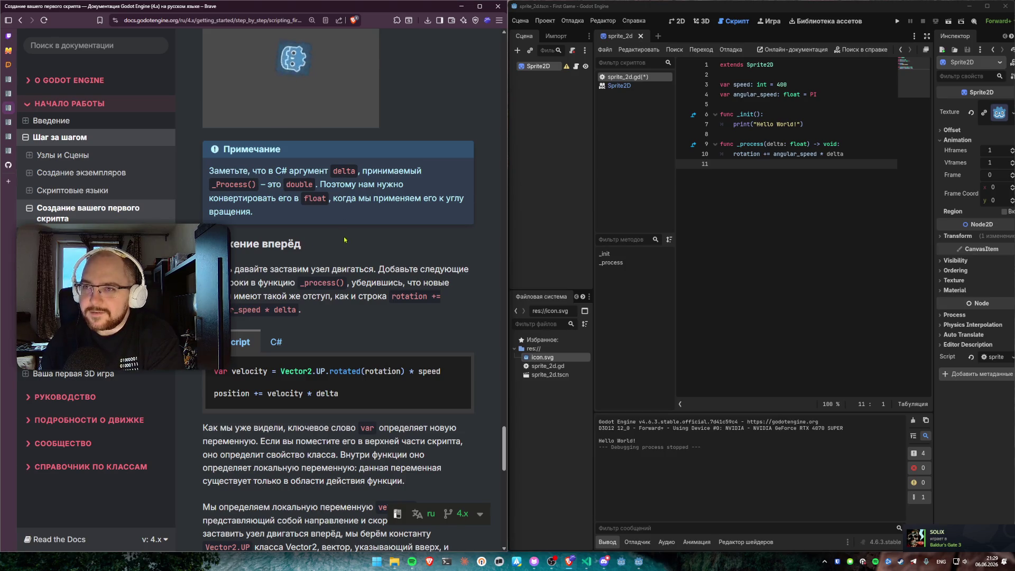
scroll(257, 234, "down", 2)
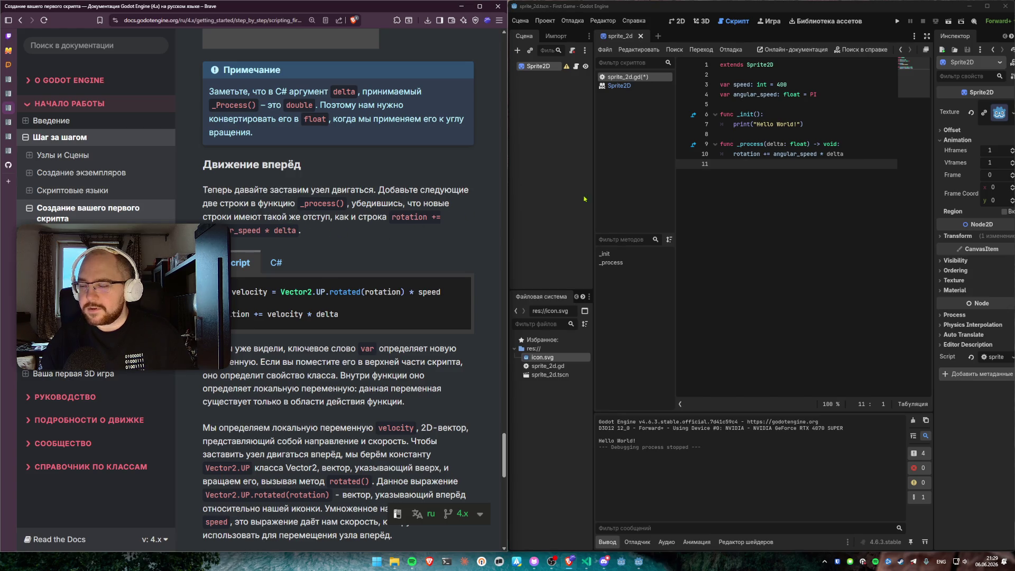
Step: Add 'var velocity = Vector2.UP' on a new line after the rotation line, fixing the 'IP' typo
left_click(861, 174)
key("Tab")
key("Return")
type("var ce")
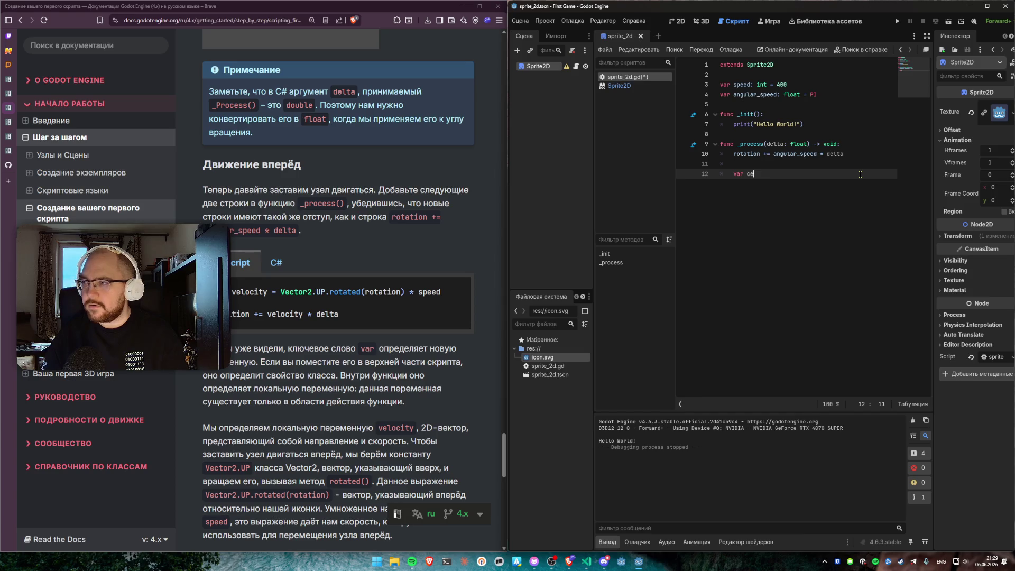
key("BackSpace")
key("BackSpace")
type("velocity ")
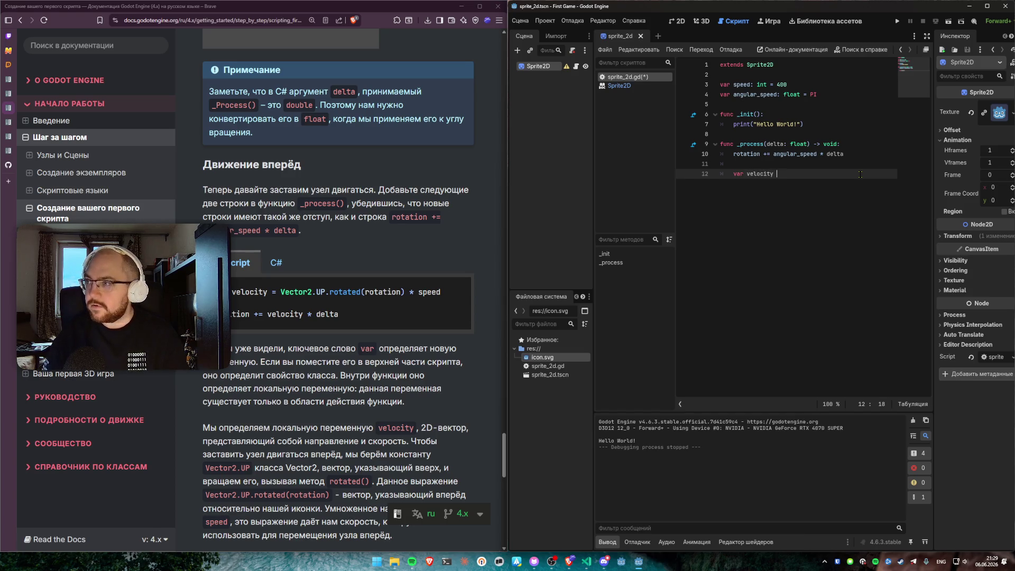
type("= ")
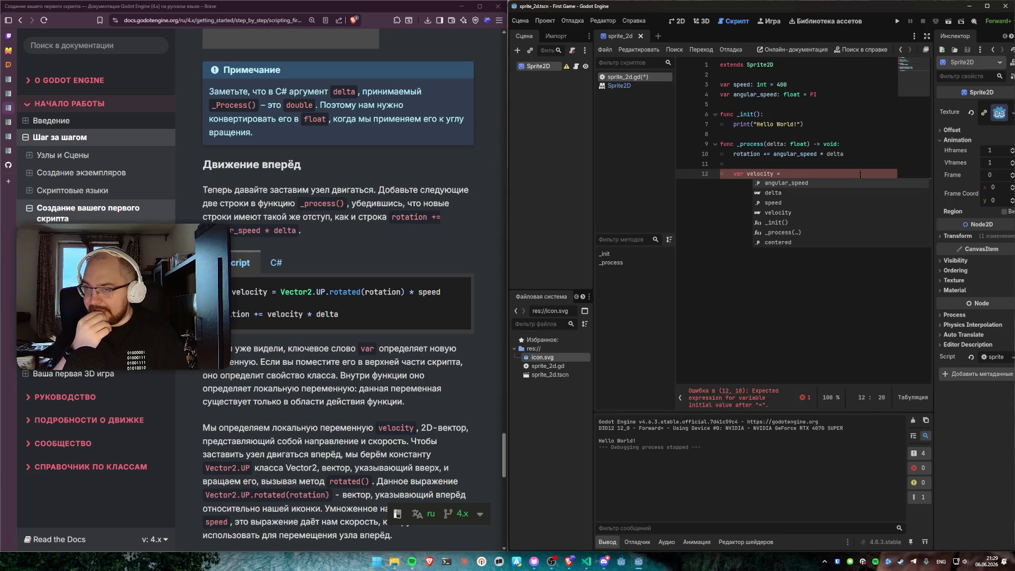
type("Vec")
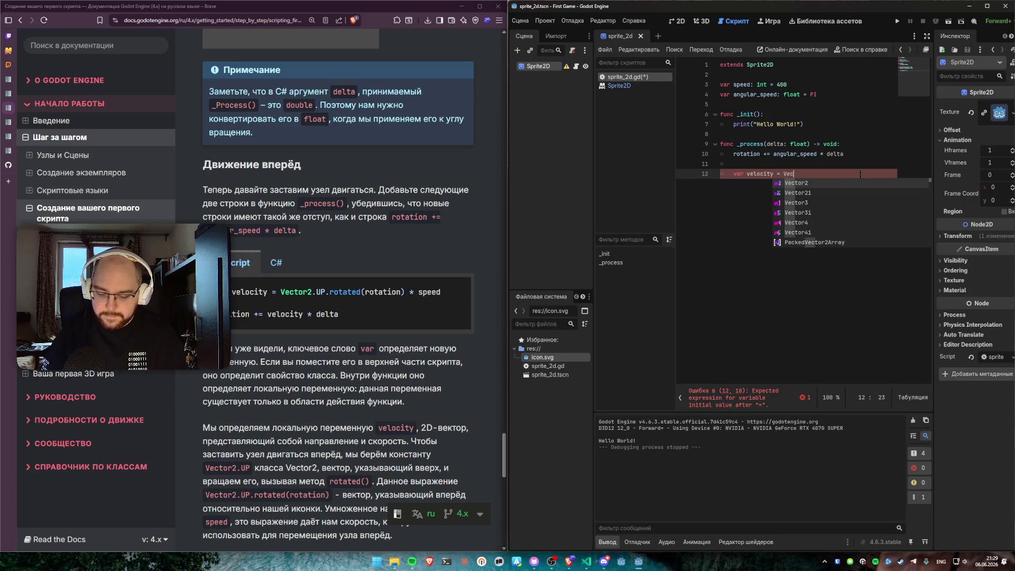
type("t")
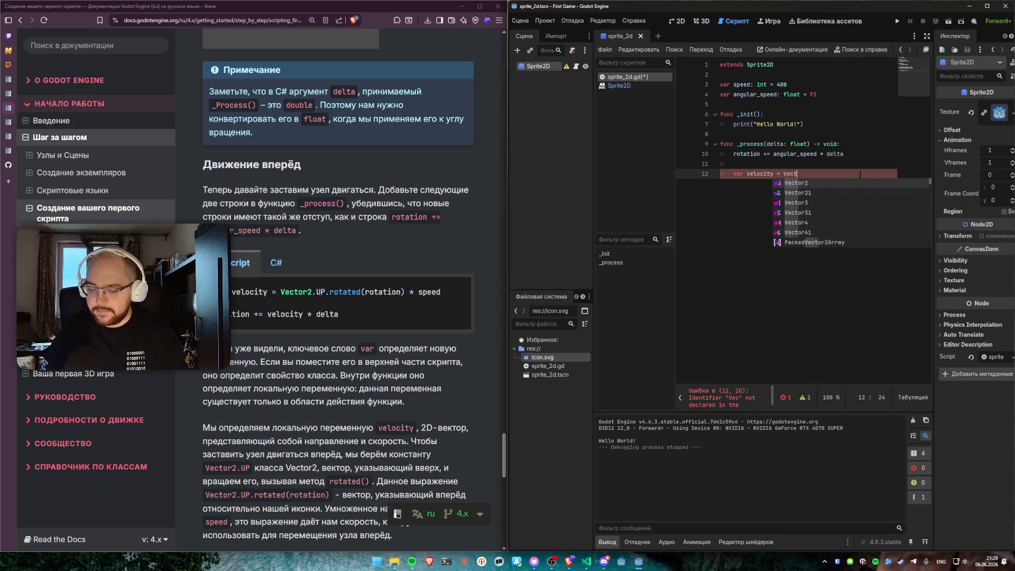
type("or2.IP")
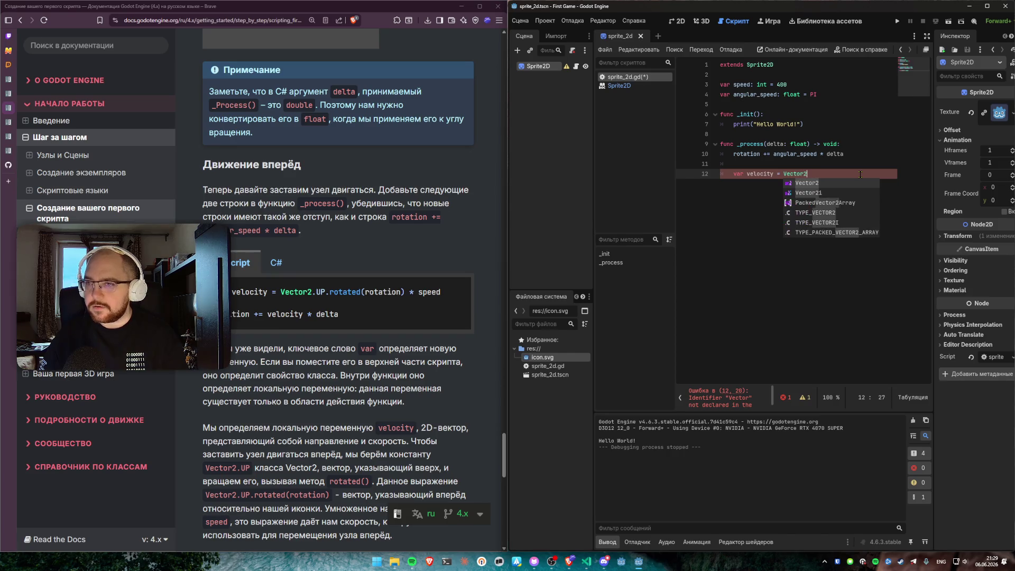
key("BackSpace")
key("BackSpace")
type("UP")
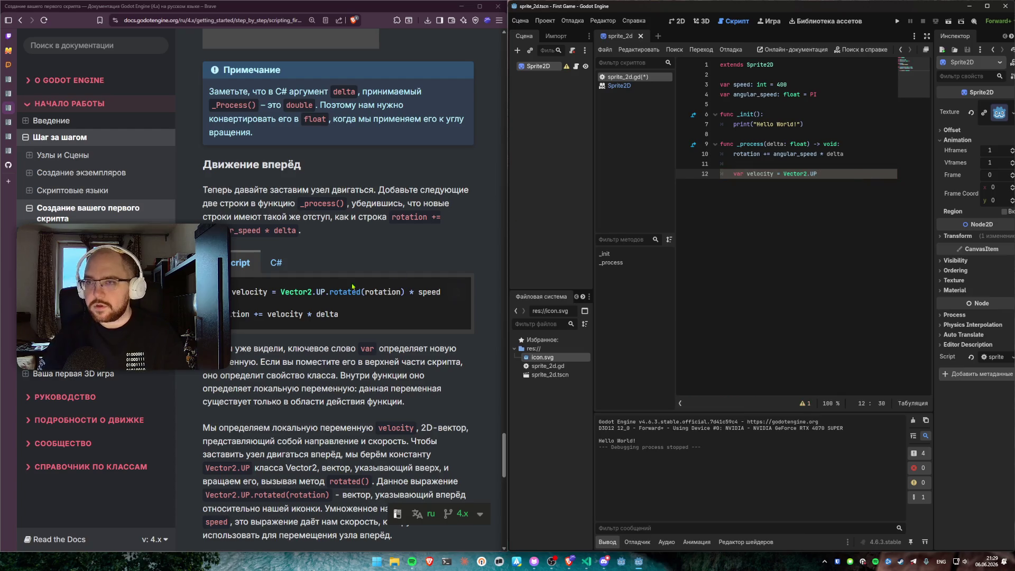
Step: Toggle the docs _process sample between C# and GDScript, then return to the script
left_click(274, 267)
left_click(239, 263)
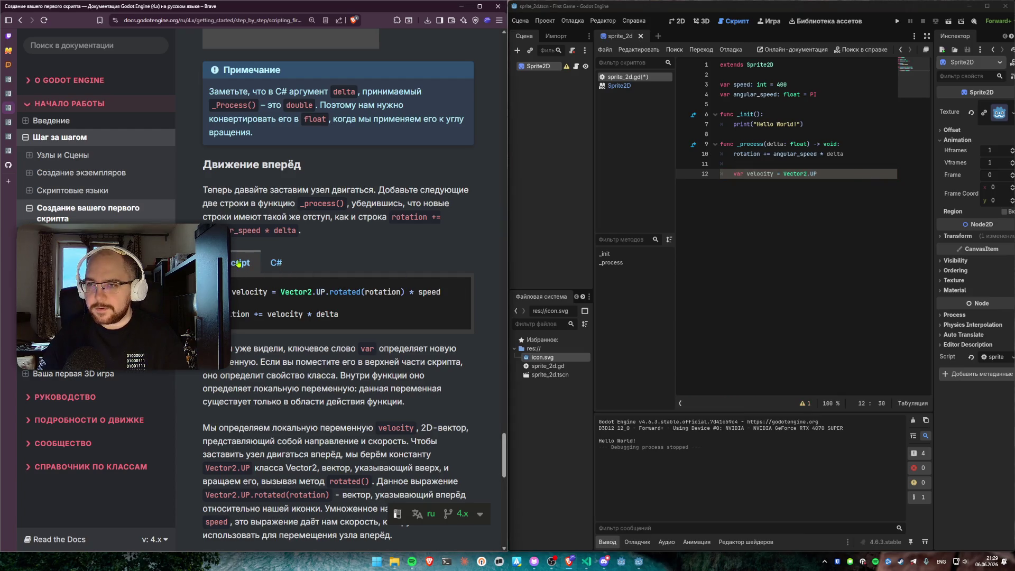
left_click(270, 267)
left_click(241, 268)
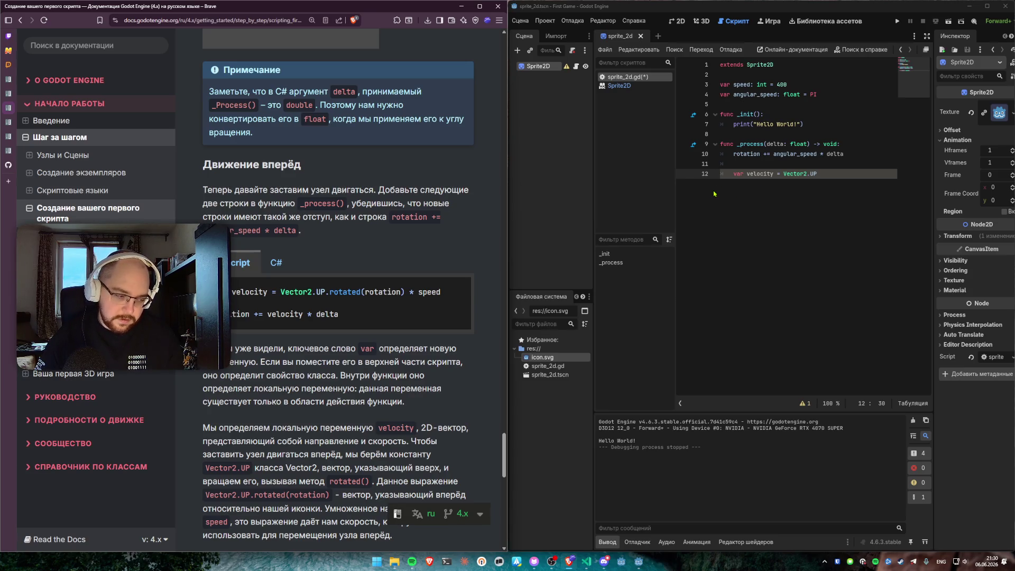
left_click(818, 172)
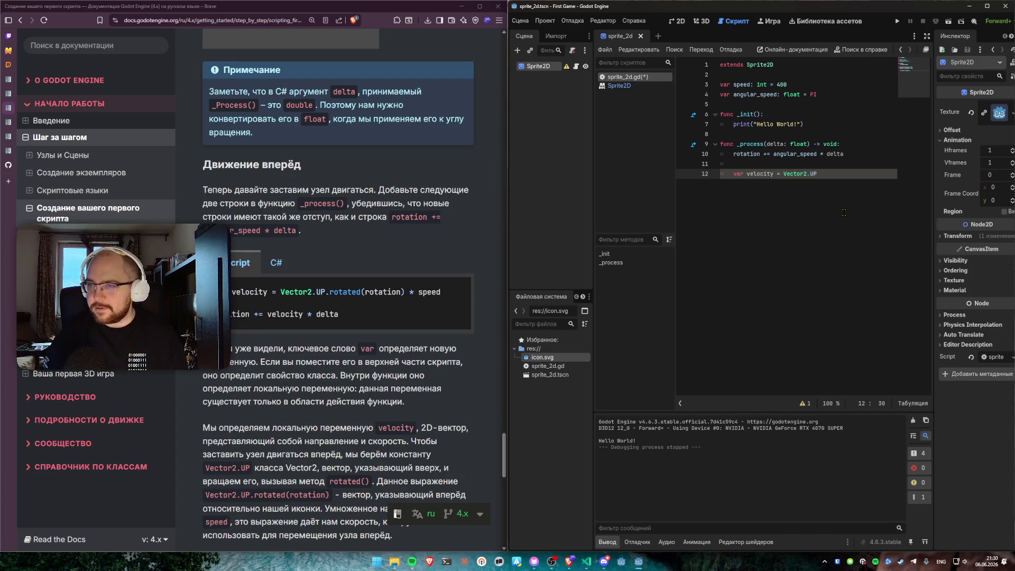
scroll(325, 295, "up", 15)
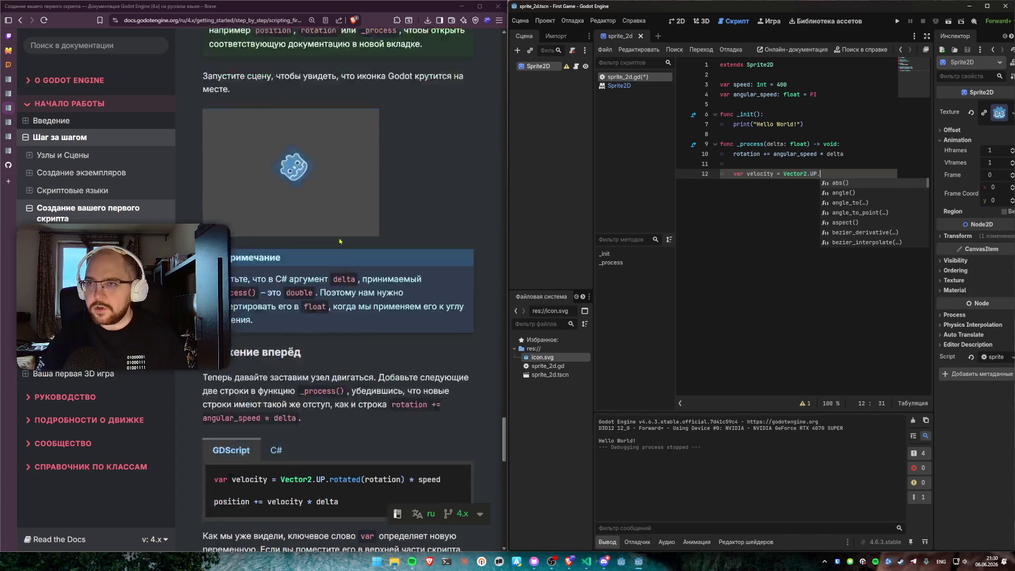
Step: Compare the C# and GDScript versions of the _process and variables samples in the docs
left_click(274, 371)
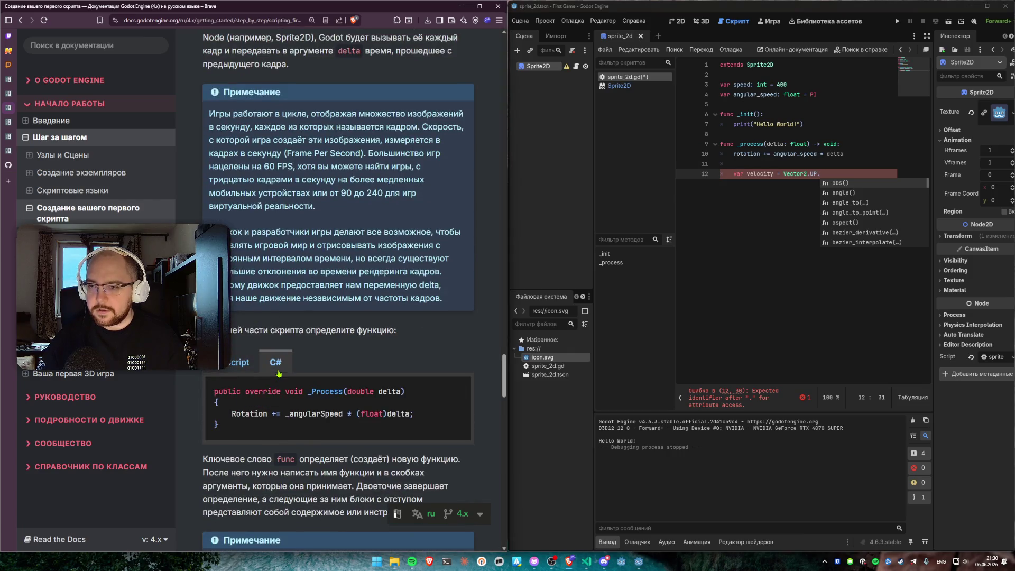
left_click(233, 369)
left_click(273, 364)
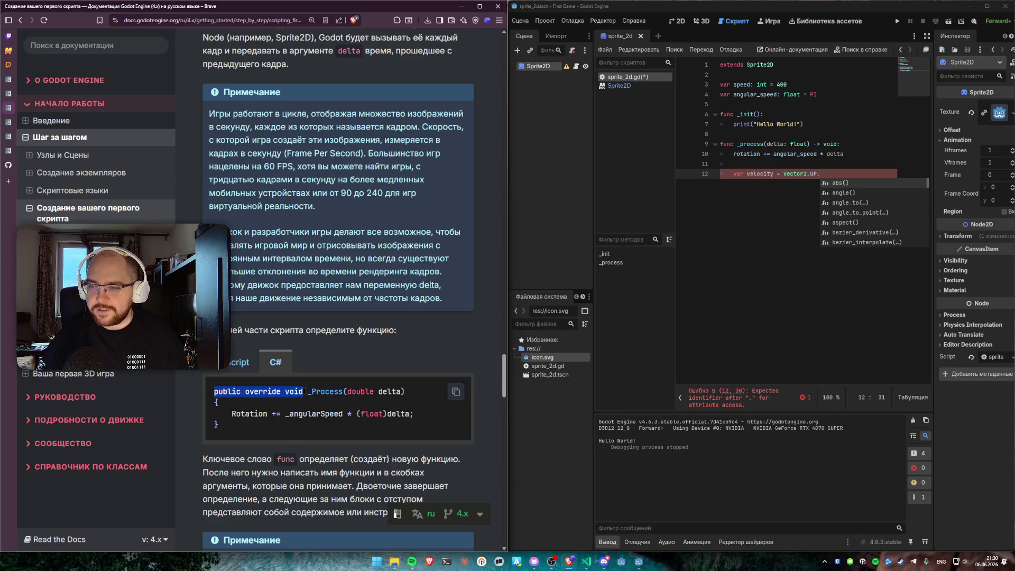
left_click(237, 370)
scroll(238, 365, "up", 10)
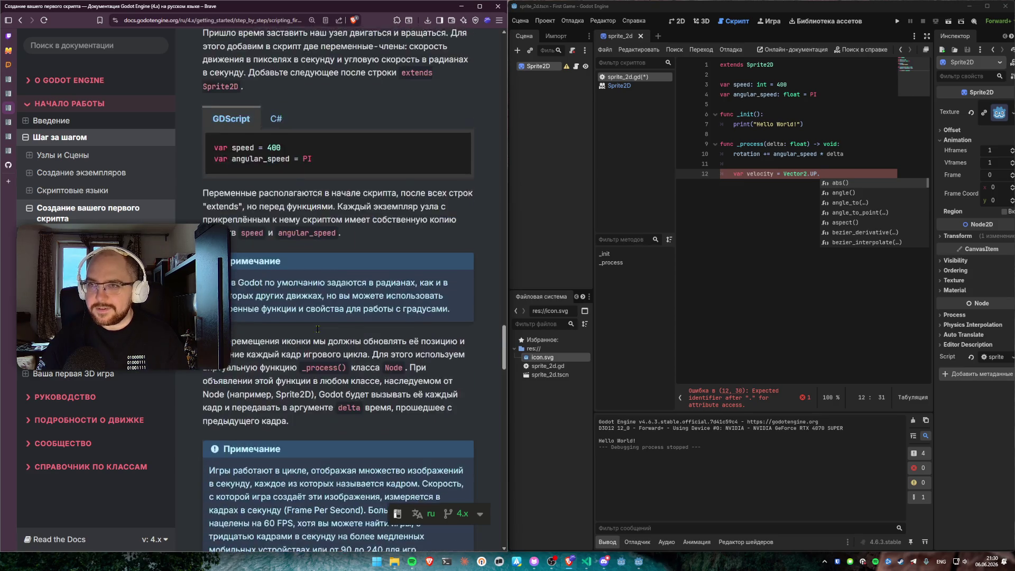
left_click(240, 360)
scroll(239, 359, "down", 12)
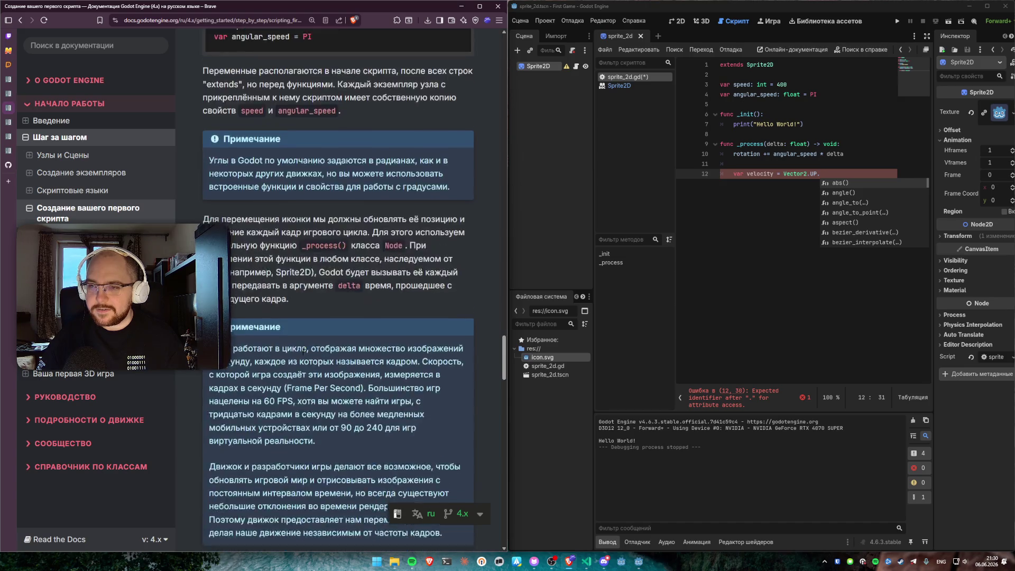
scroll(303, 355, "up", 3)
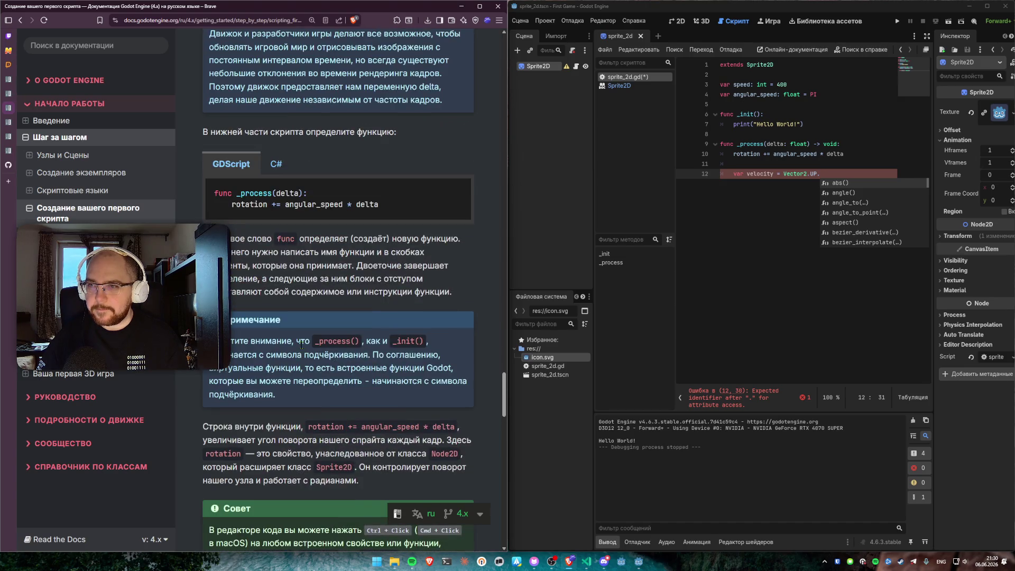
scroll(301, 346, "up", 2)
scroll(303, 346, "down", 13)
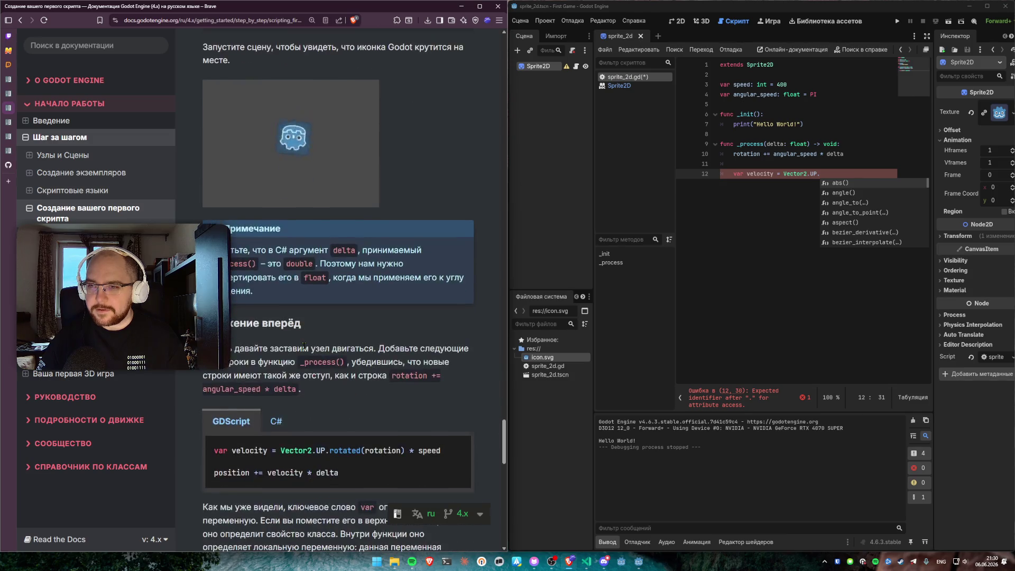
scroll(304, 346, "down", 2)
Step: Complete line 12 as 'var velocity = Vector2.UP.rotated(rotation) * speed'
left_click(739, 253)
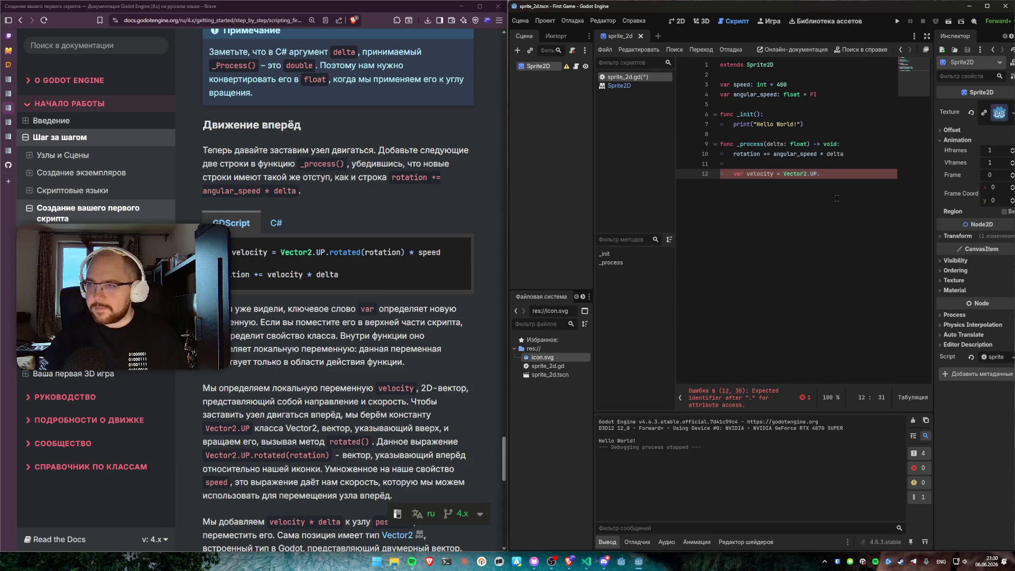
key("BackSpace")
key("BackSpace")
key("BackSpace")
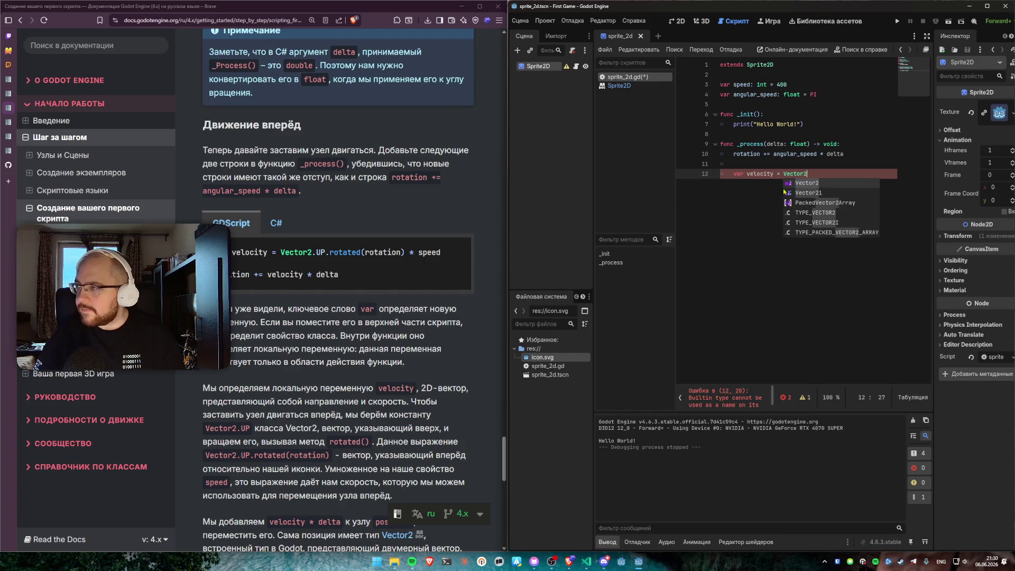
type(".UP.")
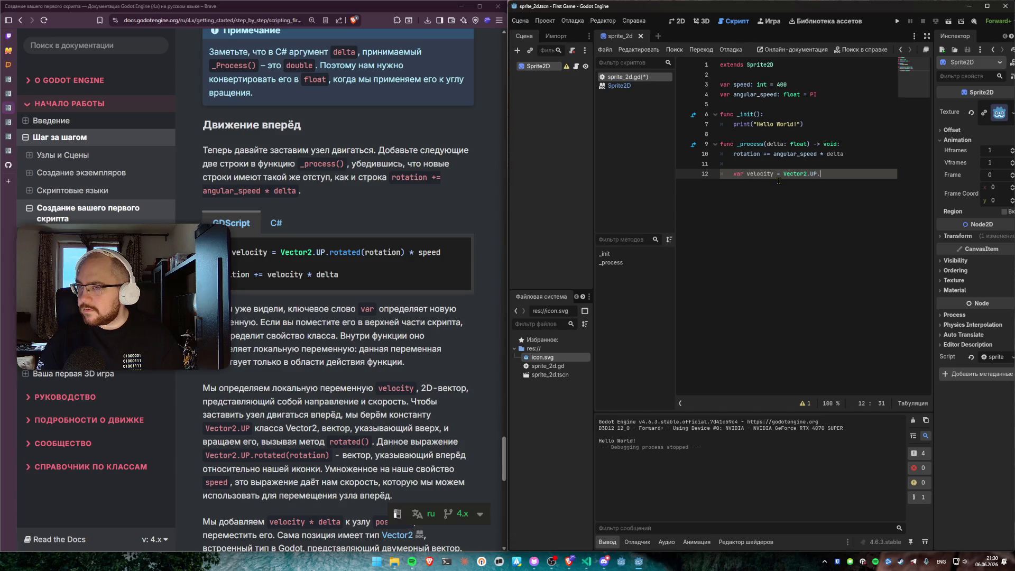
type("rotated(rotation")
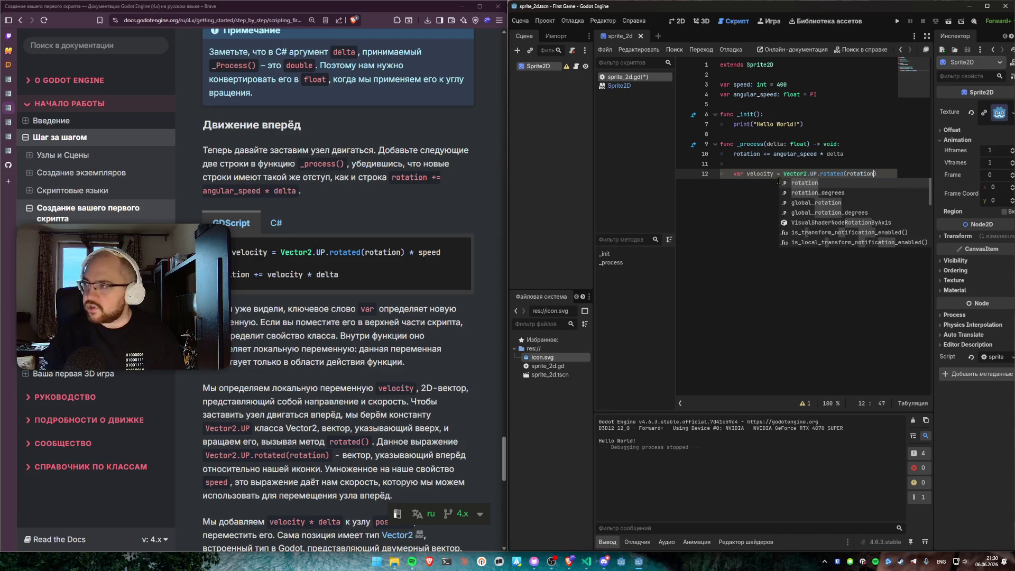
type(")")
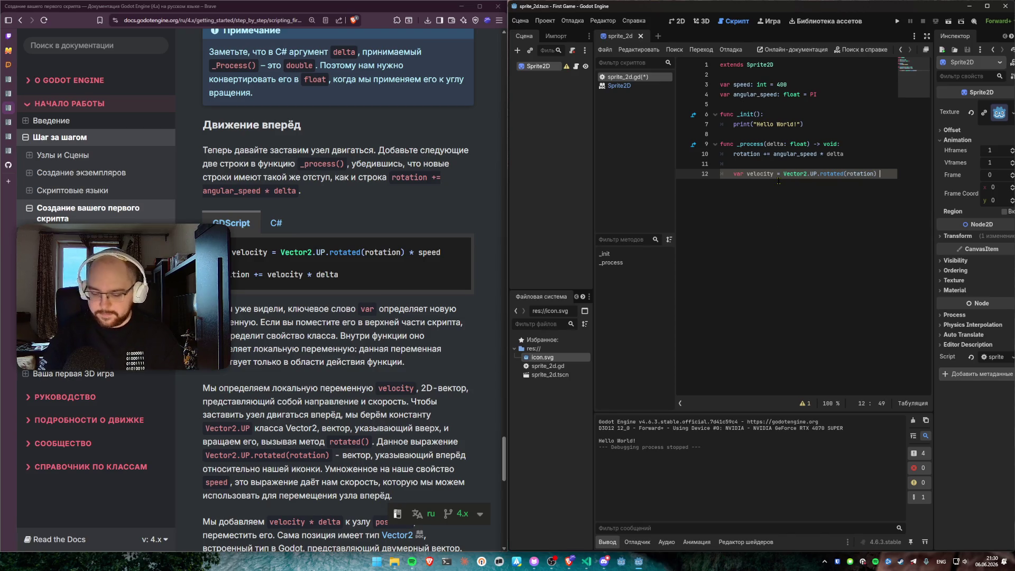
type(" * speed")
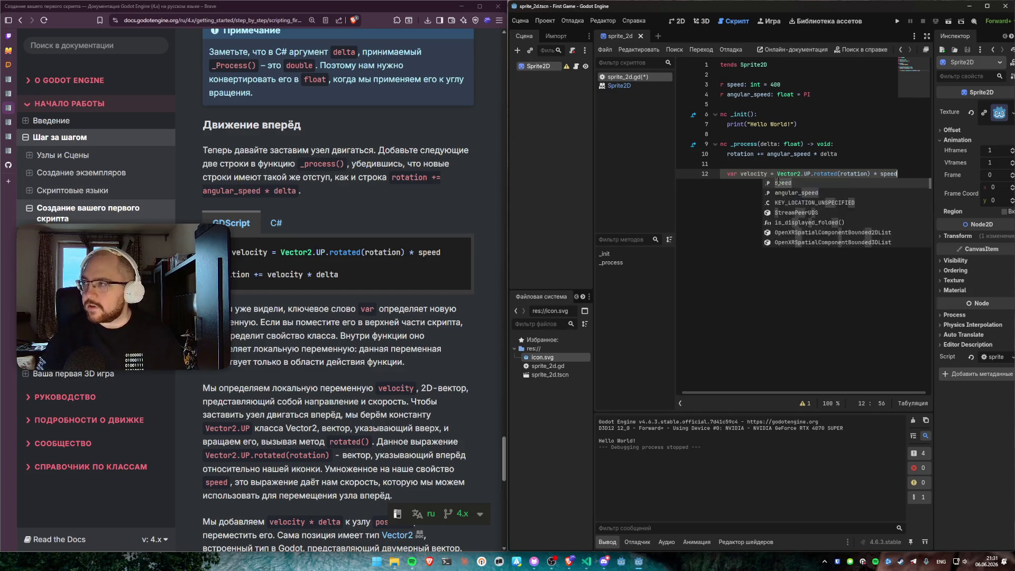
Step: Add 'position += velocity * delta' below the velocity line in _process
key("Return")
type("position ")
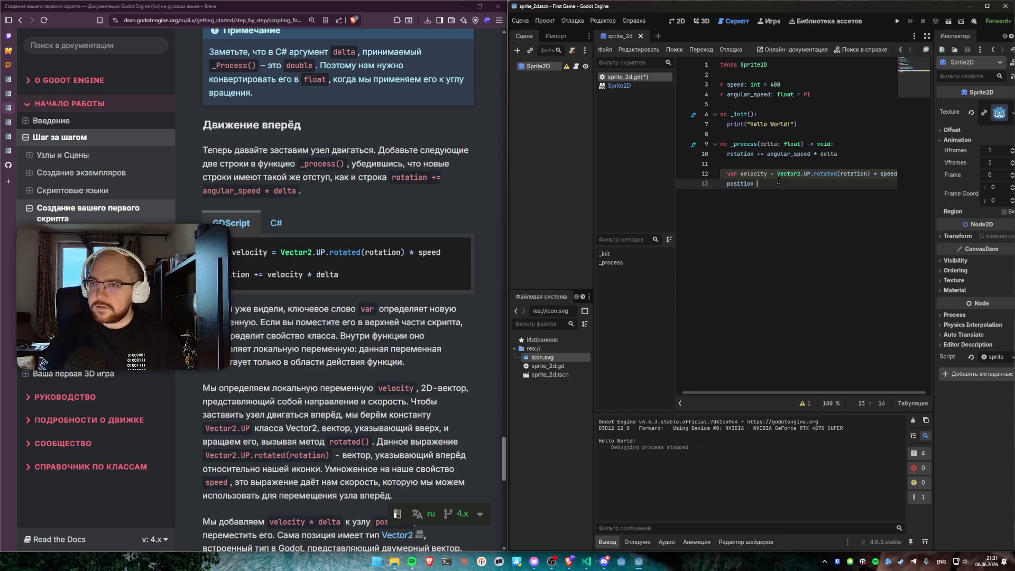
type("+= velocity")
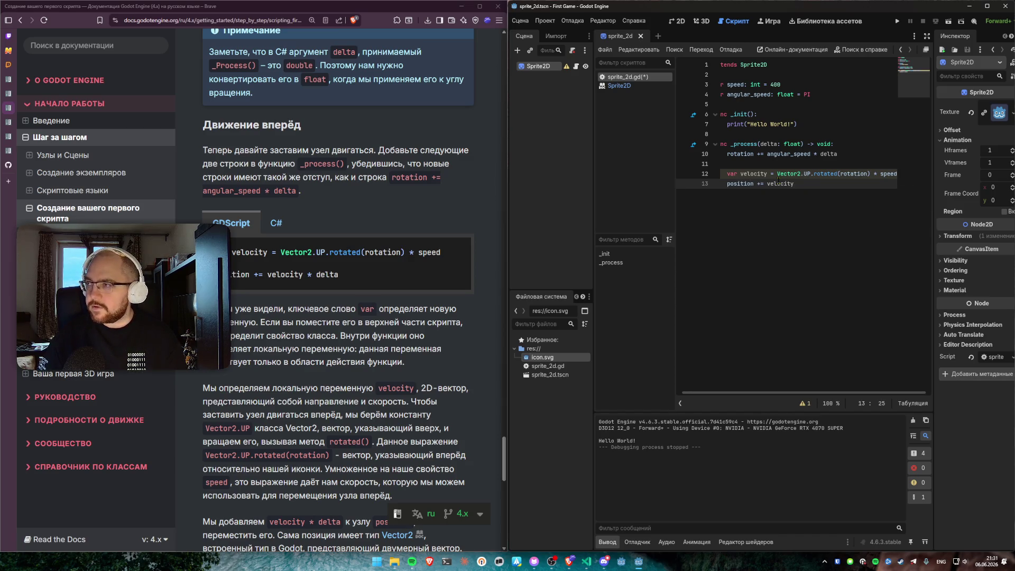
type(" * delta")
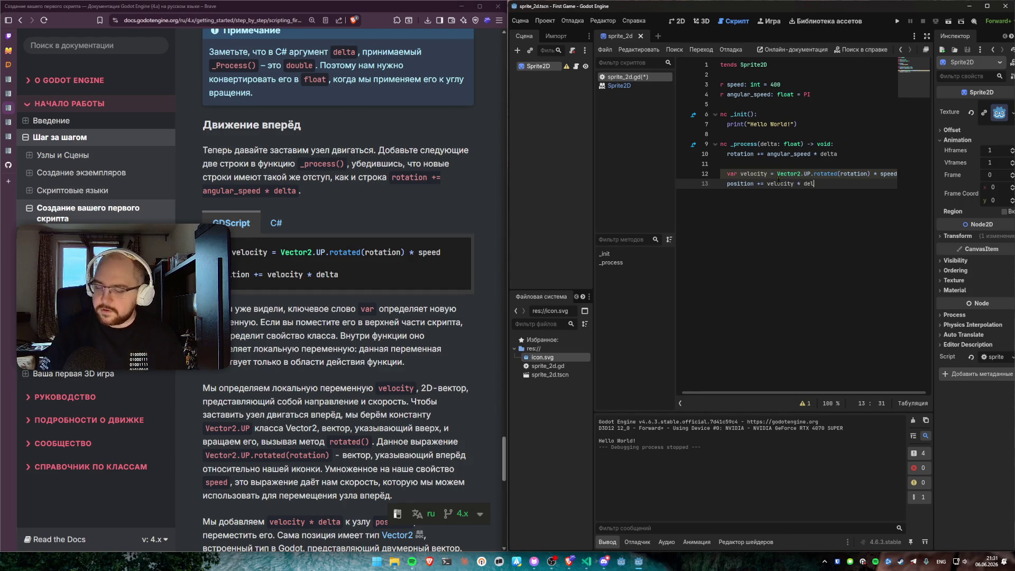
key("Escape")
Step: Open the Vector2 class reference and highlight each of its constructor signatures in turn
left_click(782, 173, "ctrl")
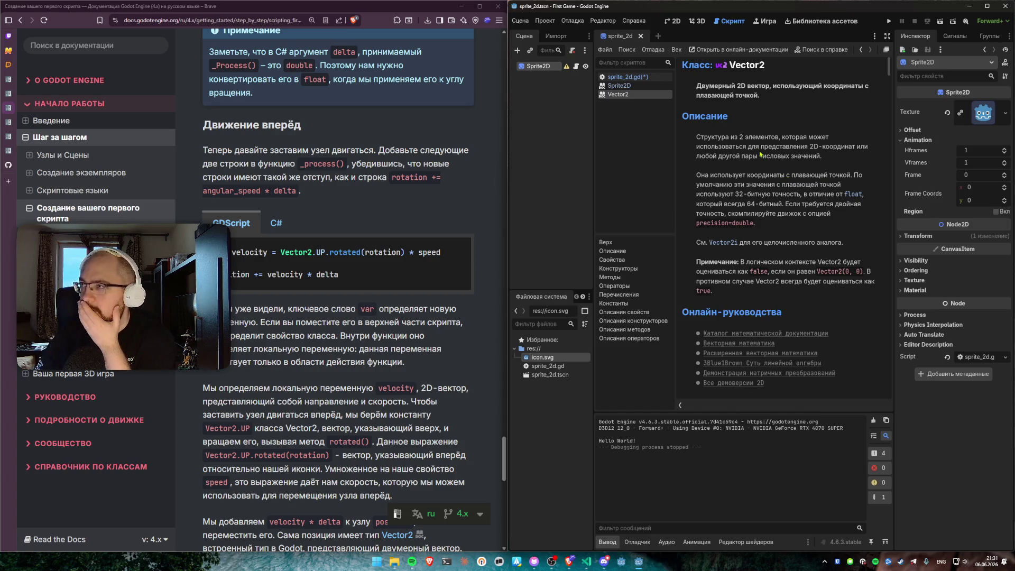
scroll(763, 146, "down", 5)
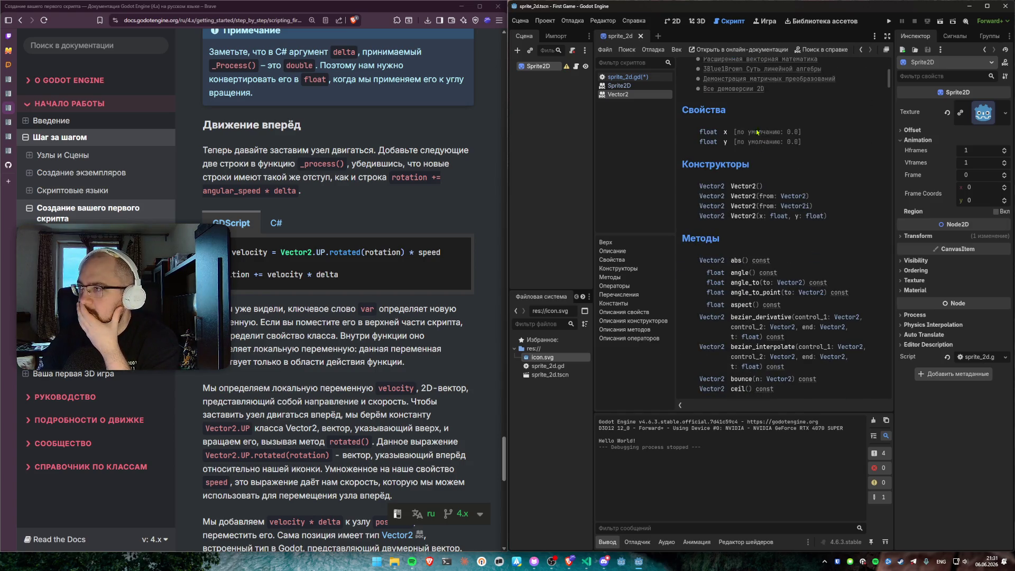
left_click_drag(841, 216, 697, 182)
left_click(720, 202)
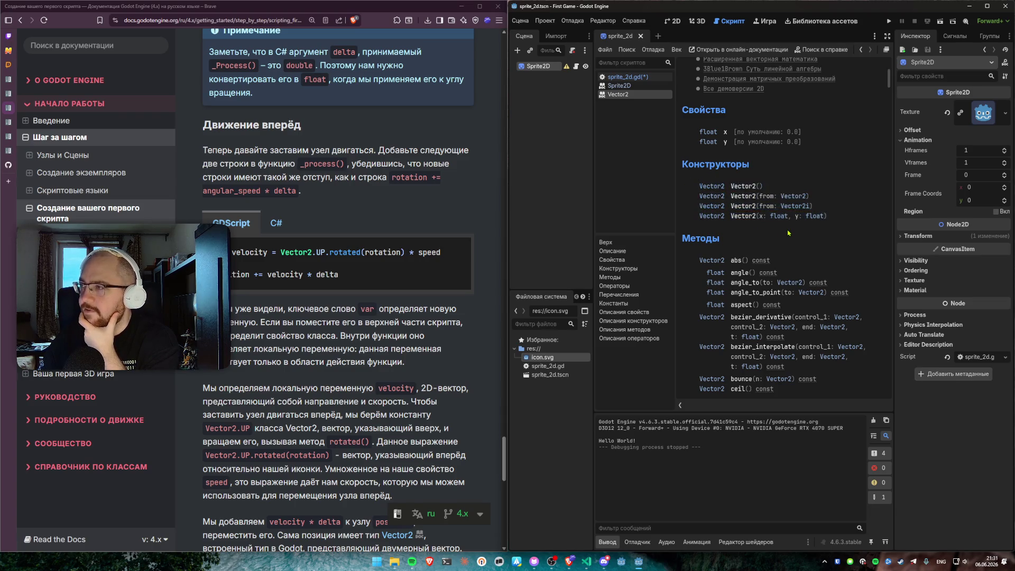
mouse_move(810, 197)
left_mouse_down()
mouse_move(759, 196)
mouse_move(765, 186)
mouse_move(754, 186)
left_mouse_up()
left_click_drag(813, 197, 755, 196)
left_click(814, 206)
left_click_drag(817, 206, 760, 206)
left_click(797, 210)
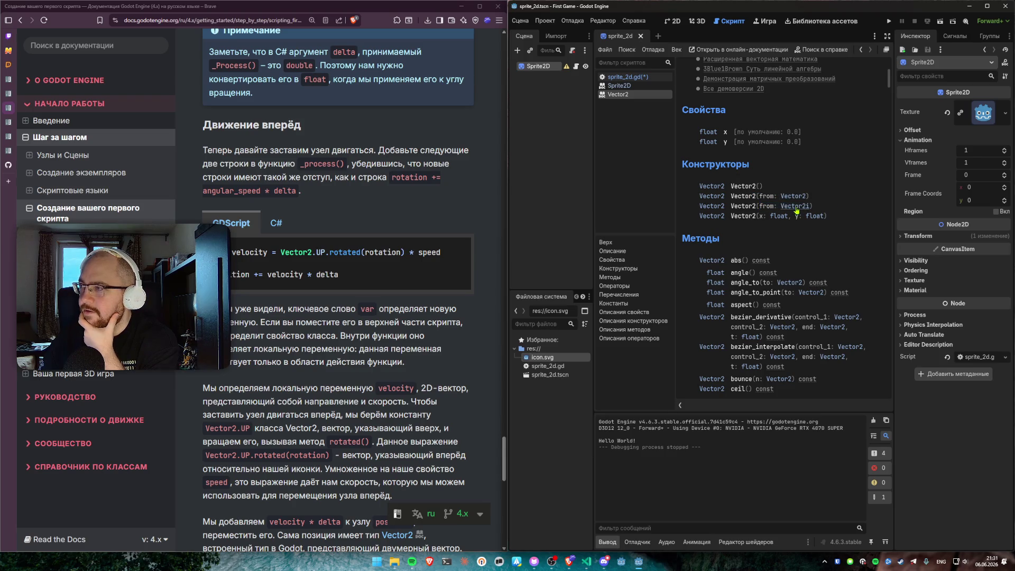
mouse_move(760, 216)
left_mouse_down()
mouse_move(817, 217)
mouse_move(821, 233)
mouse_move(832, 219)
mouse_move(691, 213)
left_mouse_up()
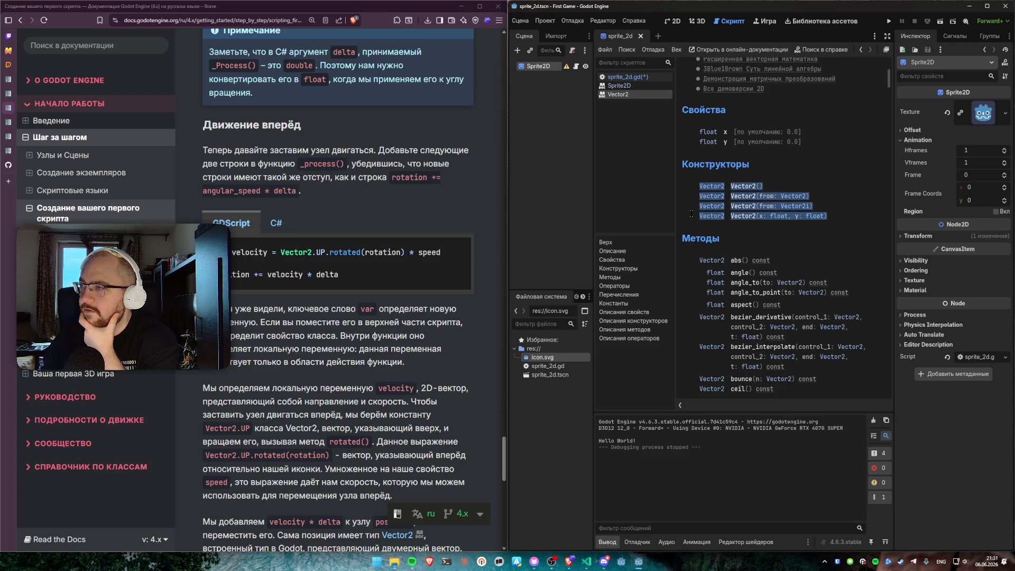
left_click(761, 236)
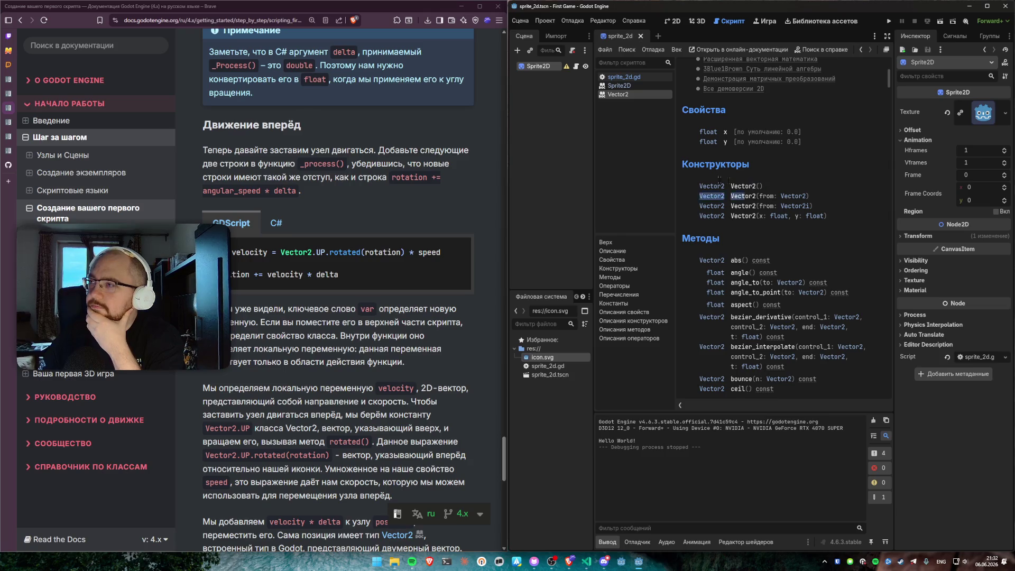
Step: Leave the Vector2 reference via the 2D and Script workspaces and reopen sprite_2d.gd
left_click_drag(699, 186, 765, 186)
left_click(674, 21)
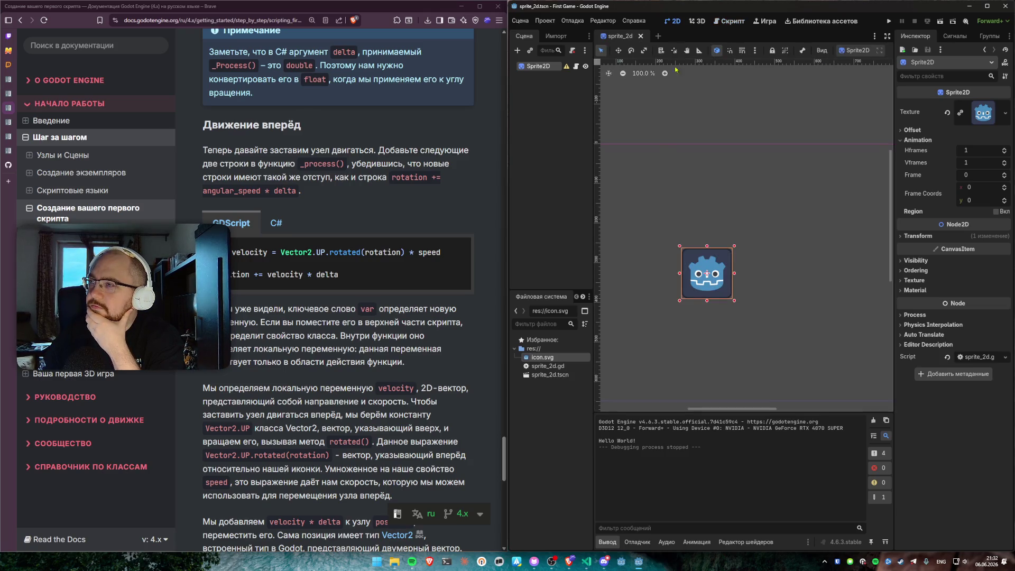
left_click(729, 22)
left_click(624, 76)
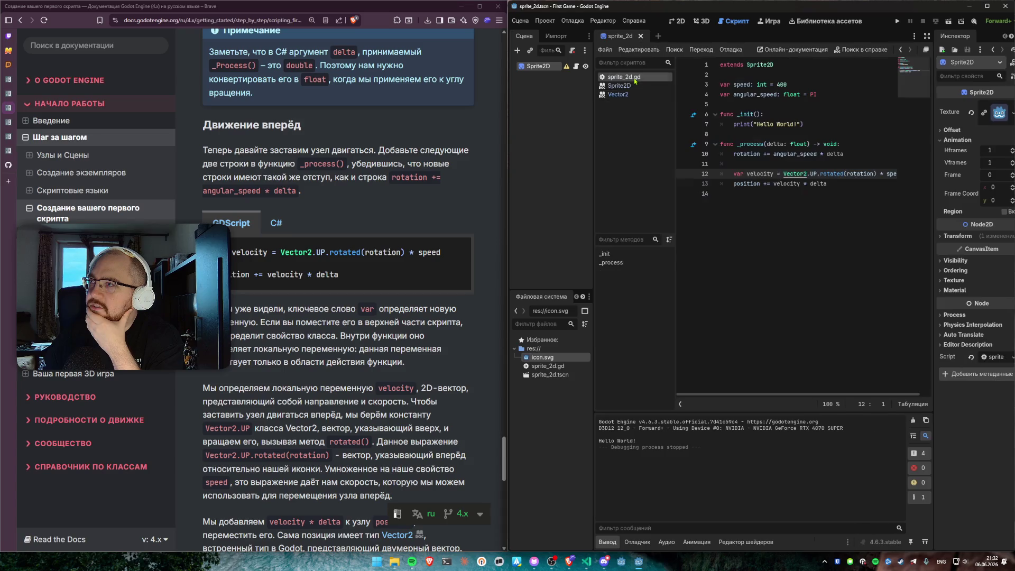
Step: Highlight the _init function and its print("Hello World!") line, showing the print documentation
left_click_drag(839, 128, 705, 111)
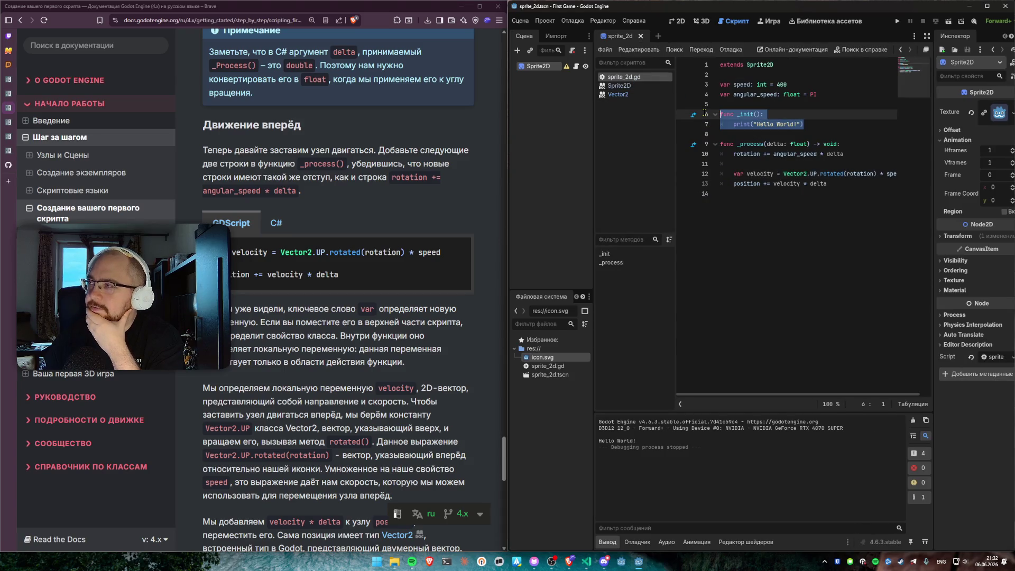
left_click_drag(830, 120, 709, 111)
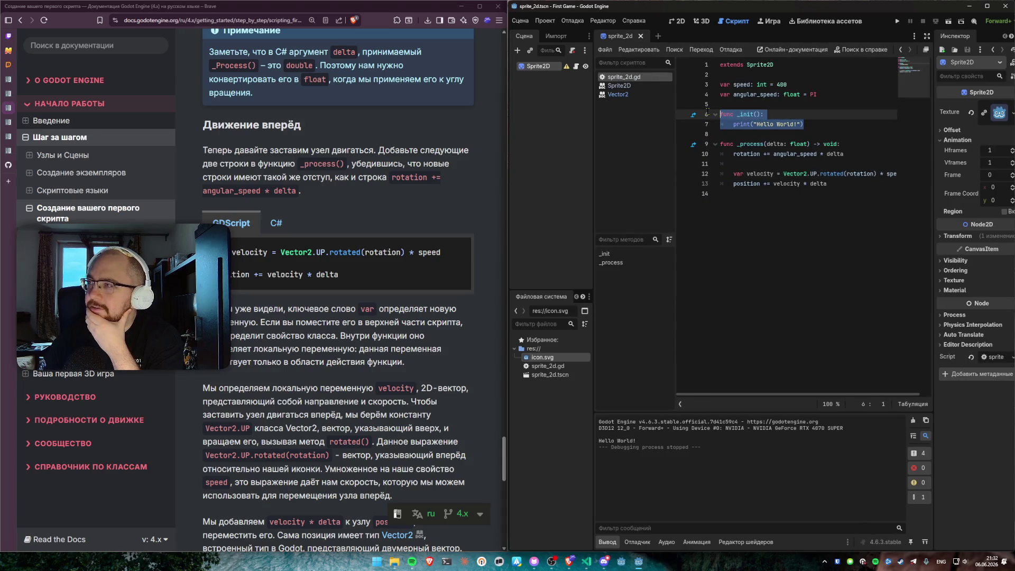
double_click(753, 115)
left_click_drag(816, 121, 728, 113)
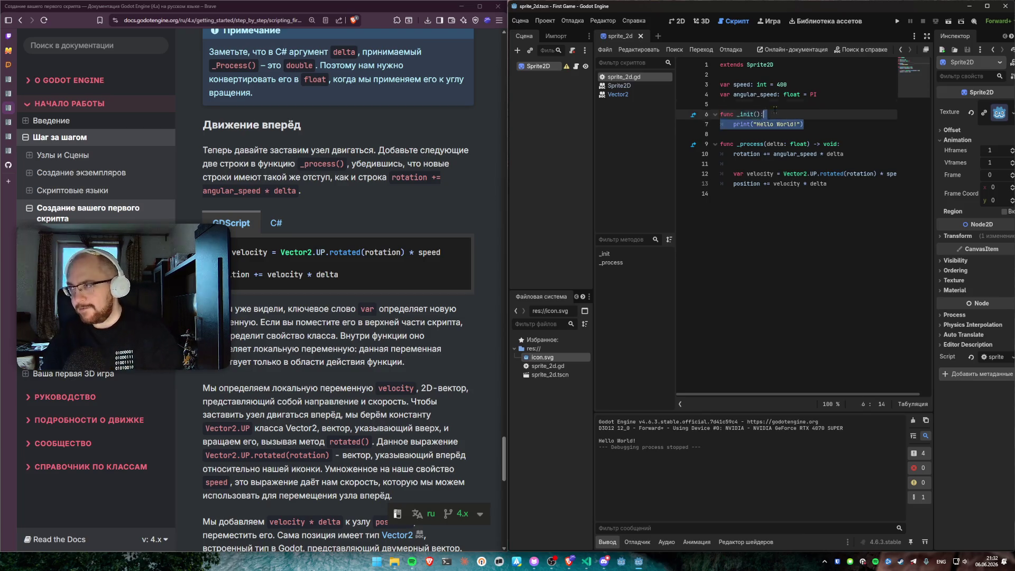
left_click_drag(816, 123, 671, 115)
left_click(802, 125)
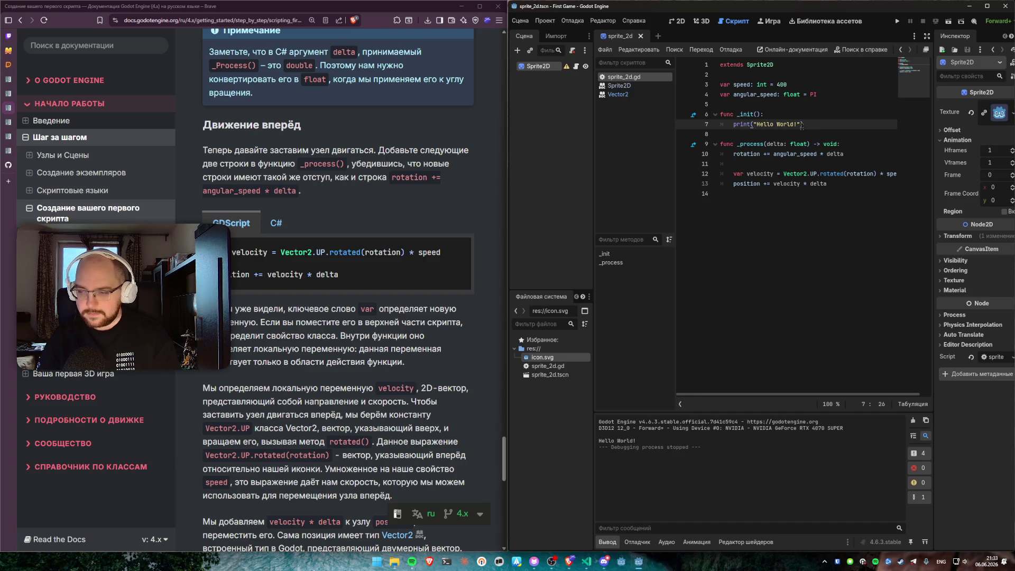
left_click_drag(806, 124, 733, 124)
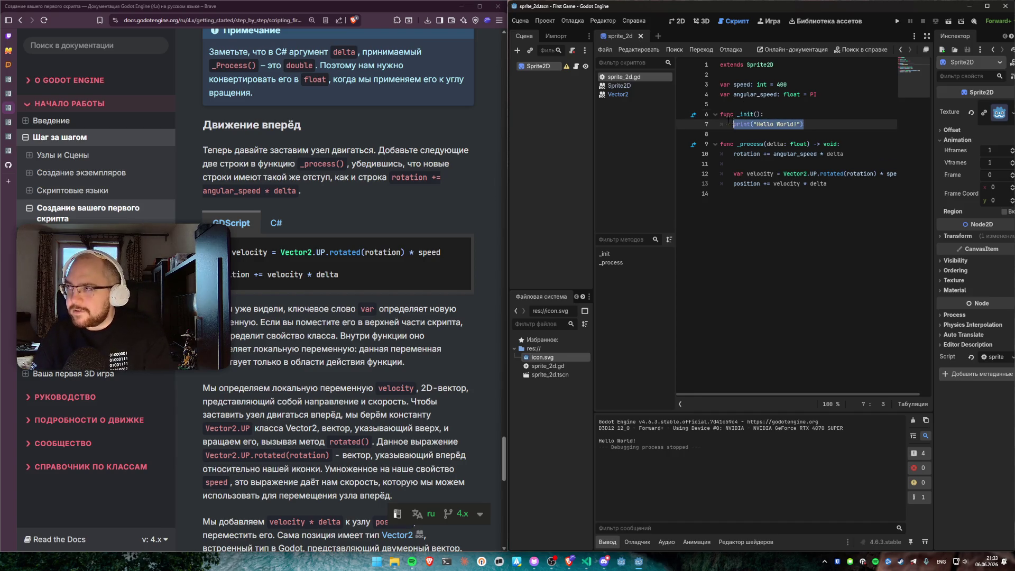
left_click(733, 124)
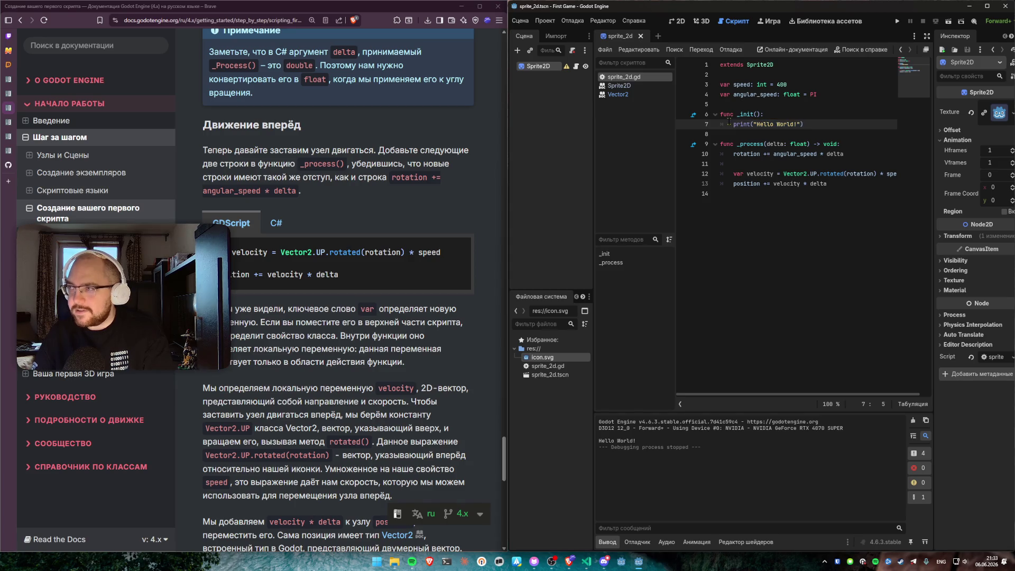
Step: Dismiss the print documentation and step through the _init function lines
mouse_move(730, 123)
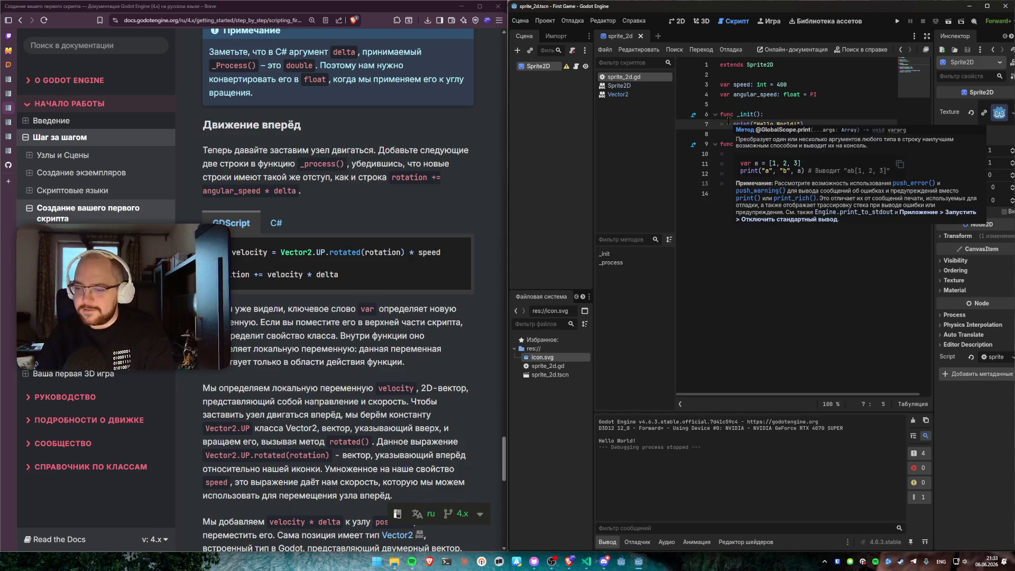
left_click(808, 105)
left_click(799, 116)
left_click(811, 123)
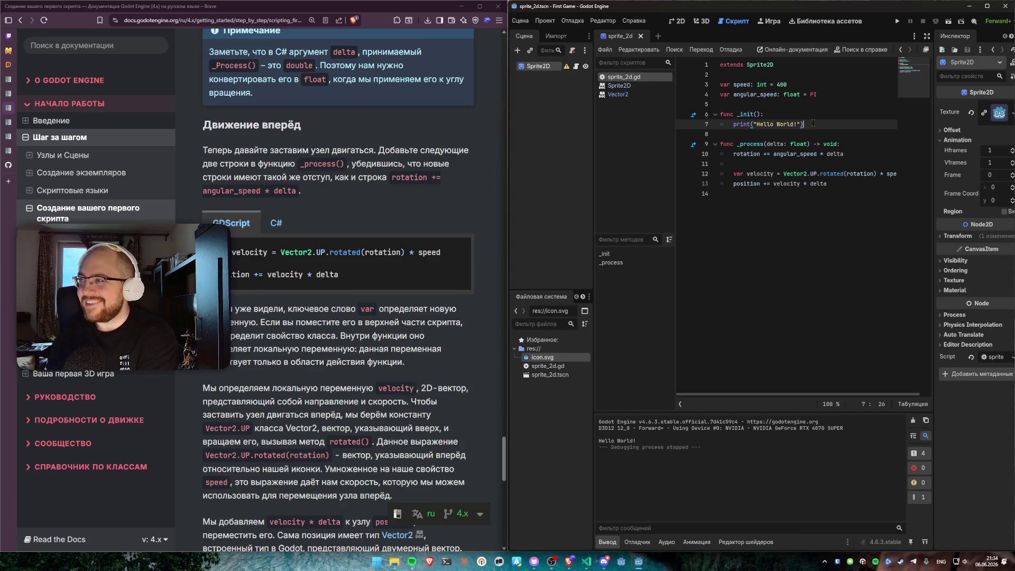
left_click(813, 112)
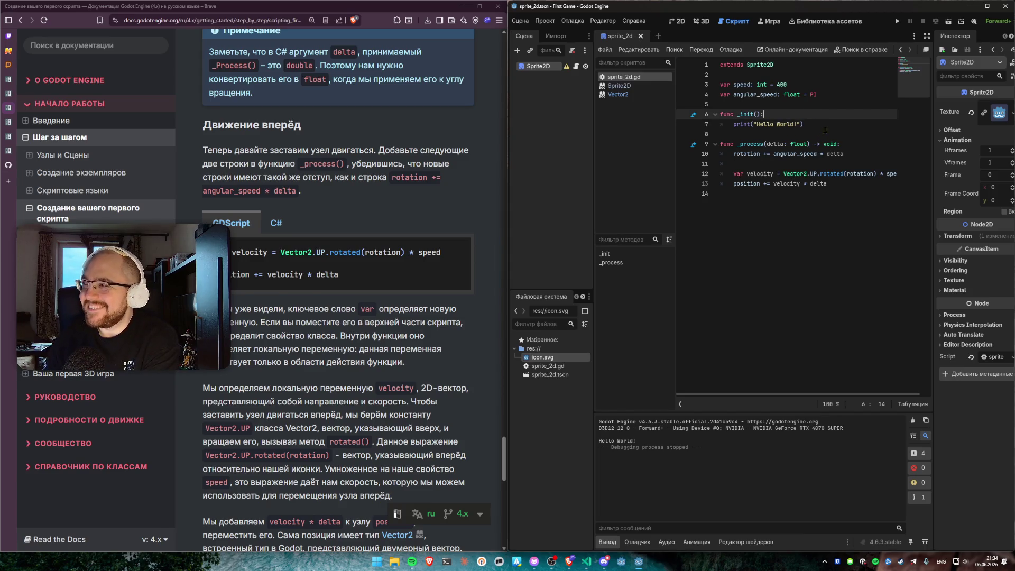
left_click(799, 134)
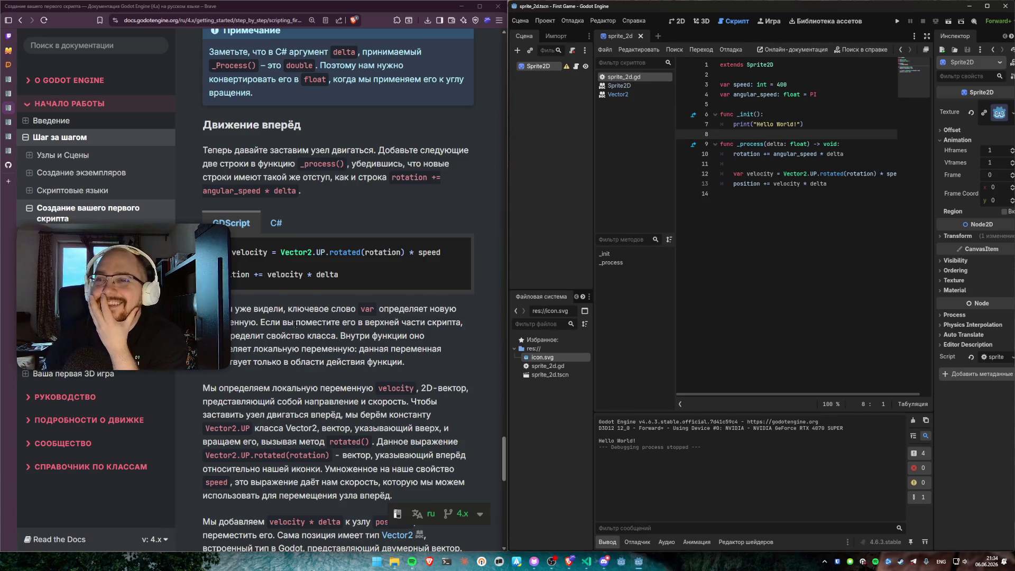
Step: Open the Vector2 reference for Vector2.UP from the velocity line
left_click(235, 309)
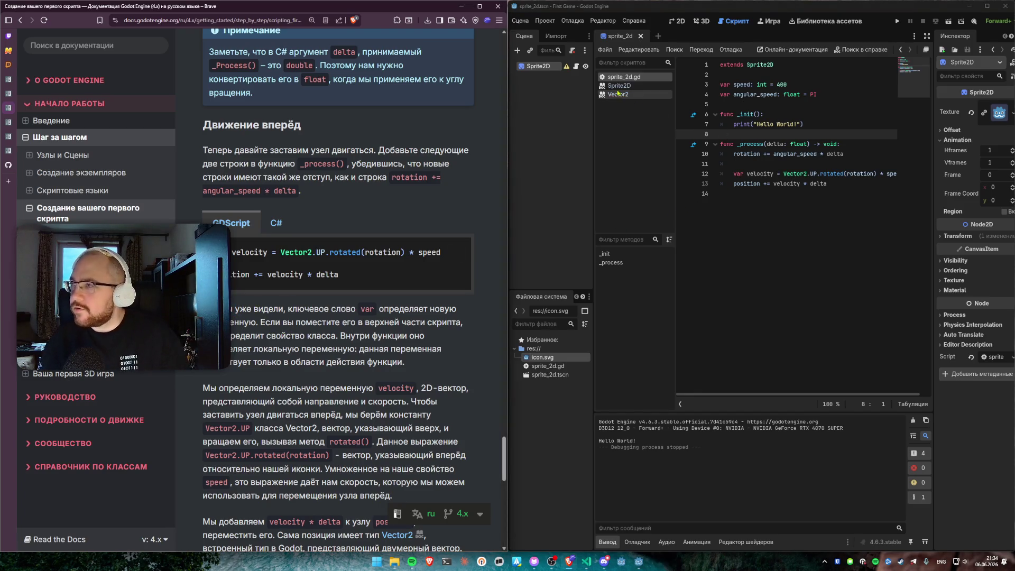
left_click(800, 183)
left_click(820, 197)
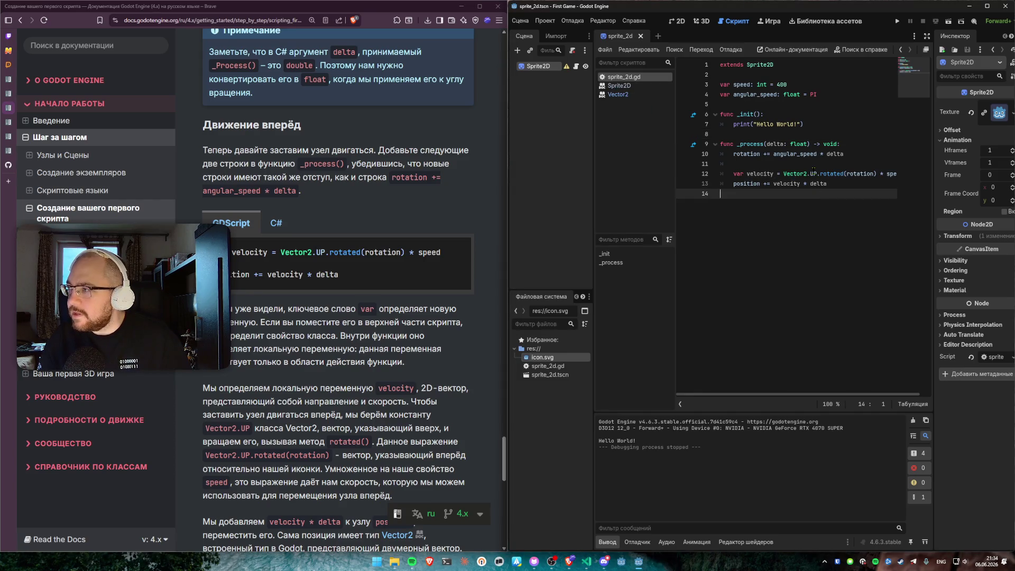
left_click(814, 177, "ctrl")
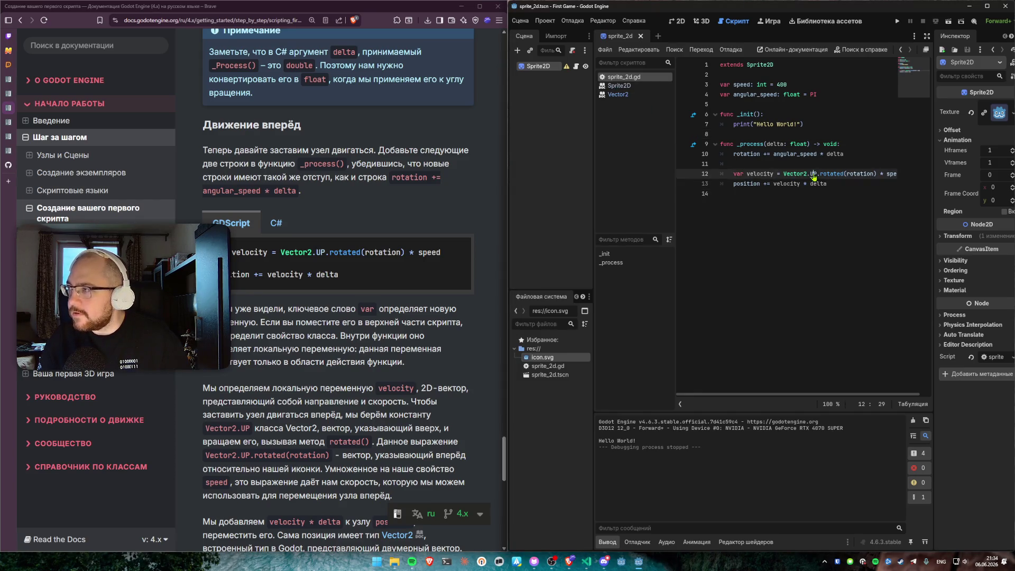
scroll(809, 175, "up", 1)
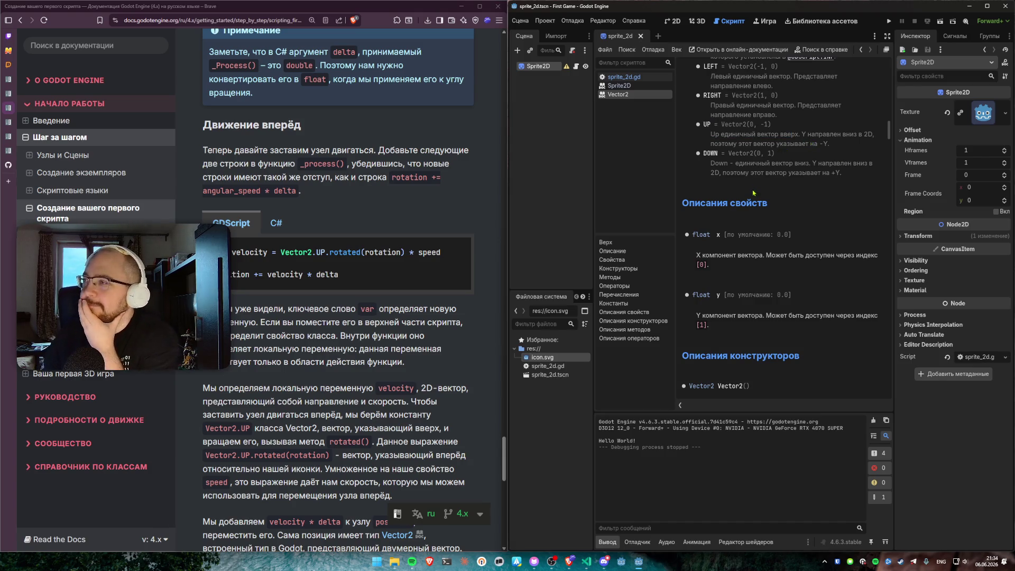
Step: Scroll through the Vector2 reference page, then switch back to the sprite_2d.gd script
scroll(790, 190, "up", 4)
scroll(790, 190, "up", 1)
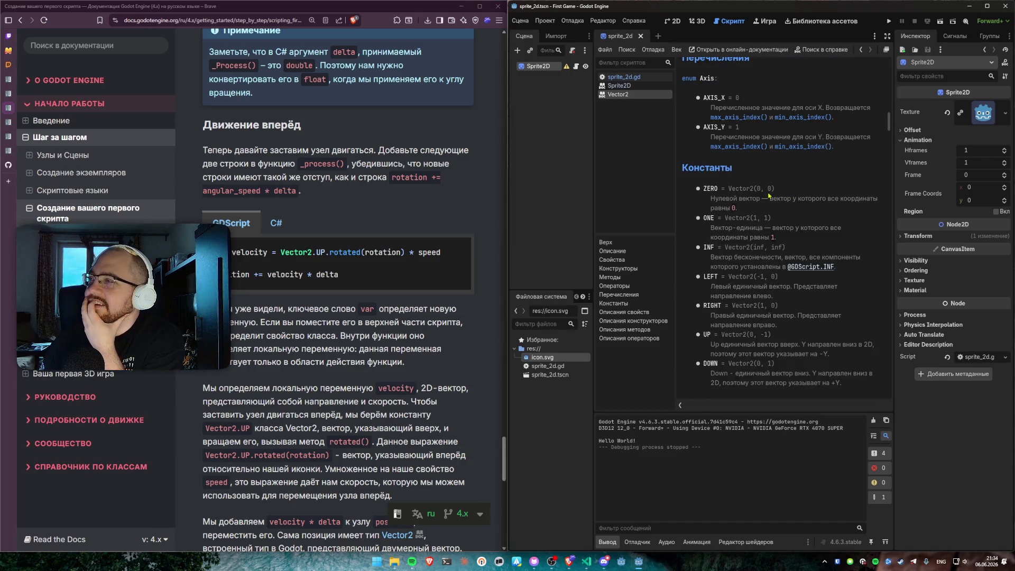
scroll(768, 195, "down", 2)
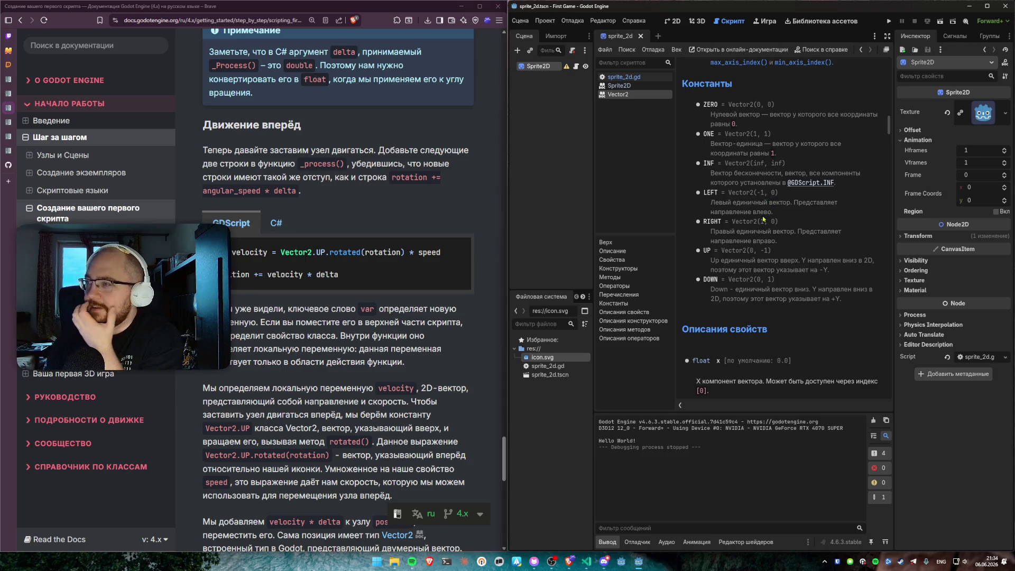
scroll(763, 219, "up", 18)
scroll(763, 222, "up", 10)
scroll(753, 196, "down", 20)
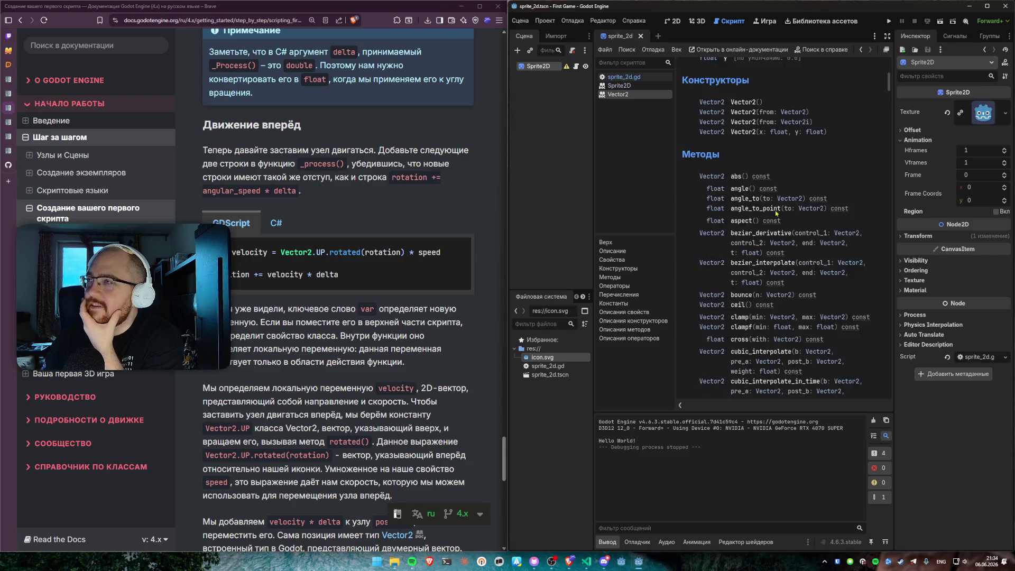
scroll(754, 196, "down", 20)
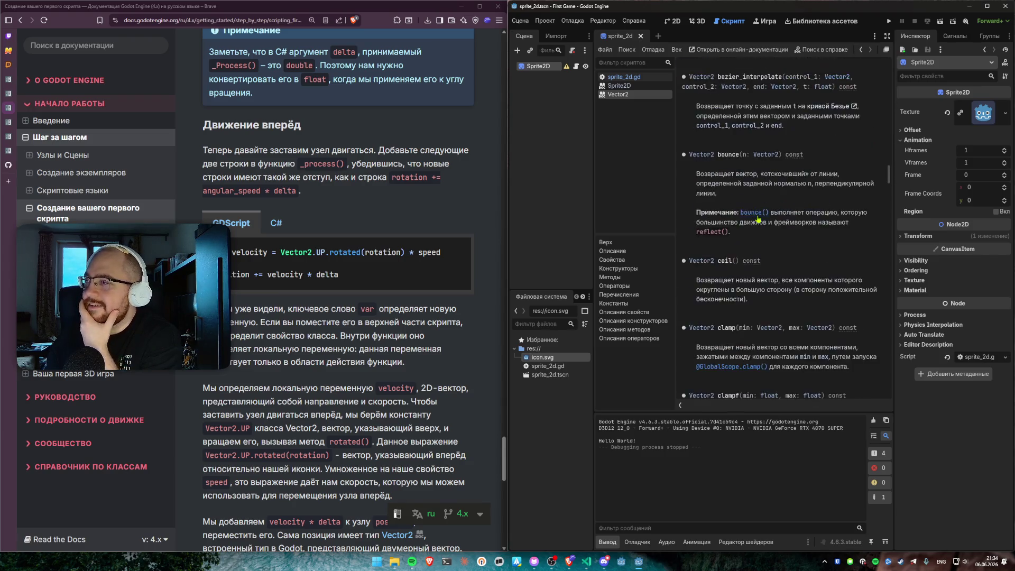
scroll(758, 223, "down", 20)
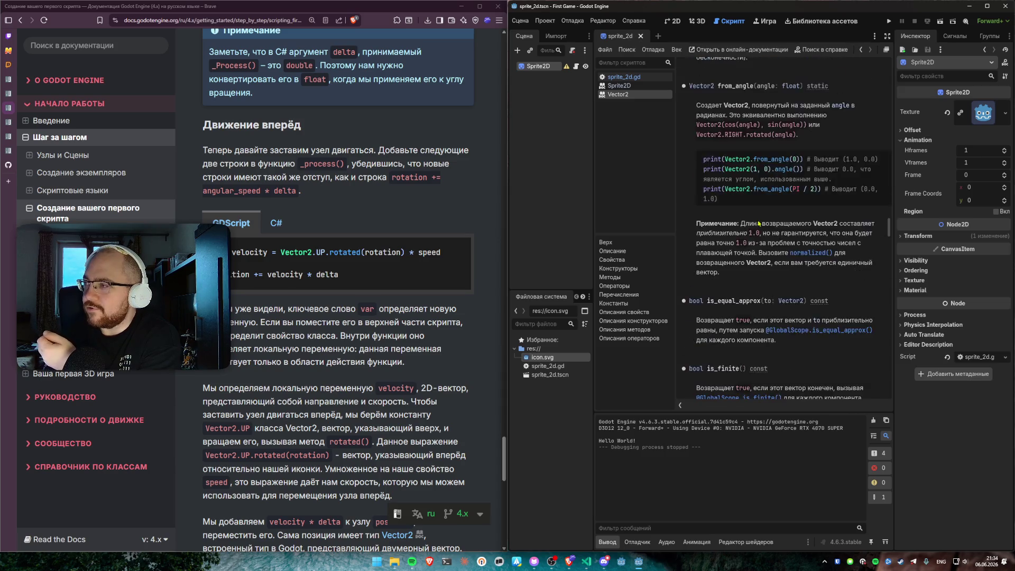
scroll(756, 230, "down", 20)
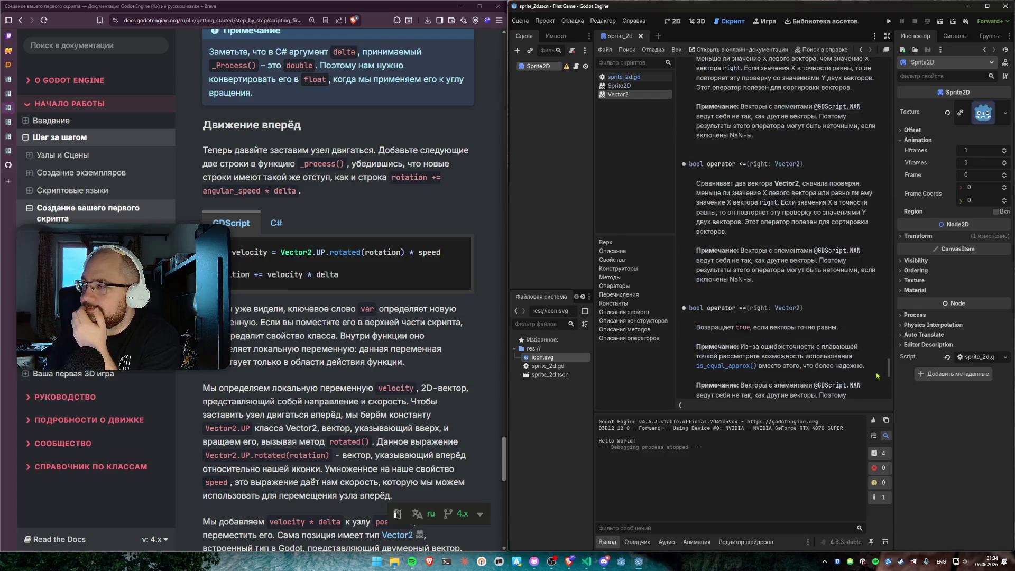
left_click_drag(889, 357, 880, 101)
scroll(789, 215, "down", 10)
scroll(789, 216, "up", 3)
scroll(788, 217, "down", 10)
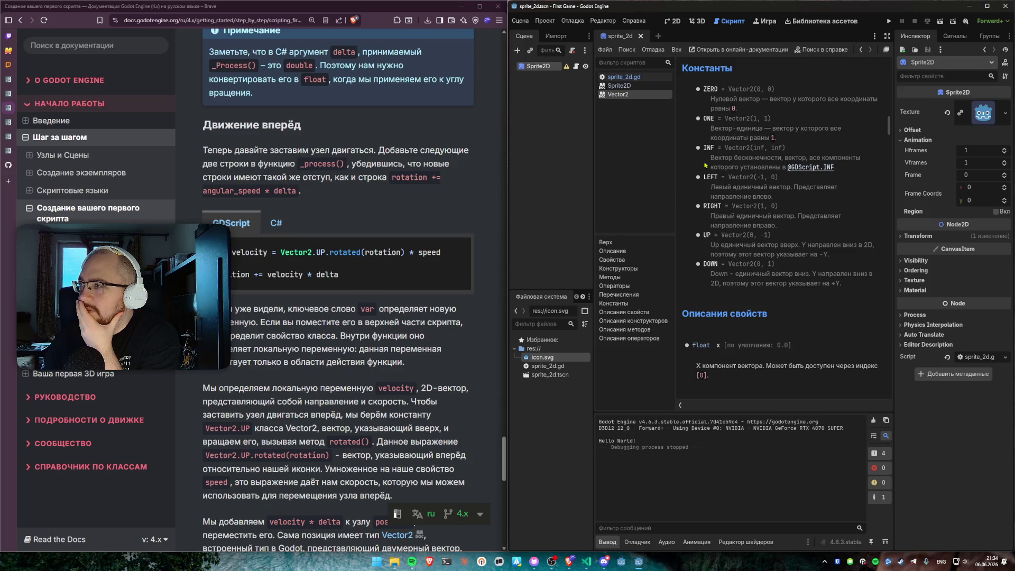
left_click(624, 77)
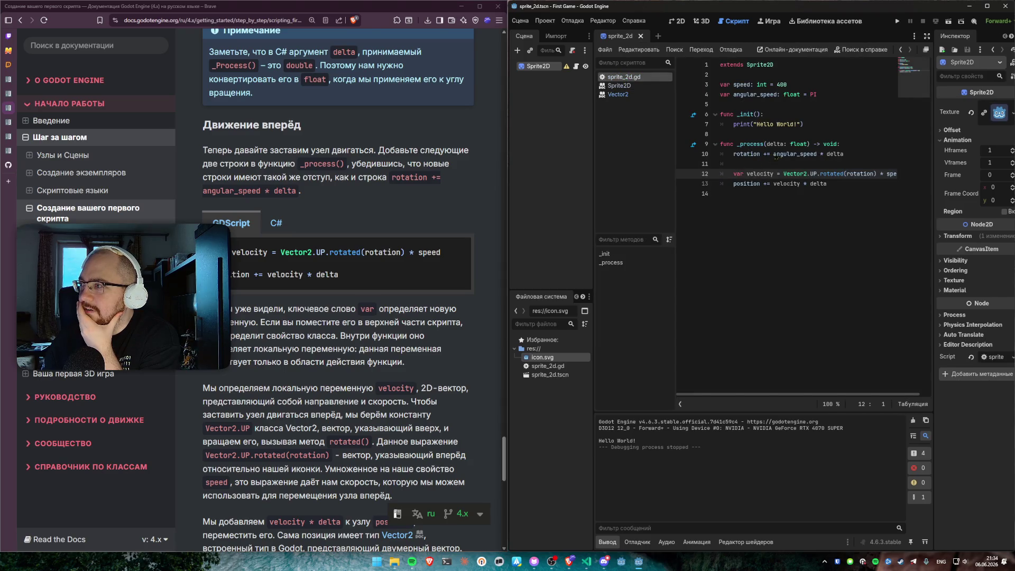
Step: Select UP in Vector2.UP on line 12 and open its Vector2 reference entry
left_click(808, 173)
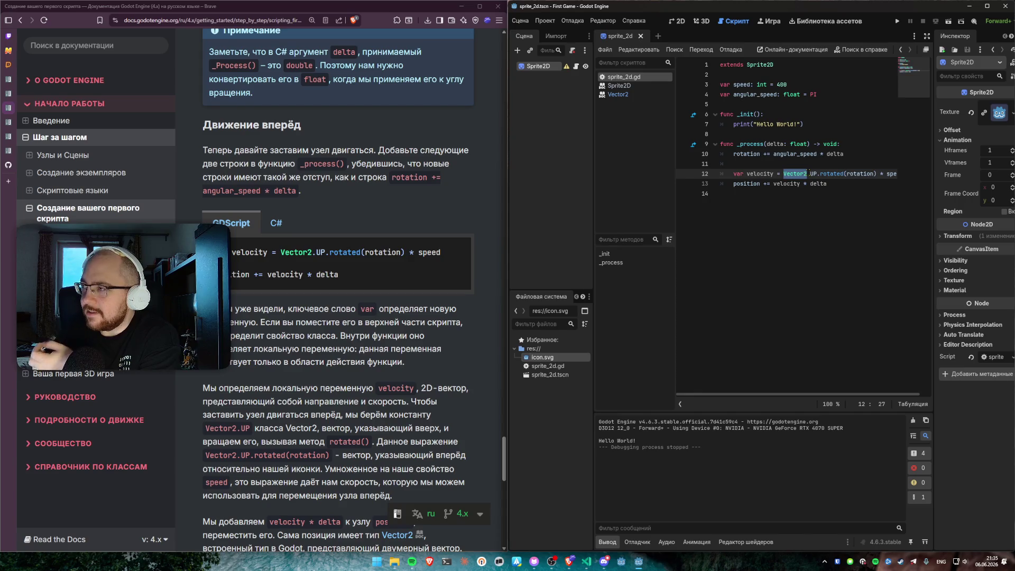
left_click(837, 174)
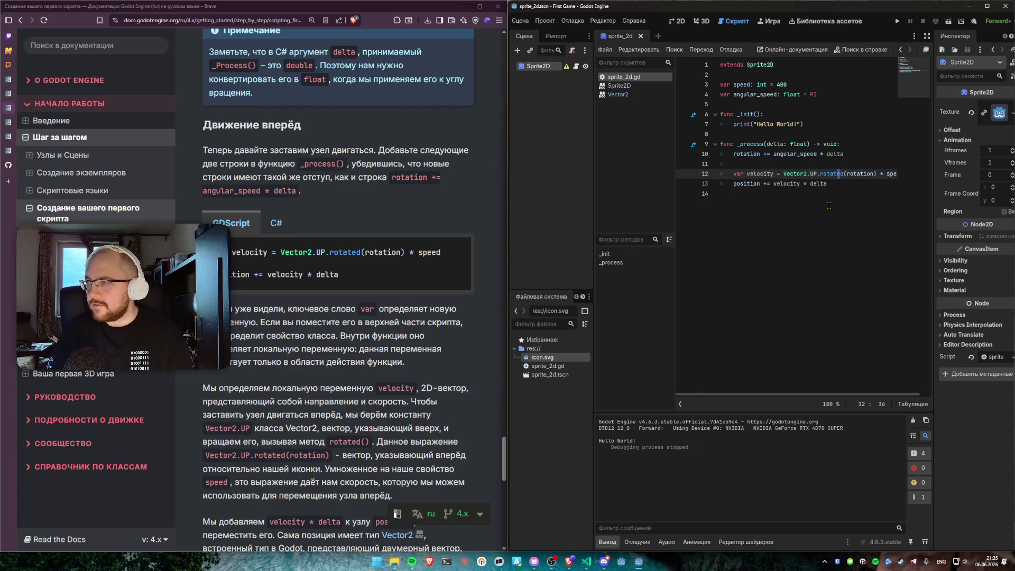
double_click(814, 175)
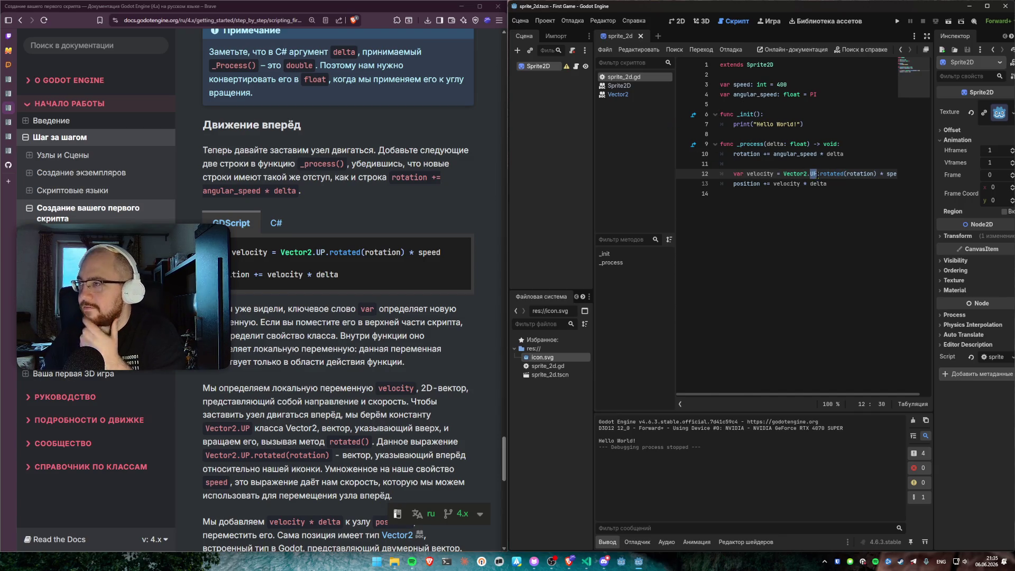
left_click(815, 174, "ctrl")
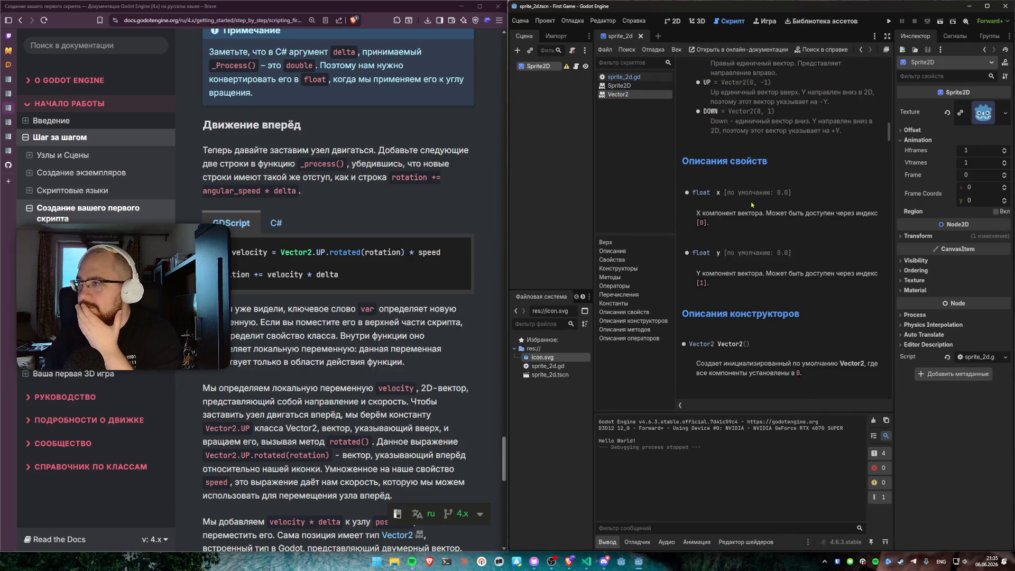
Step: Read the UP constant's value Vector2(0, -1) and description in the Constants section
scroll(744, 206, "up", 2)
left_click_drag(721, 125, 769, 126)
left_click(768, 125)
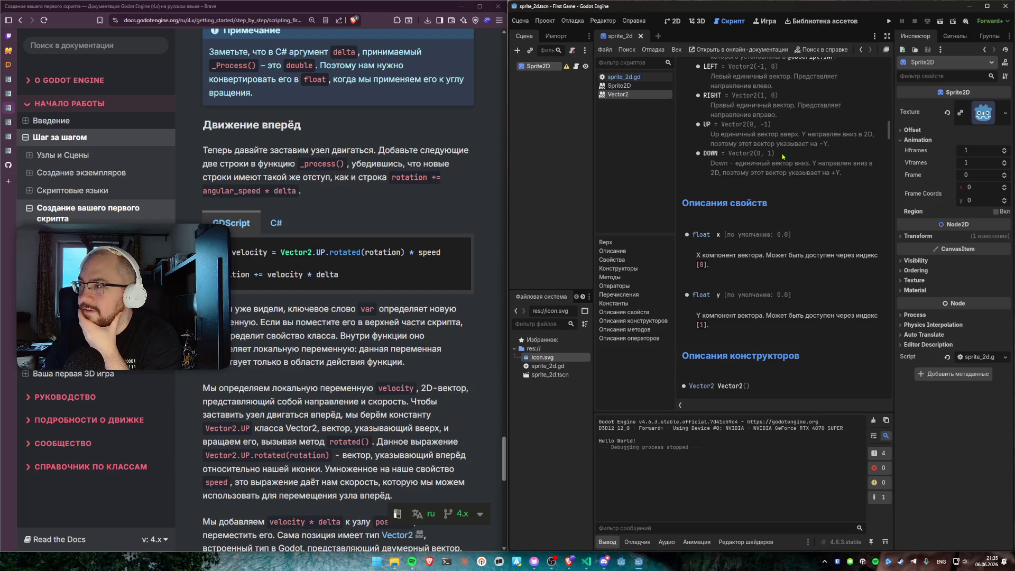
mouse_move(724, 137)
left_mouse_down()
mouse_move(876, 134)
mouse_move(861, 143)
left_mouse_up()
left_click(856, 150)
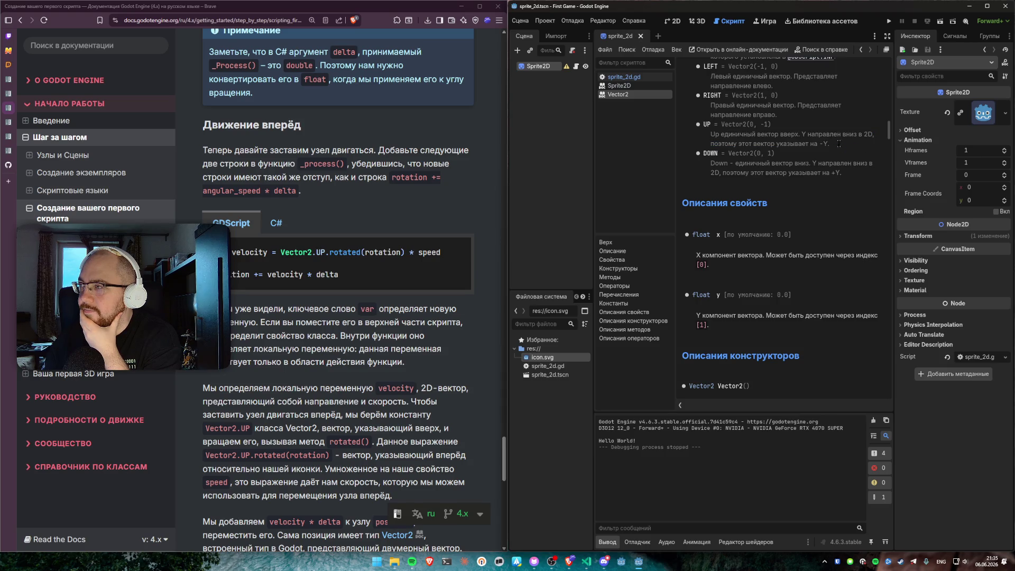
scroll(807, 184, "up", 5)
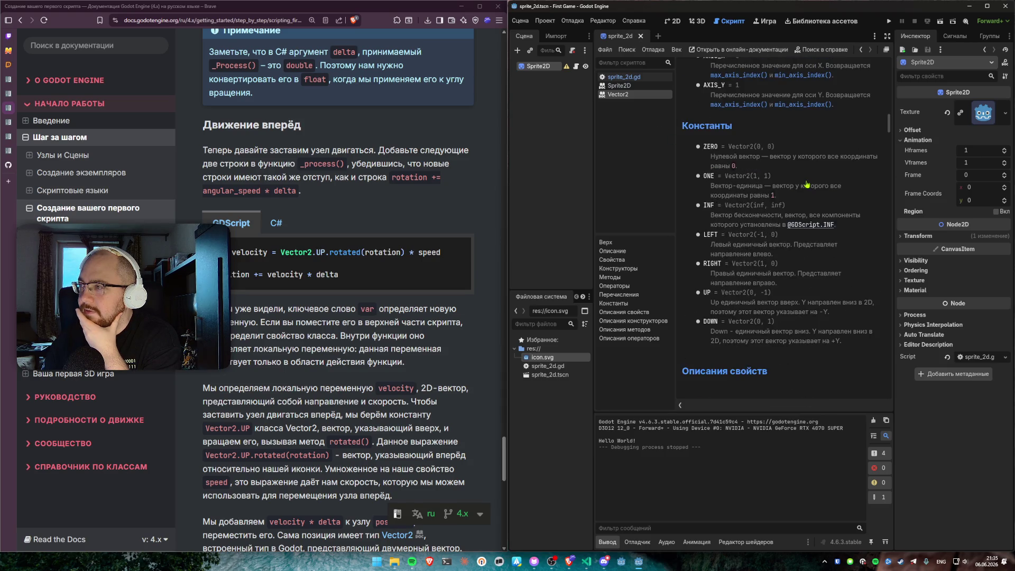
scroll(807, 184, "down", 2)
scroll(805, 192, "up", 2)
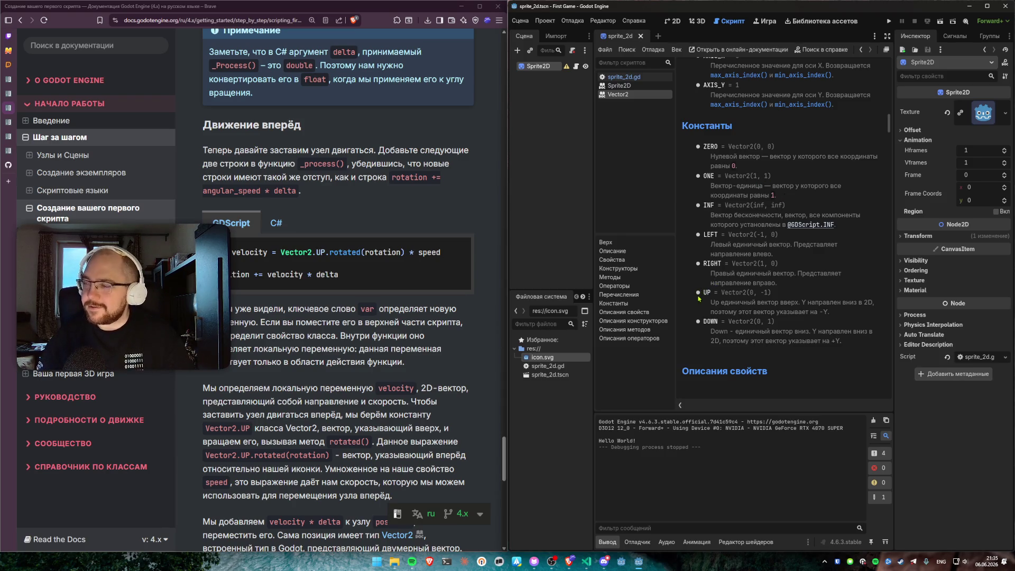
left_click_drag(698, 298, 769, 292)
left_click(777, 296)
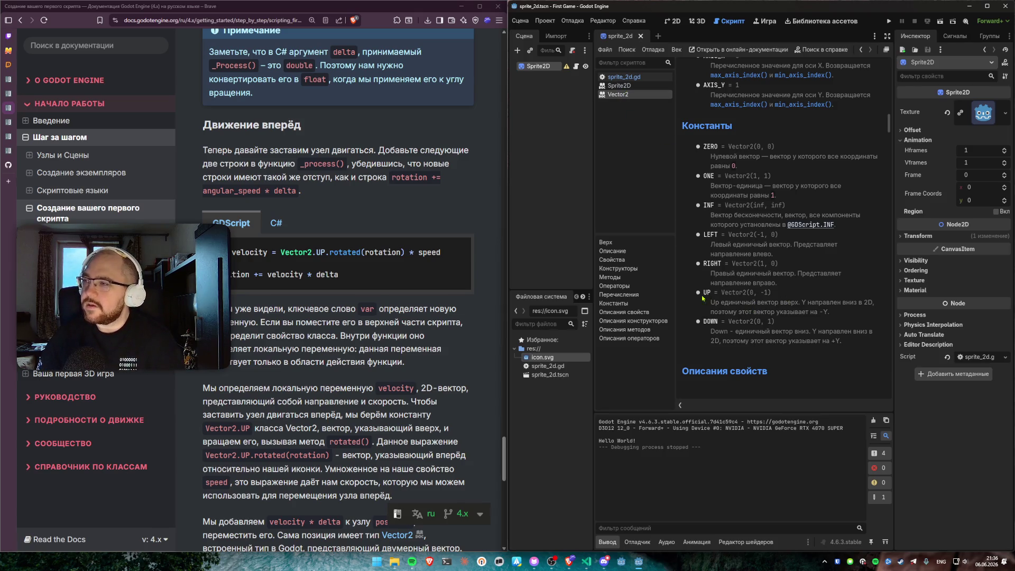
Step: Return to sprite_2d.gd and inspect lines 4, 11–14, selecting UP in Vector2.UP
left_click(620, 86)
left_click(618, 94)
left_click(624, 77)
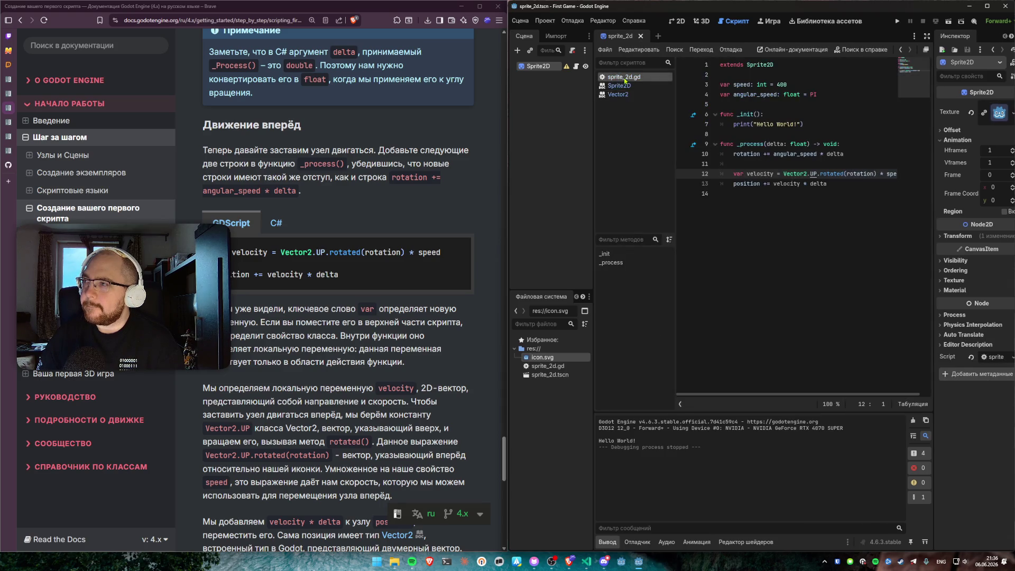
left_click(727, 195)
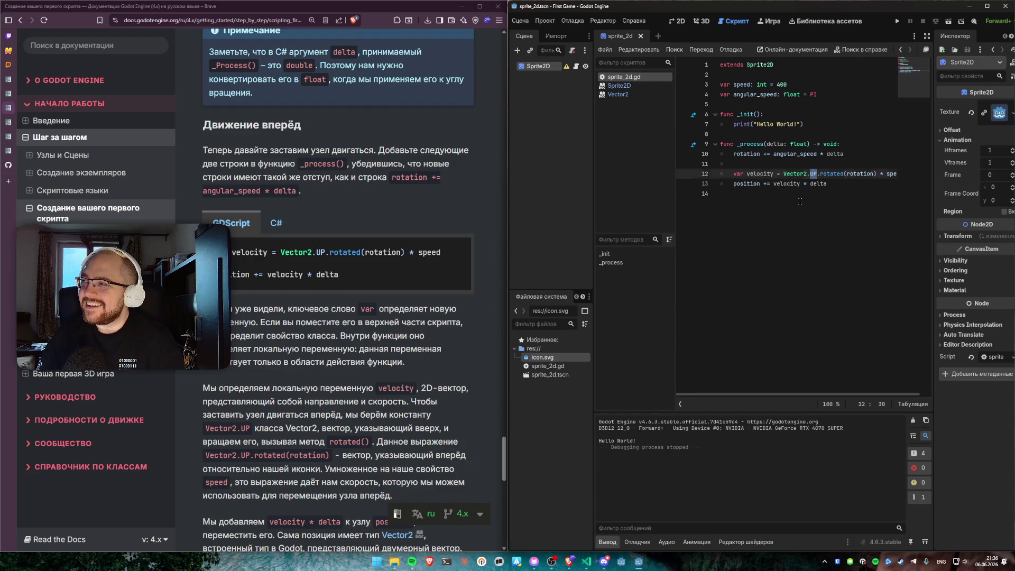
left_click(804, 164)
double_click(814, 173)
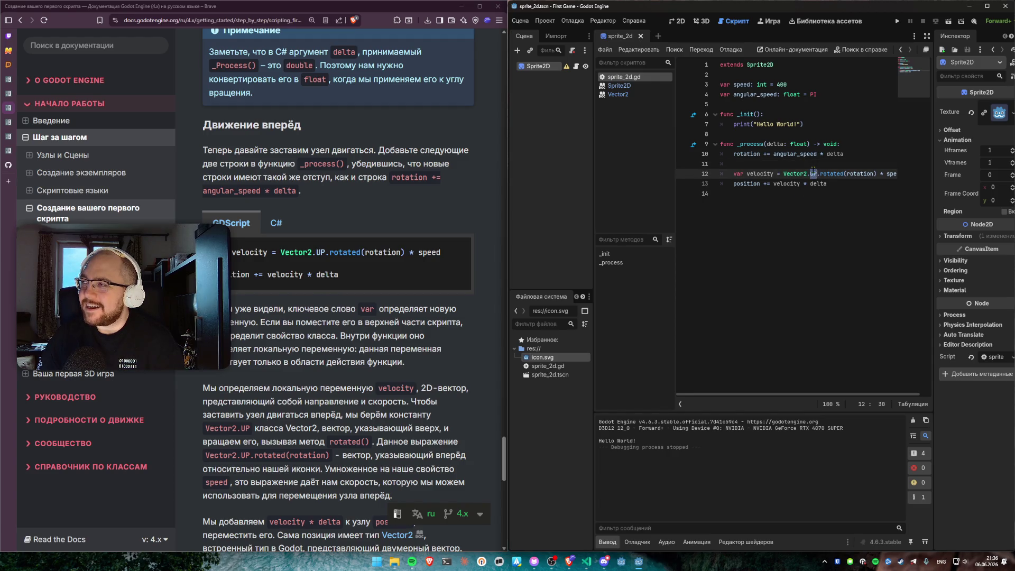
left_click(818, 96)
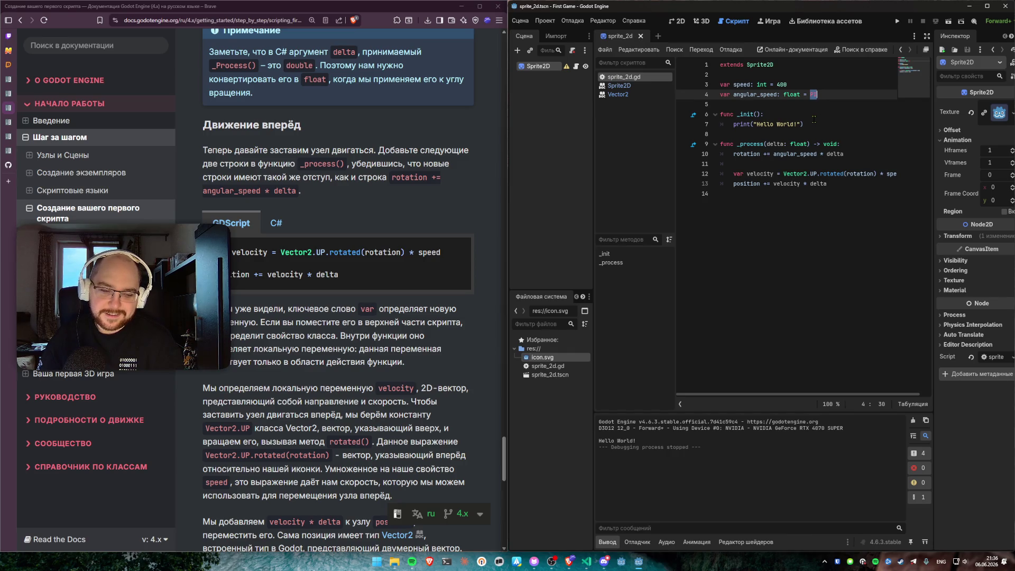
Step: Try writing vector_up on line 11, then remove it and restore the empty indented line
left_click(810, 172)
key("Up")
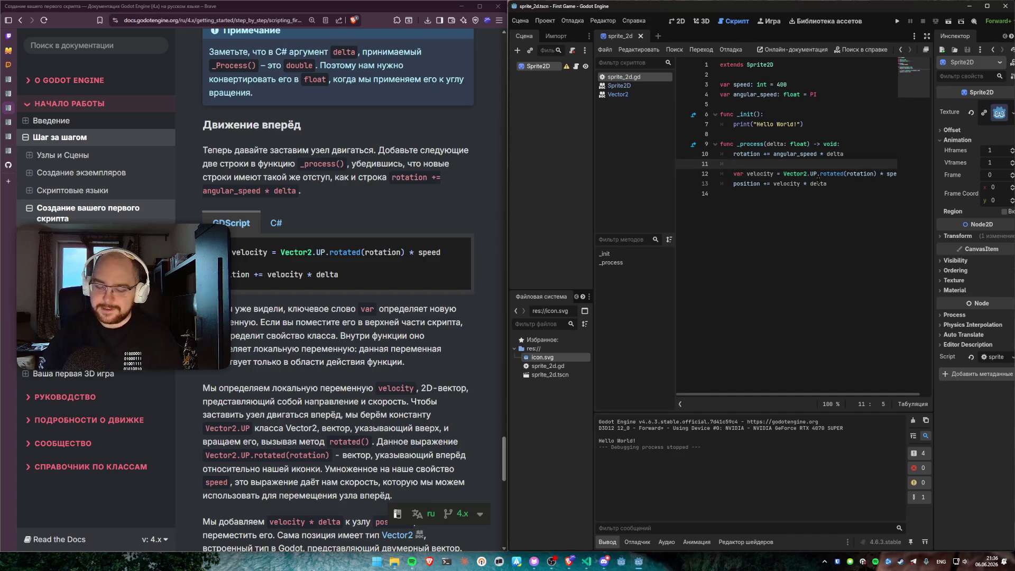
type("ve")
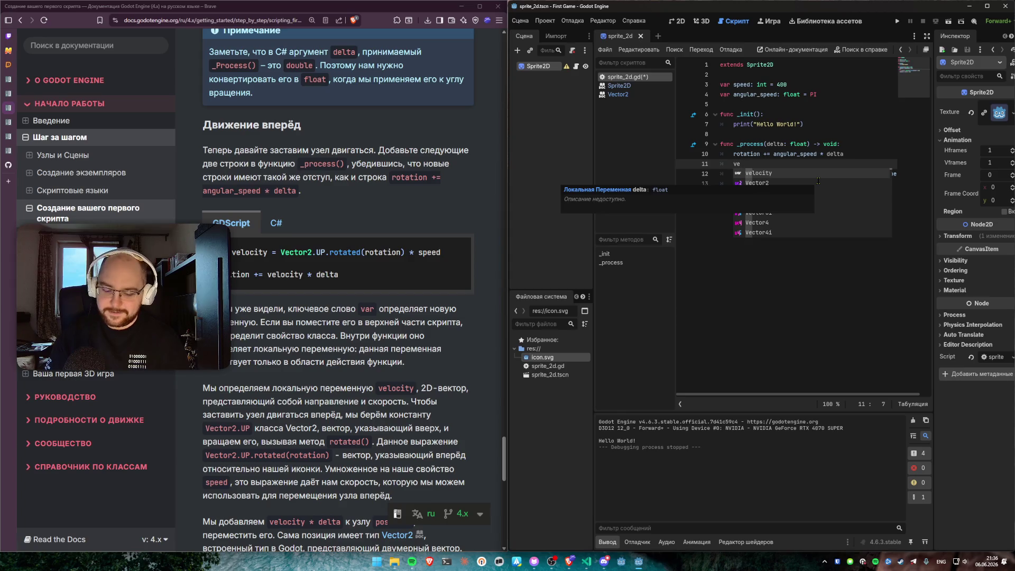
type("ctor_U")
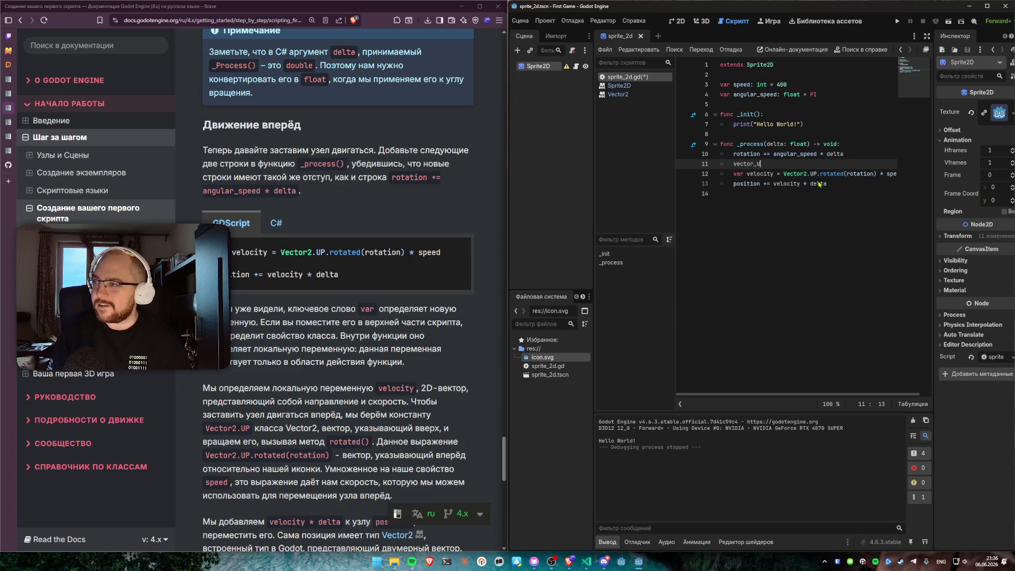
type("up")
key("End")
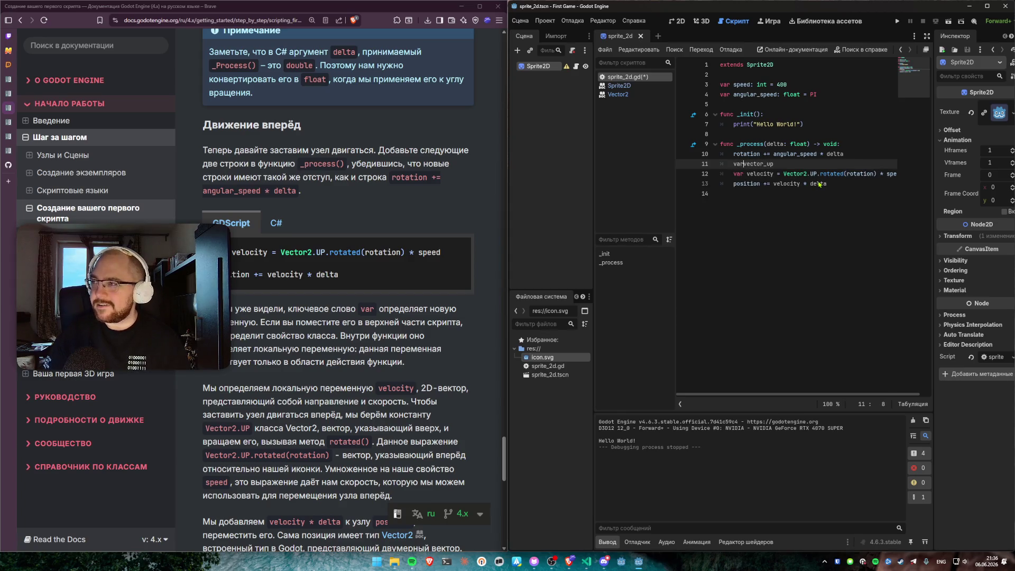
key("ctrl+space")
key("BackSpace")
key("BackSpace")
key("BackSpace")
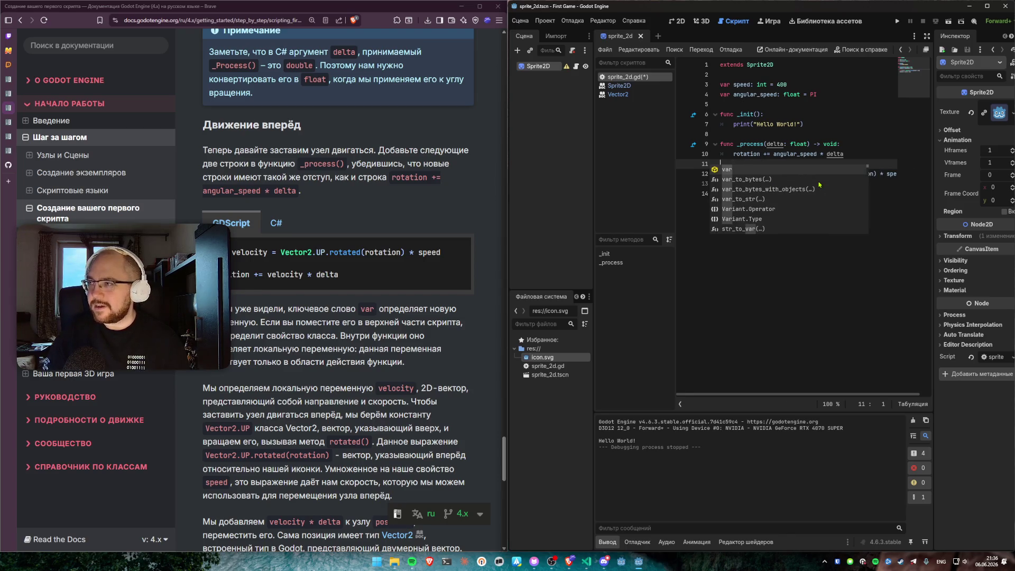
key("Return")
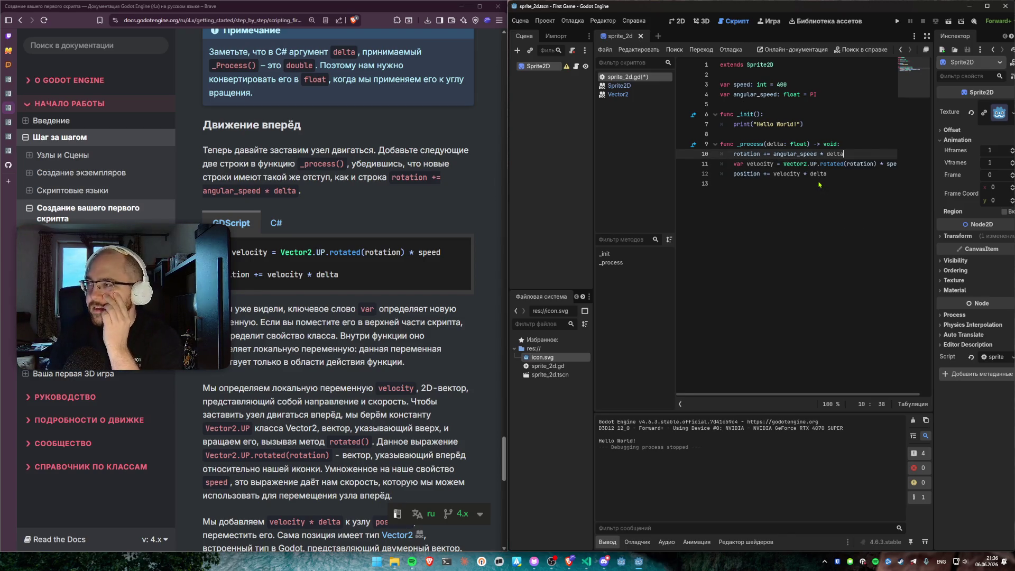
key("Return")
Step: Select Vector2 and UP in the line 12 velocity expression
left_click(813, 196)
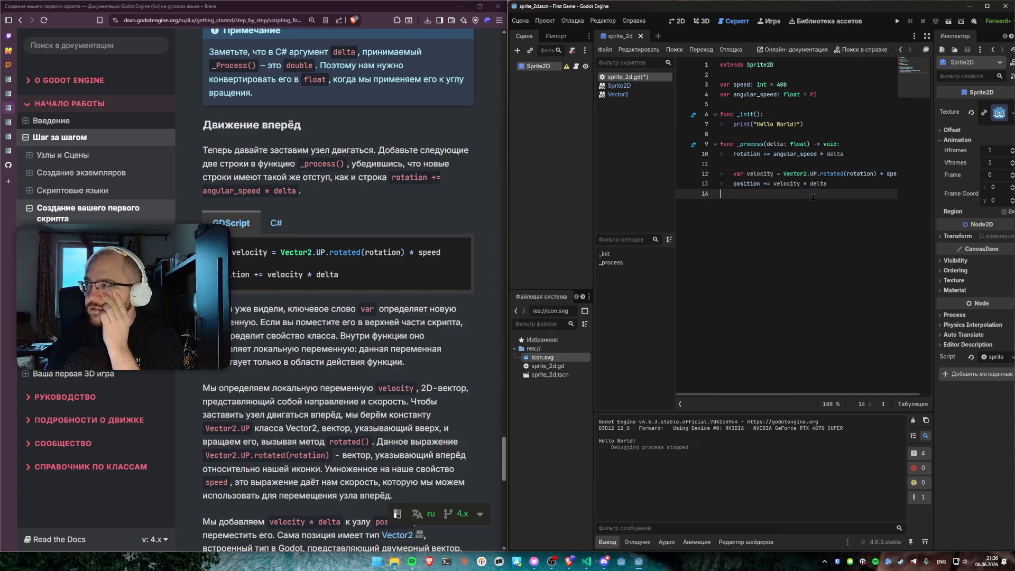
double_click(815, 174)
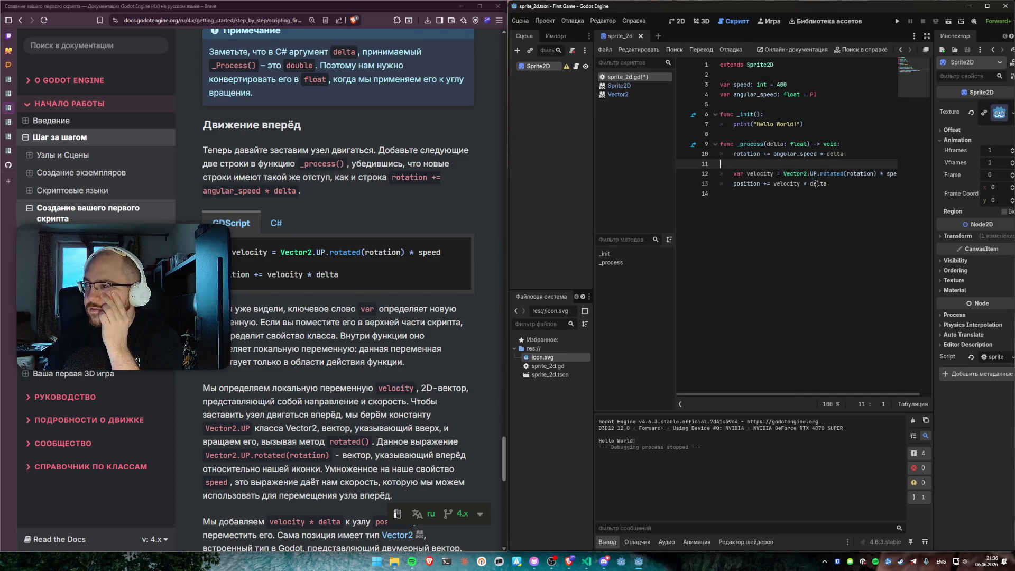
left_click(808, 192)
left_click(813, 173)
double_click(795, 173)
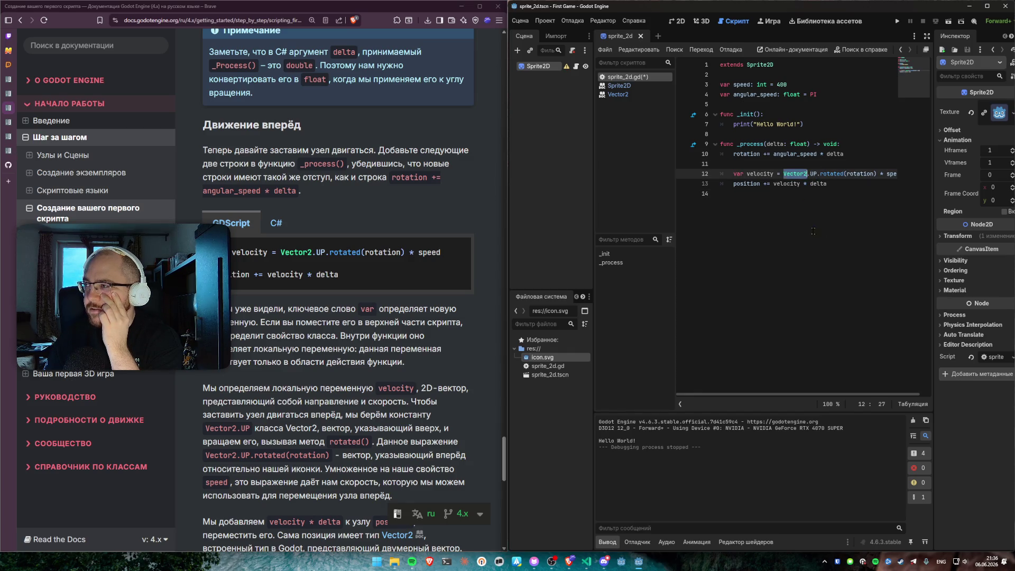
double_click(813, 173)
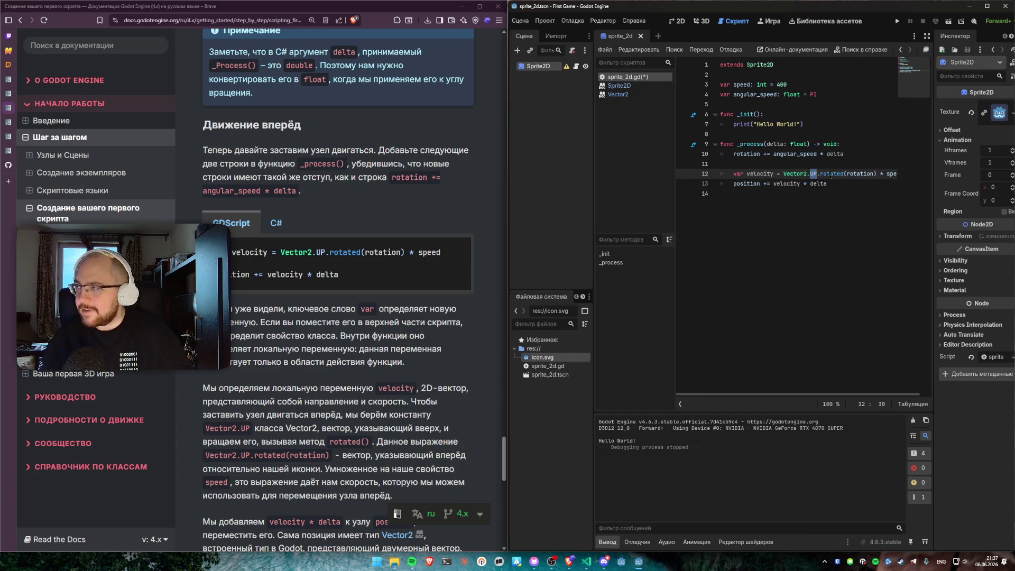
left_click(831, 175, "ctrl")
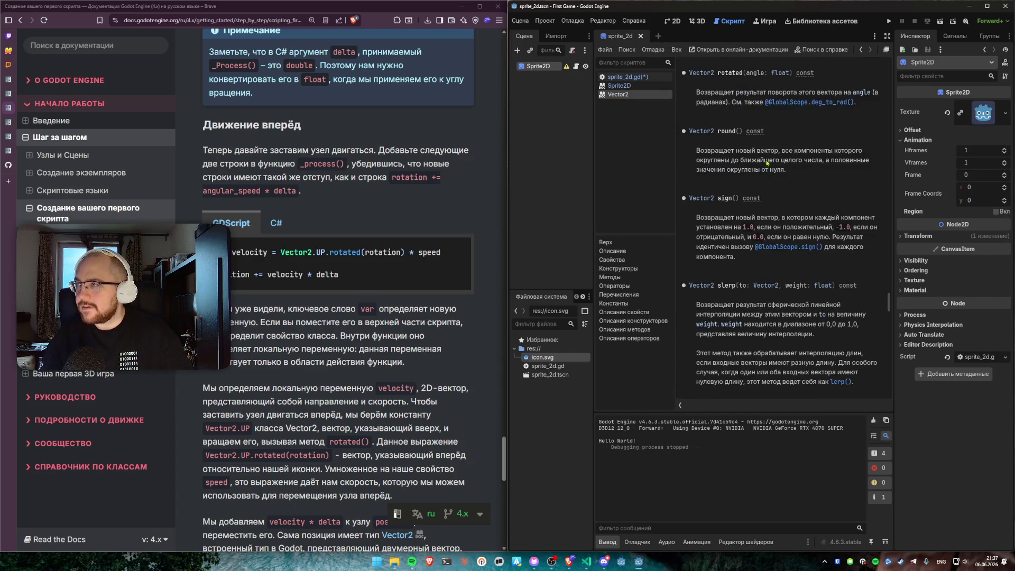
scroll(735, 159, "up", 1)
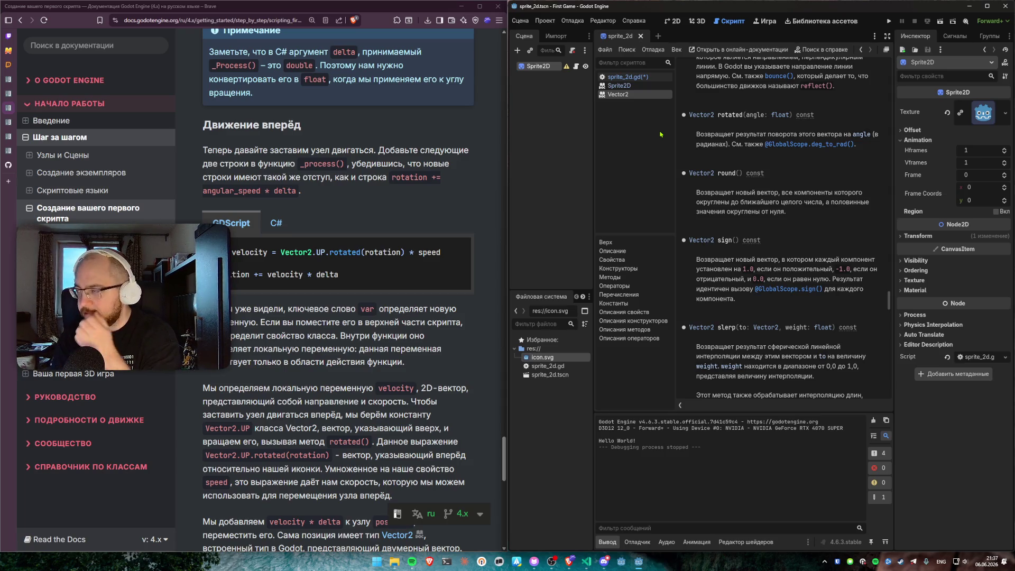
left_click_drag(696, 135, 784, 135)
left_click(784, 135)
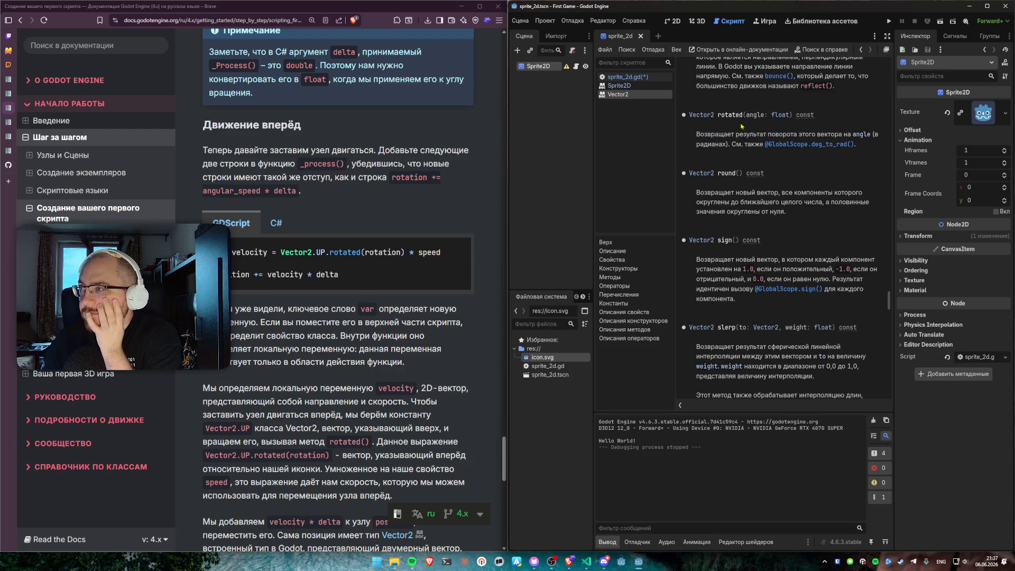
left_click_drag(696, 136, 807, 135)
left_click(807, 135)
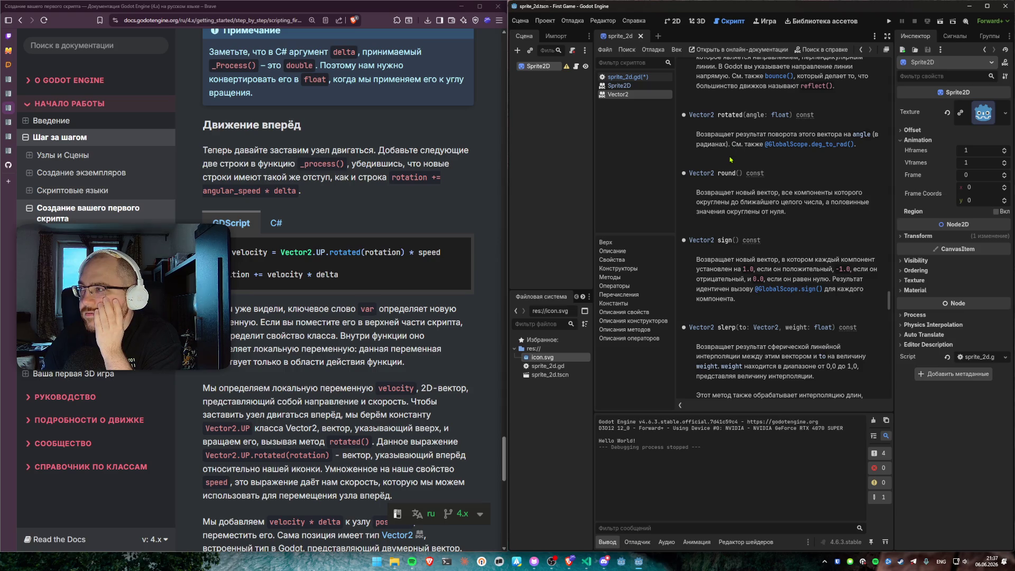
left_click_drag(857, 144, 810, 143)
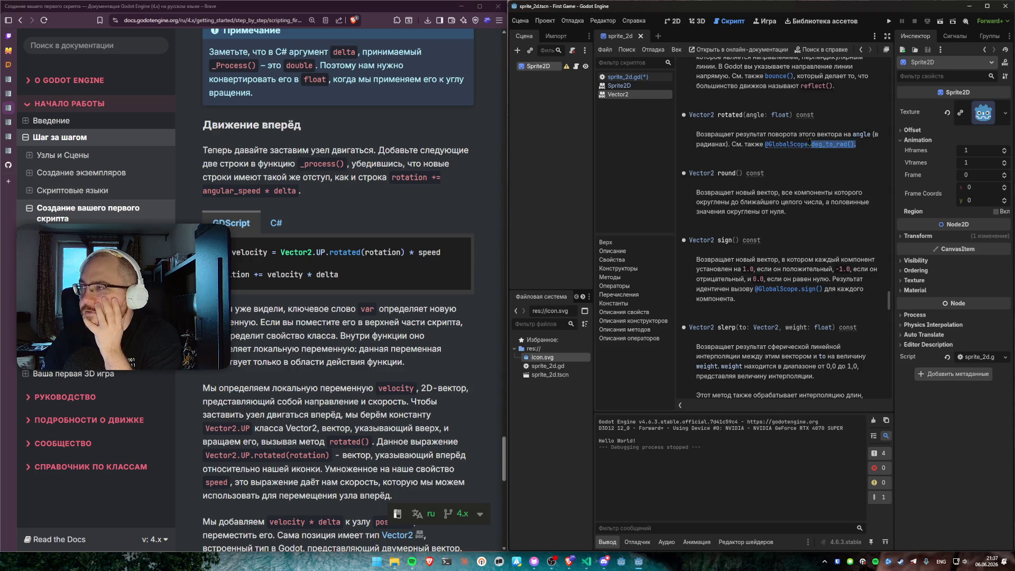
left_click(810, 154)
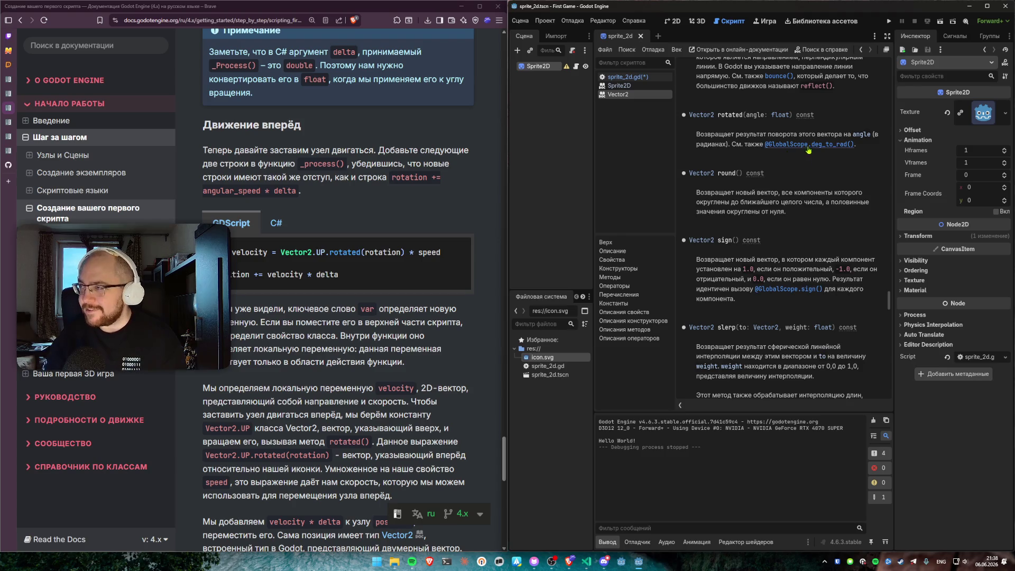
key("alt+Left")
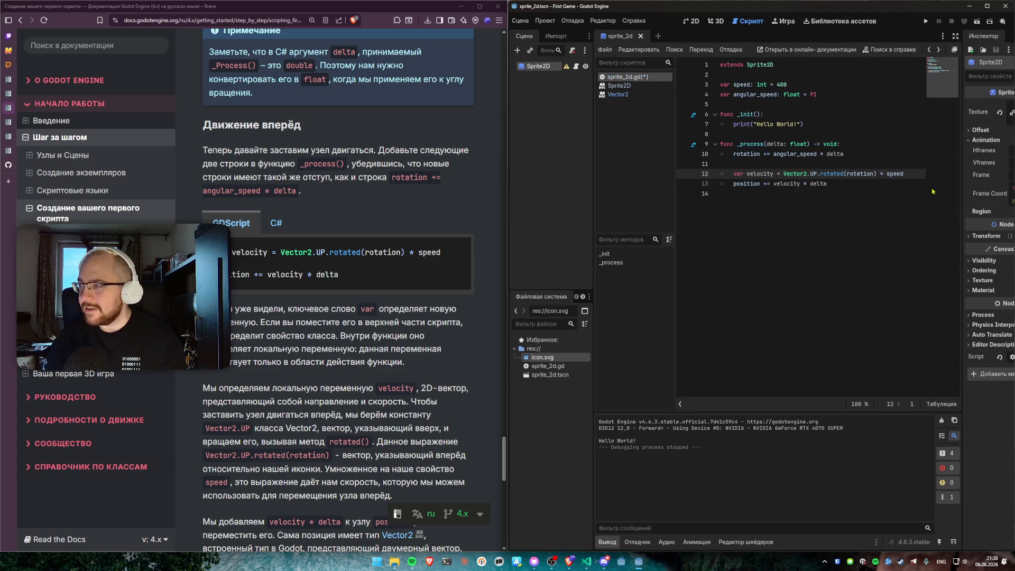
key("alt+Right")
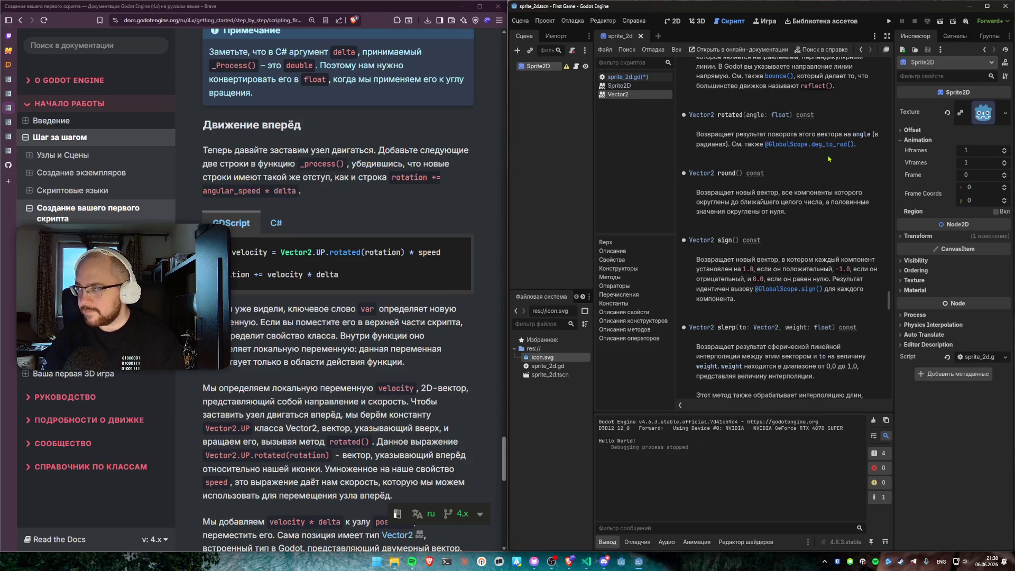
key("alt+Left")
key("Return")
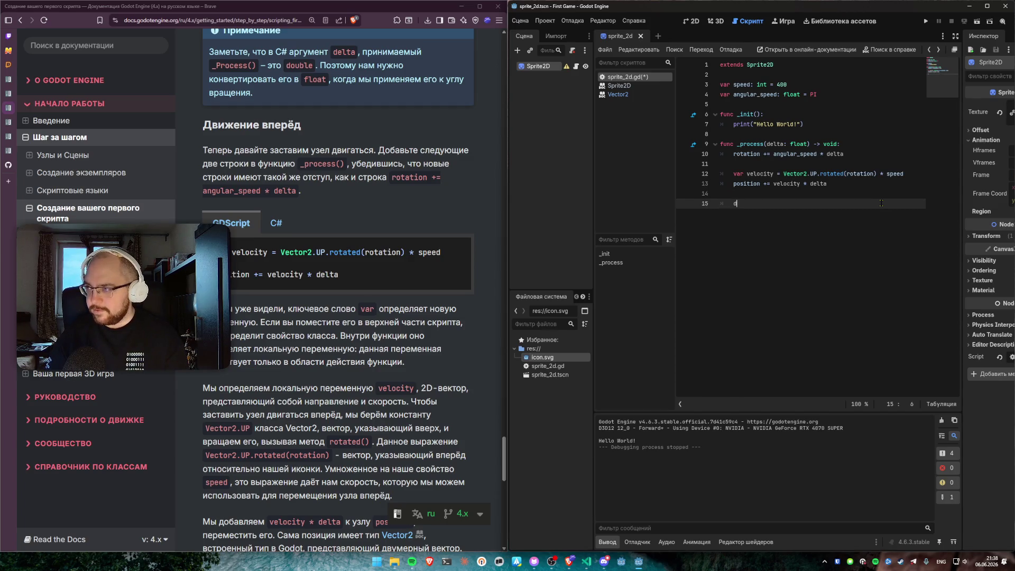
type("eg_")
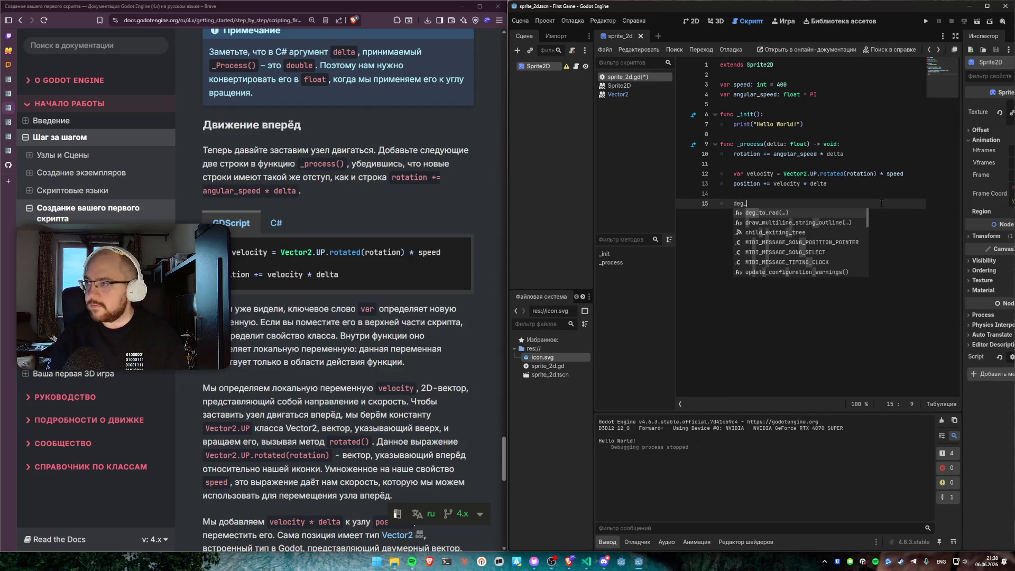
type("to_rad")
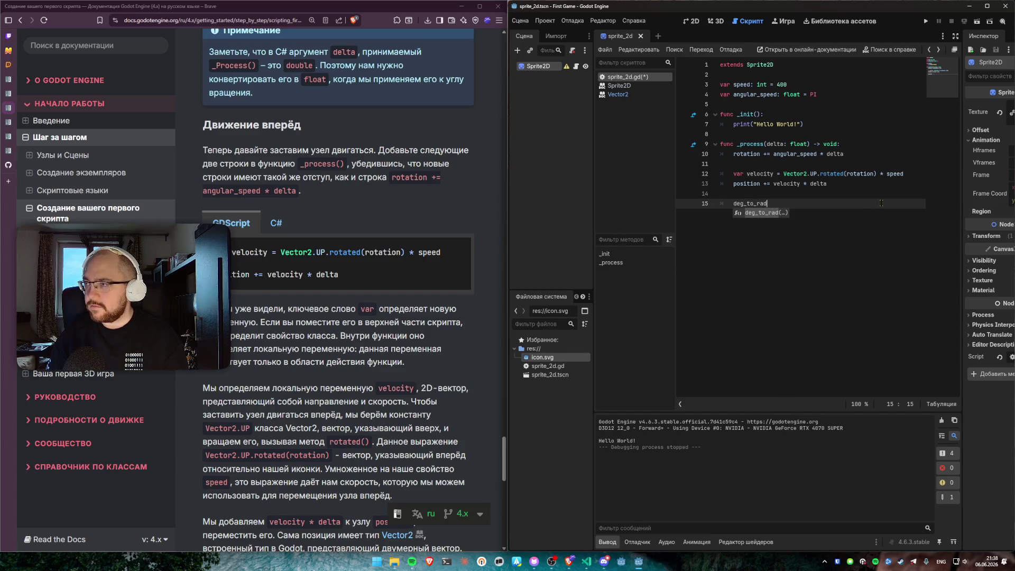
key("Return")
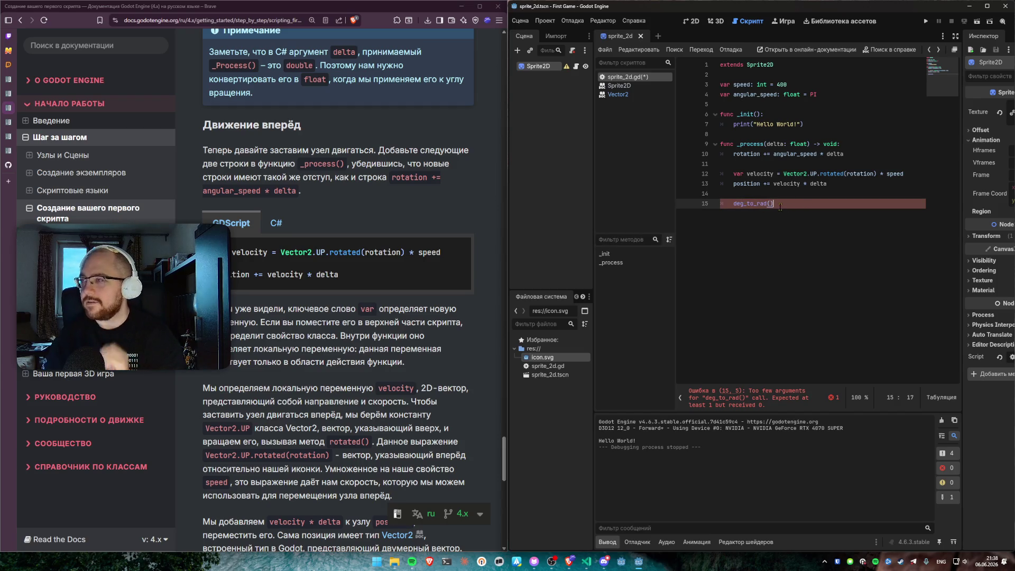
key("BackSpace")
key("BackSpace")
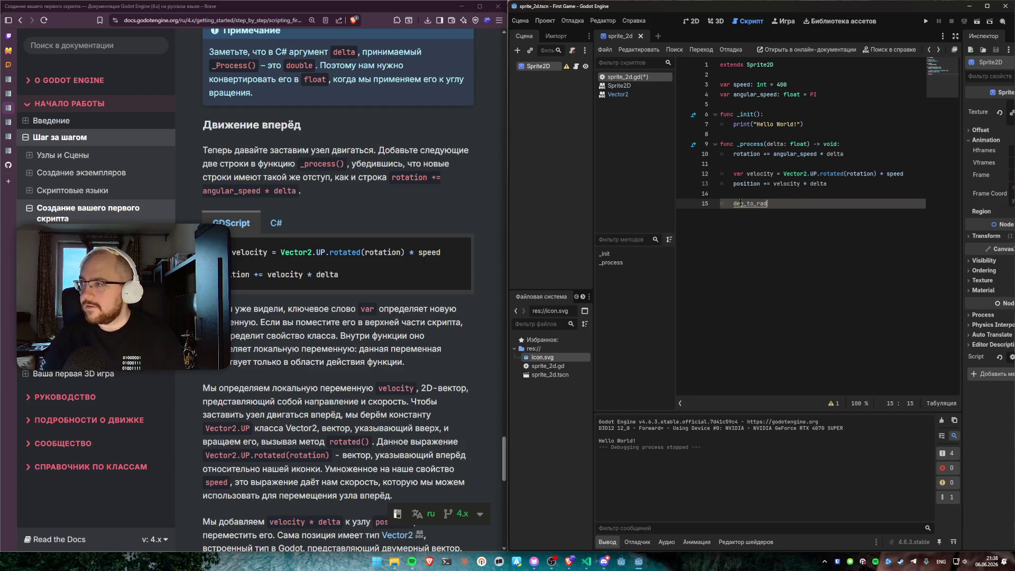
left_click(743, 205, "ctrl")
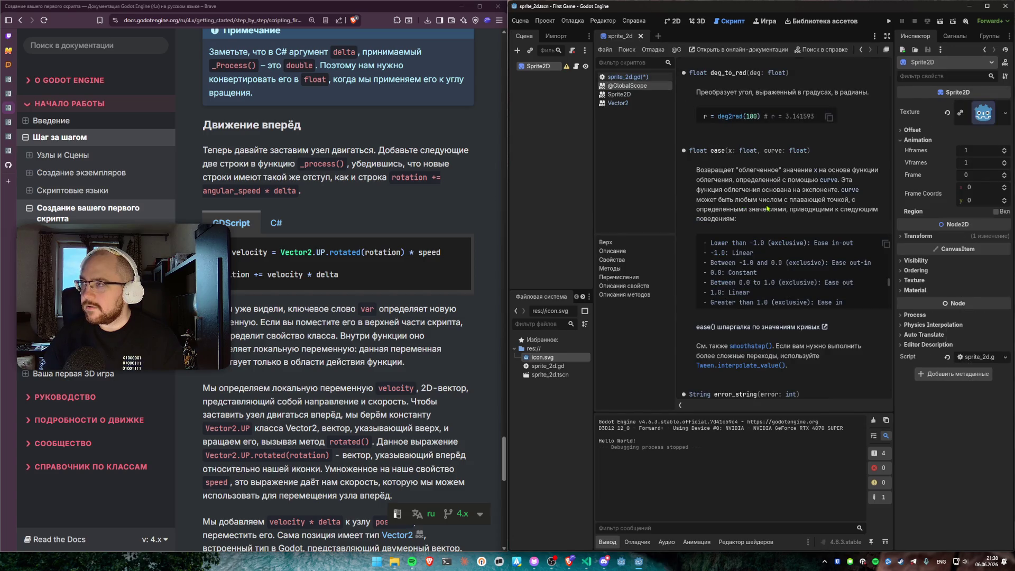
key("alt+Left")
left_click(812, 211)
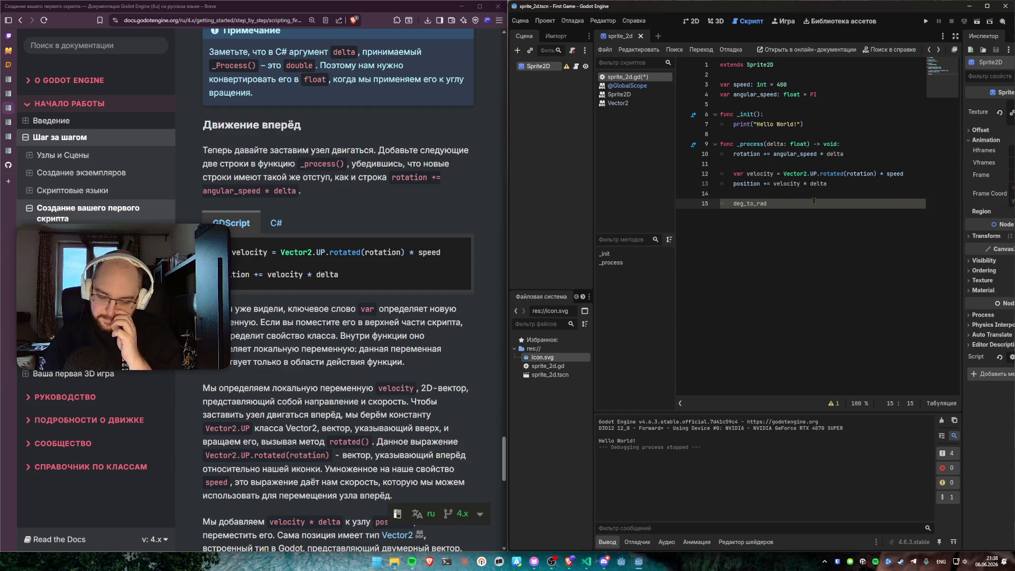
left_click_drag(814, 201, 838, 191)
left_click(807, 216)
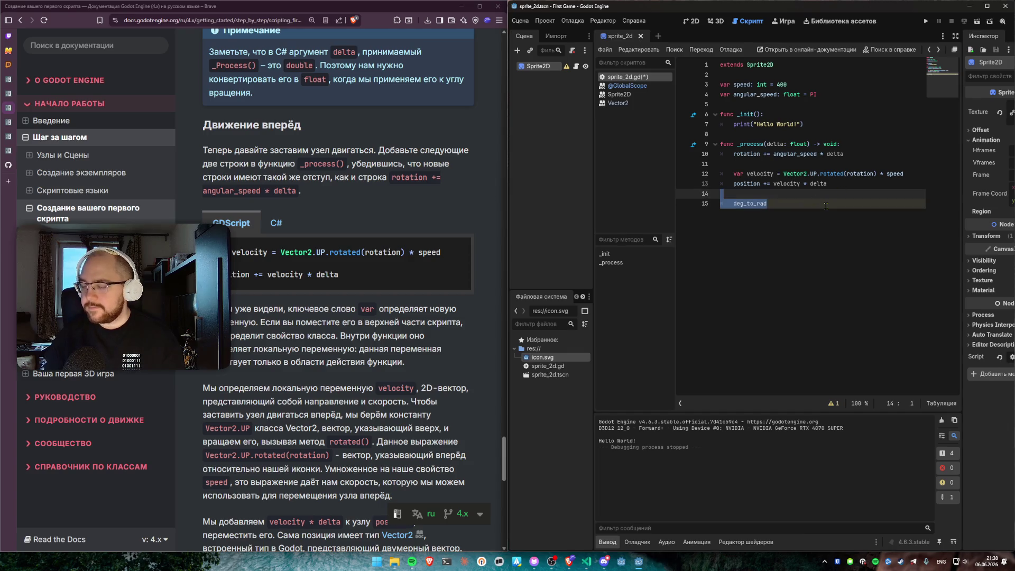
key("Down")
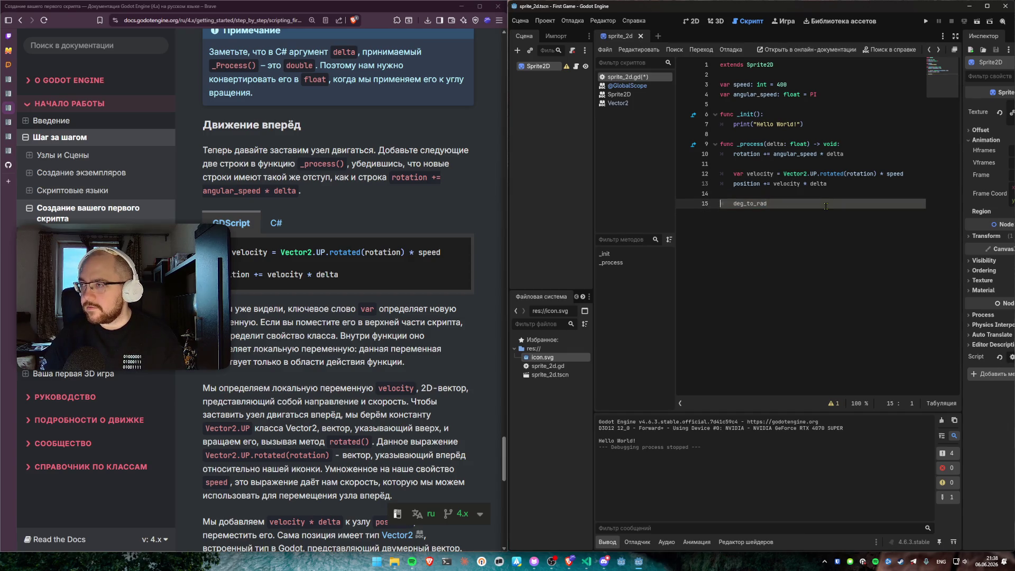
type("(")
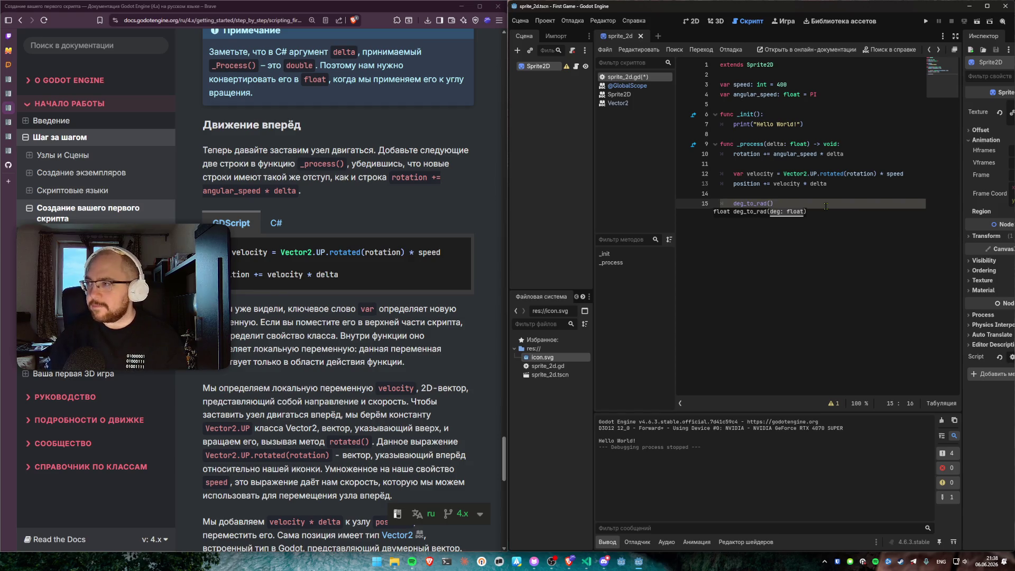
key("ctrl+z")
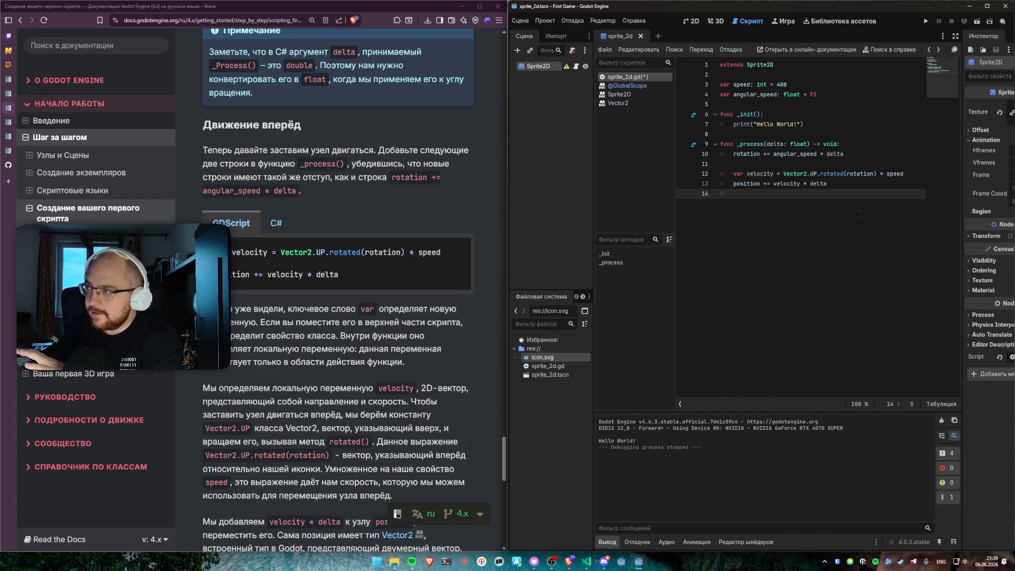
left_click(835, 173)
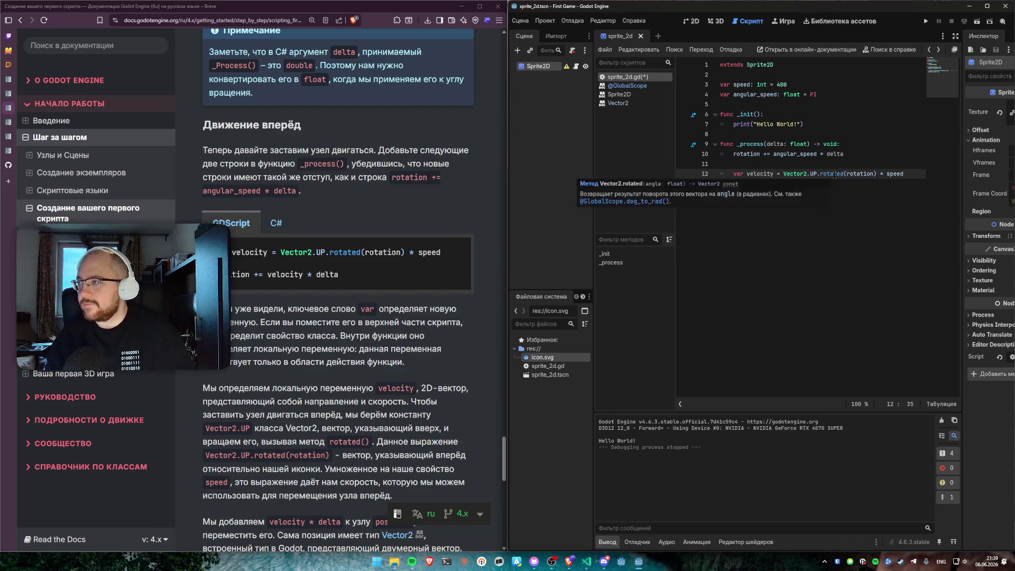
left_click(835, 174, "ctrl")
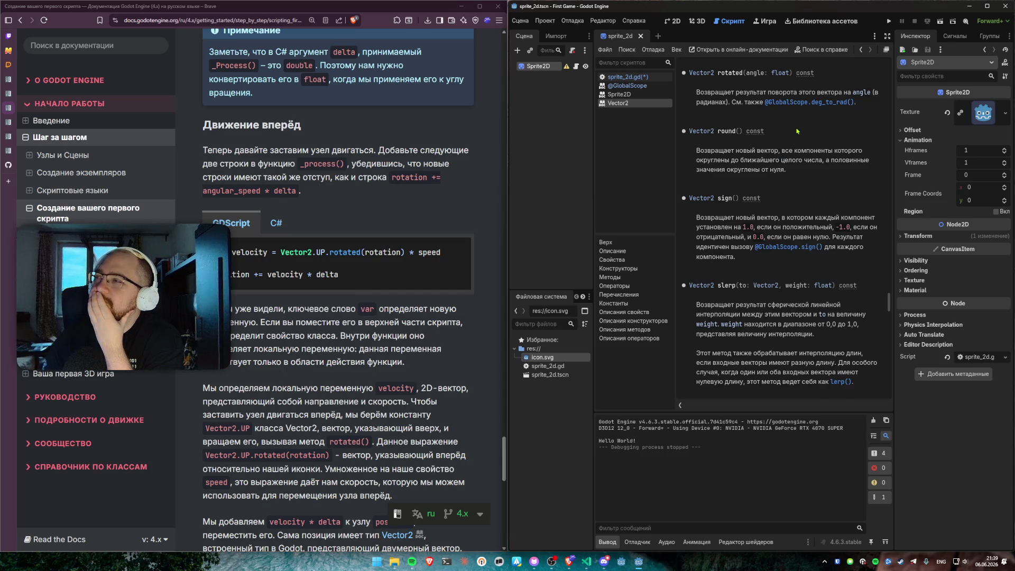
scroll(799, 134, "up", 2)
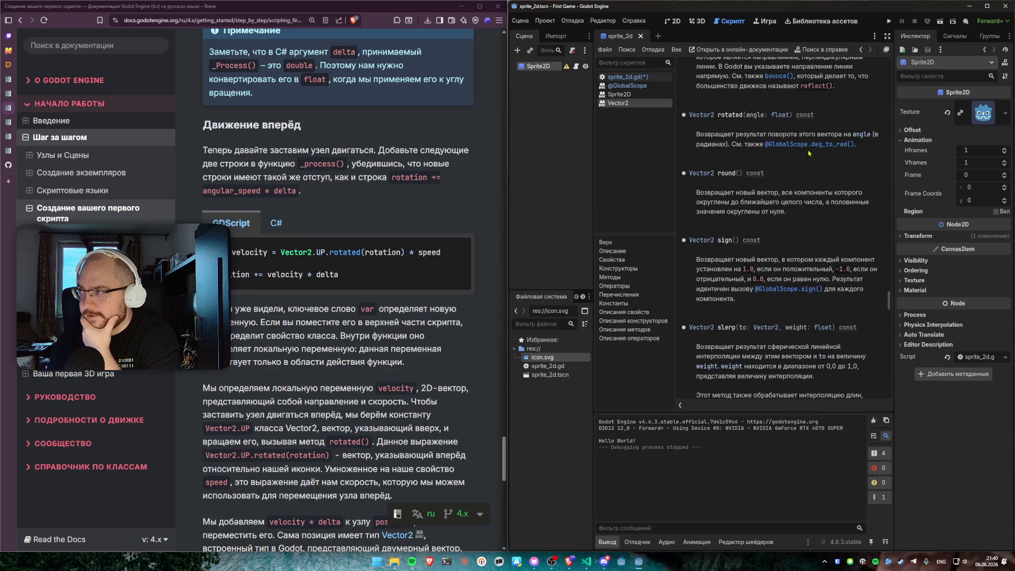
left_click_drag(765, 144, 855, 145)
left_click(806, 158)
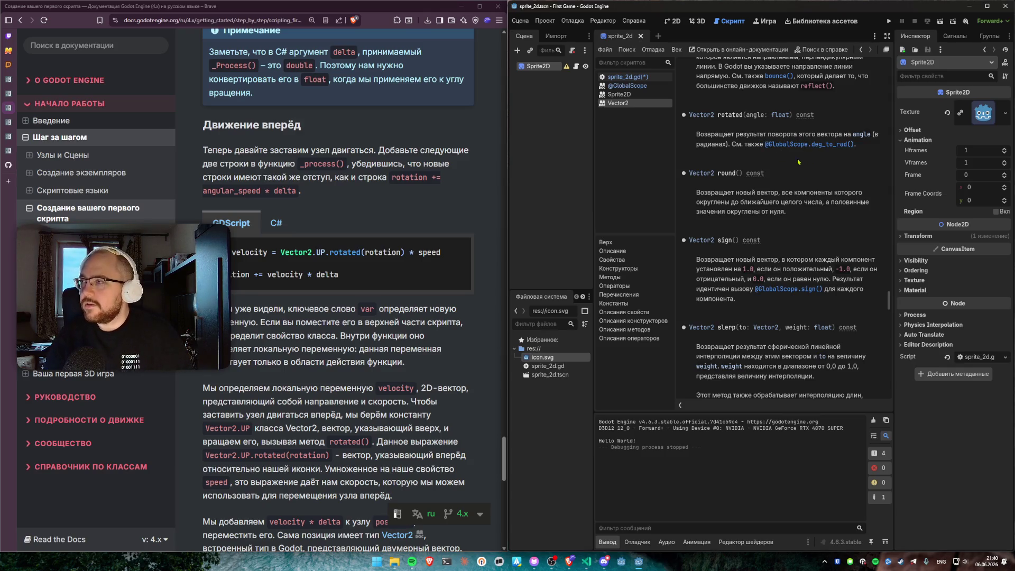
key("alt+Left")
left_click(806, 218)
key("alt+Right")
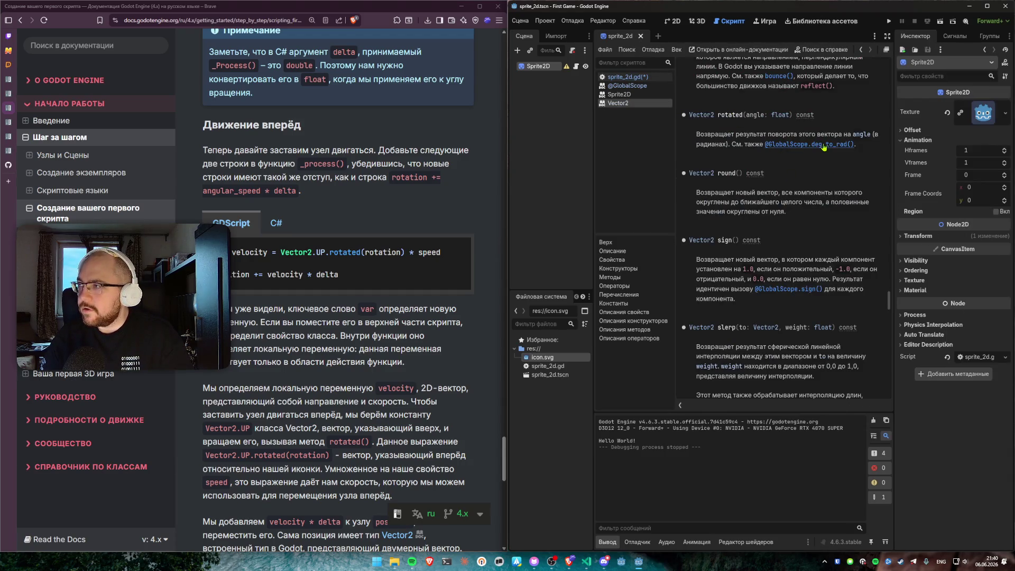
left_click(796, 151)
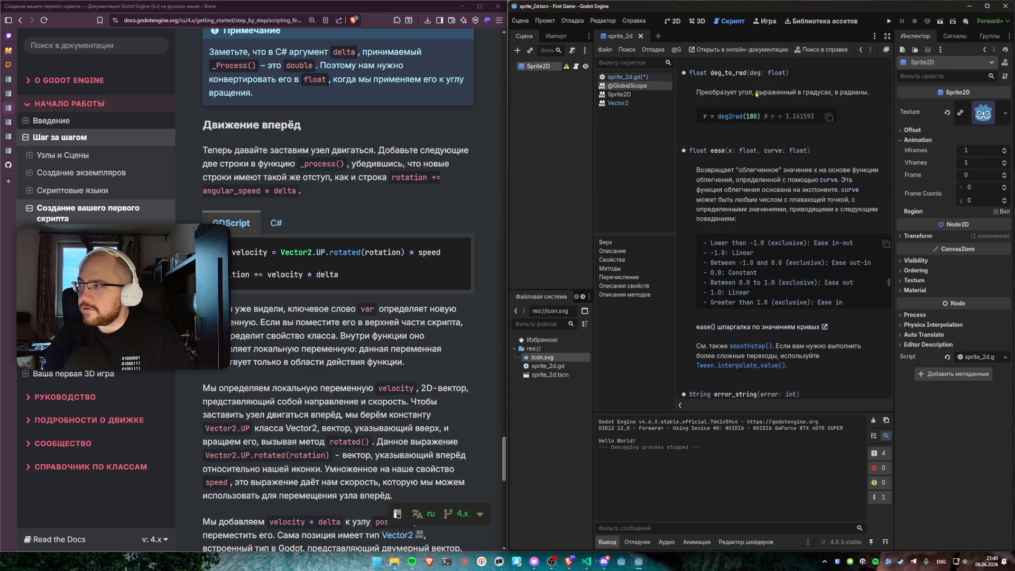
scroll(797, 148, "up", 10)
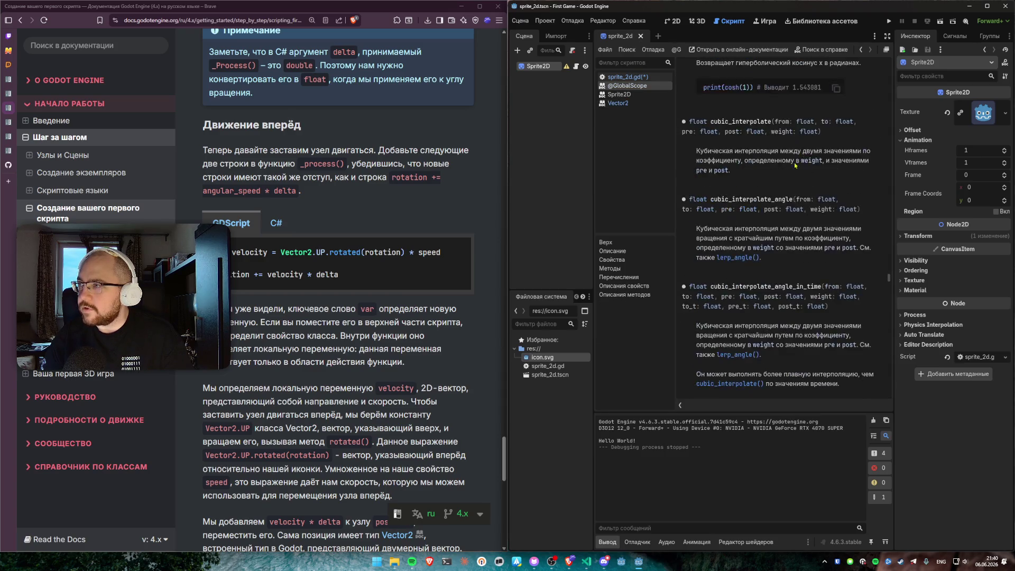
scroll(767, 231, "down", 15)
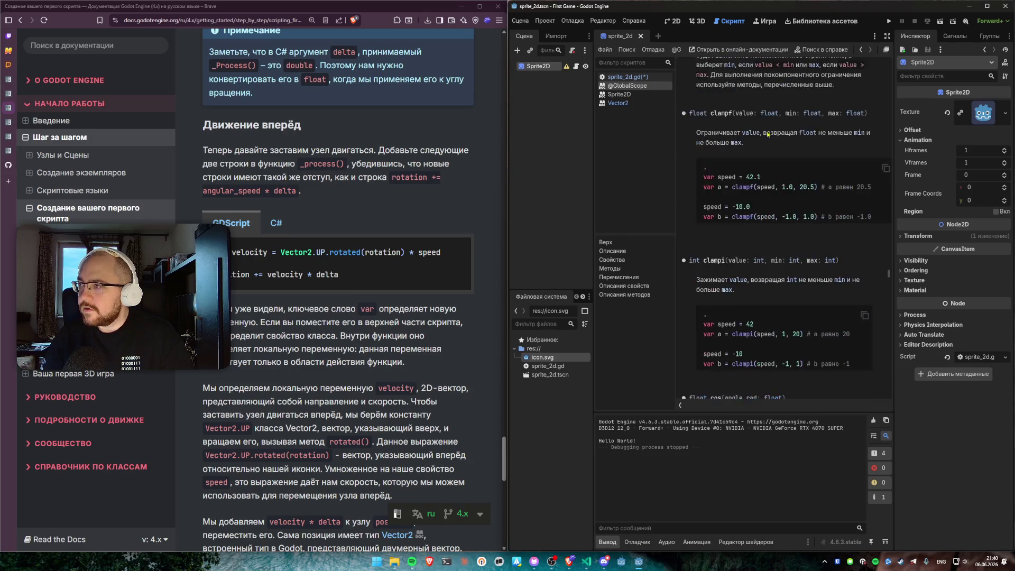
scroll(756, 145, "down", 2)
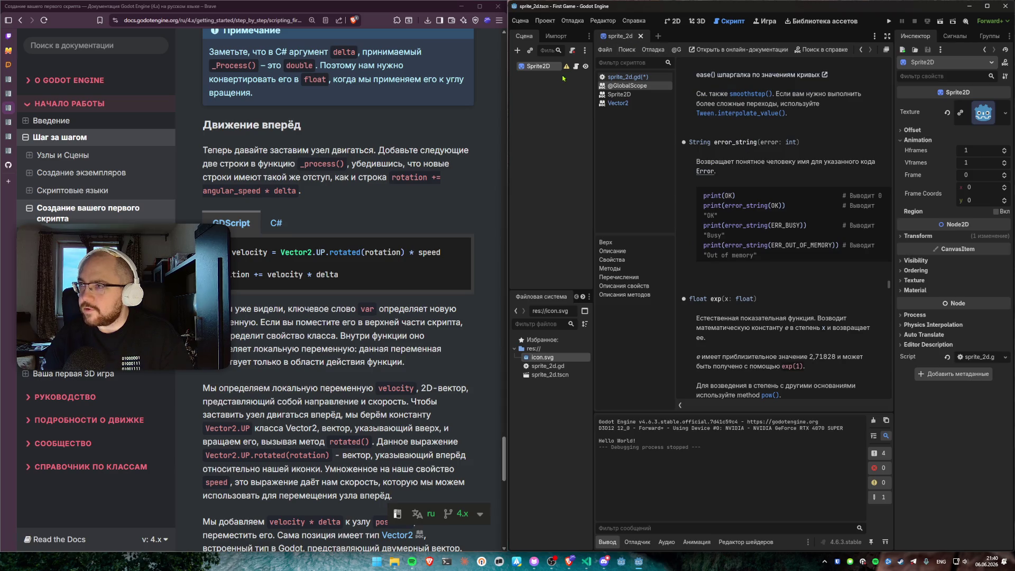
left_click(628, 79)
left_click(628, 86)
left_click(629, 94)
left_click(628, 85)
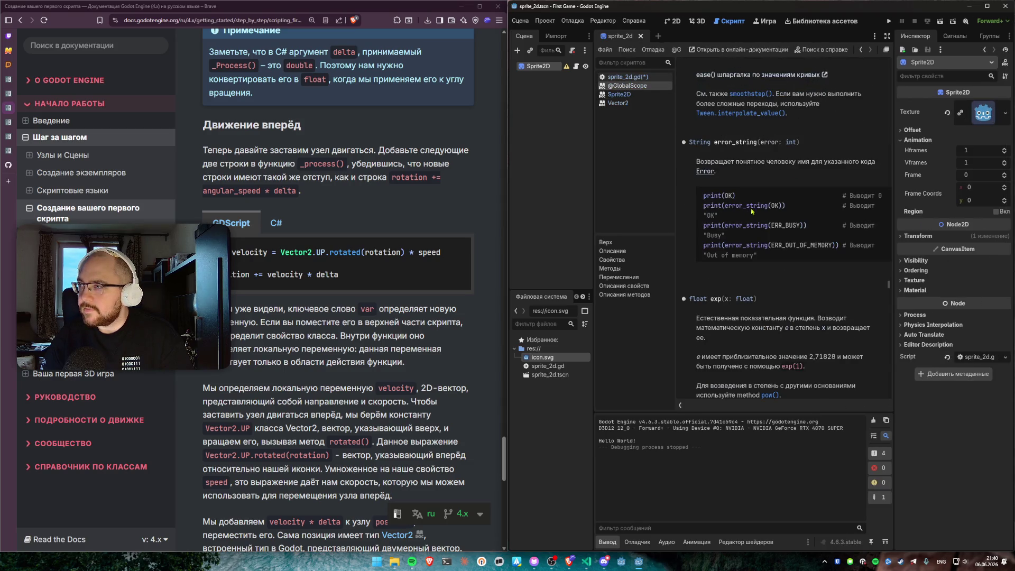
scroll(751, 211, "down", 5)
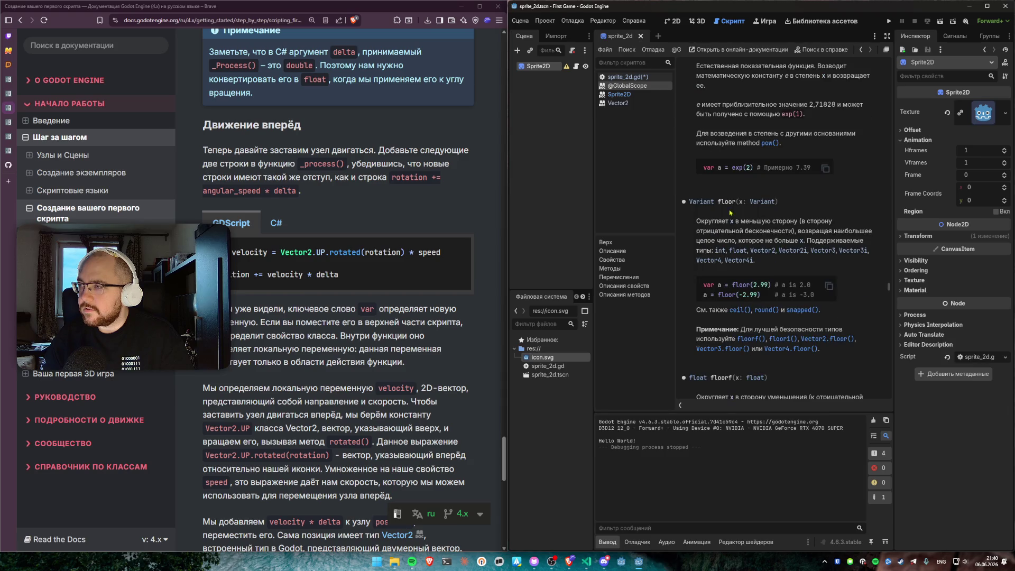
left_click(629, 77)
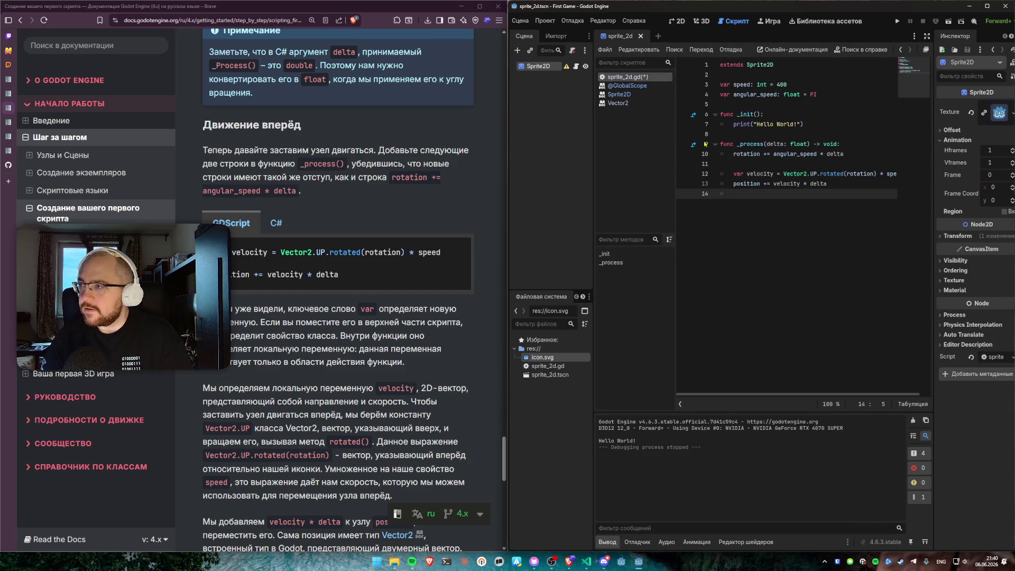
type("floor+")
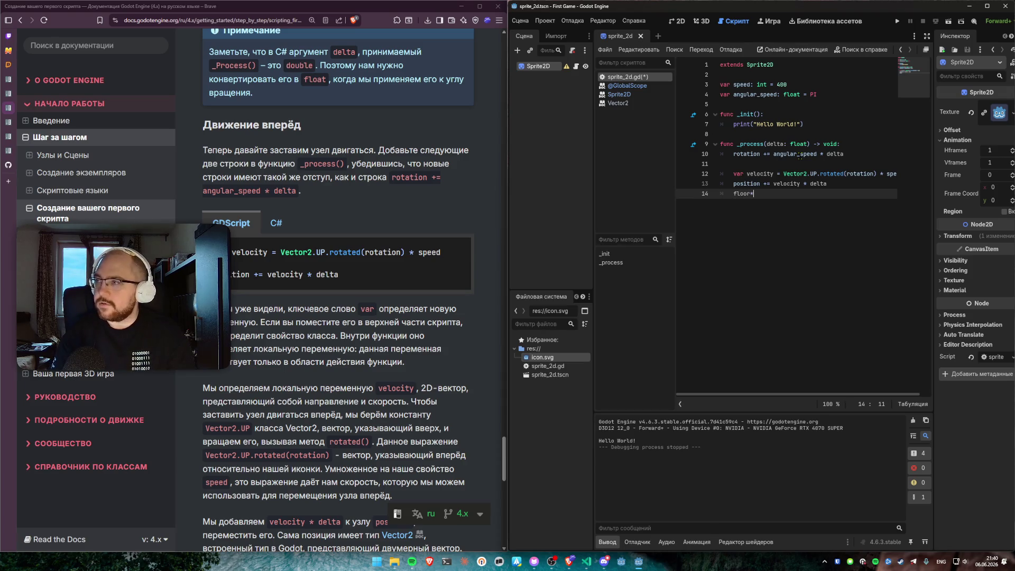
type("3.13)")
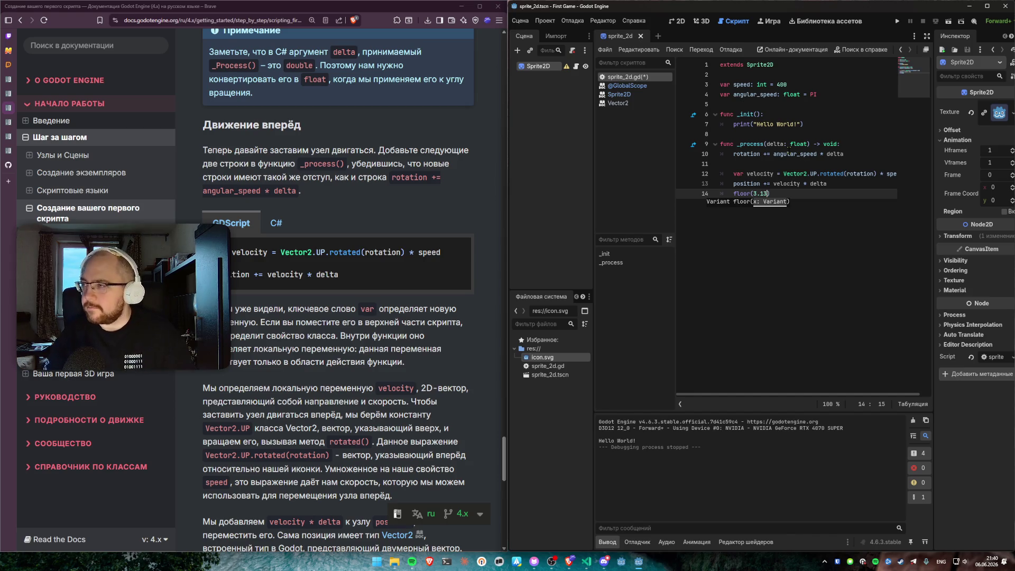
left_click_drag(733, 194, 778, 194)
key("ctrl+x")
double_click(858, 174)
key("ctrl+v")
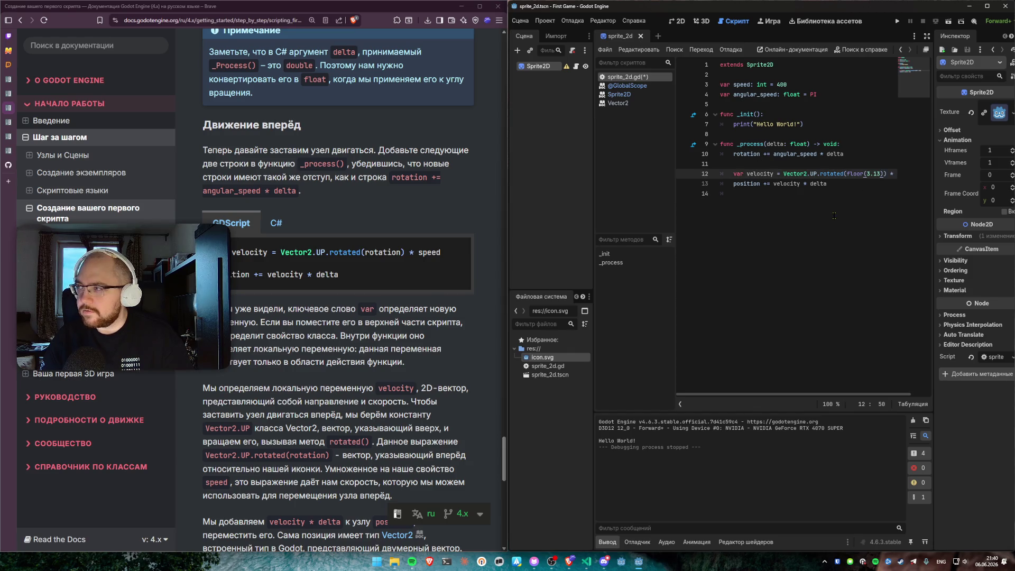
key("ctrl+z")
key("ctrl+z")
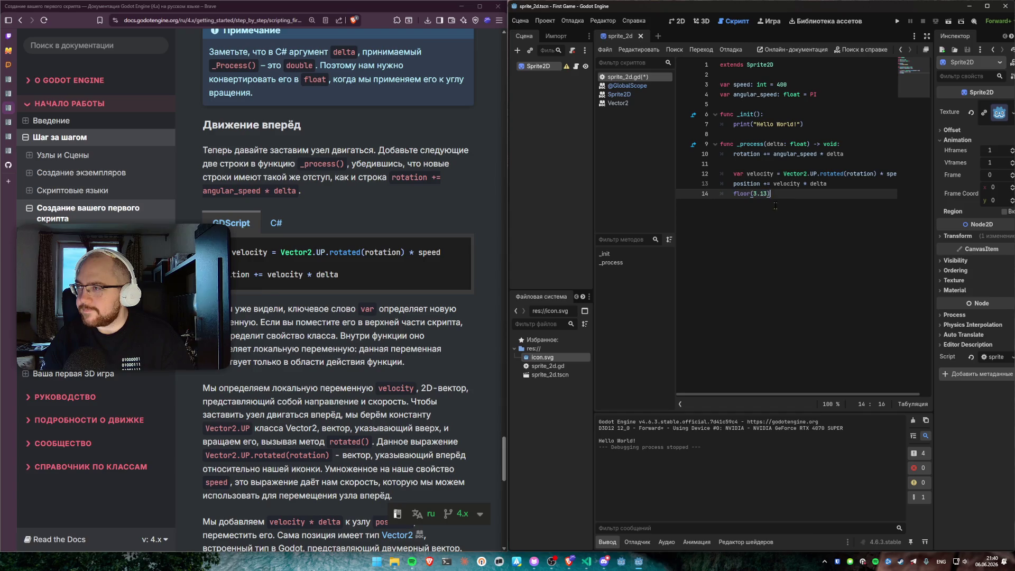
left_click_drag(774, 210, 661, 199)
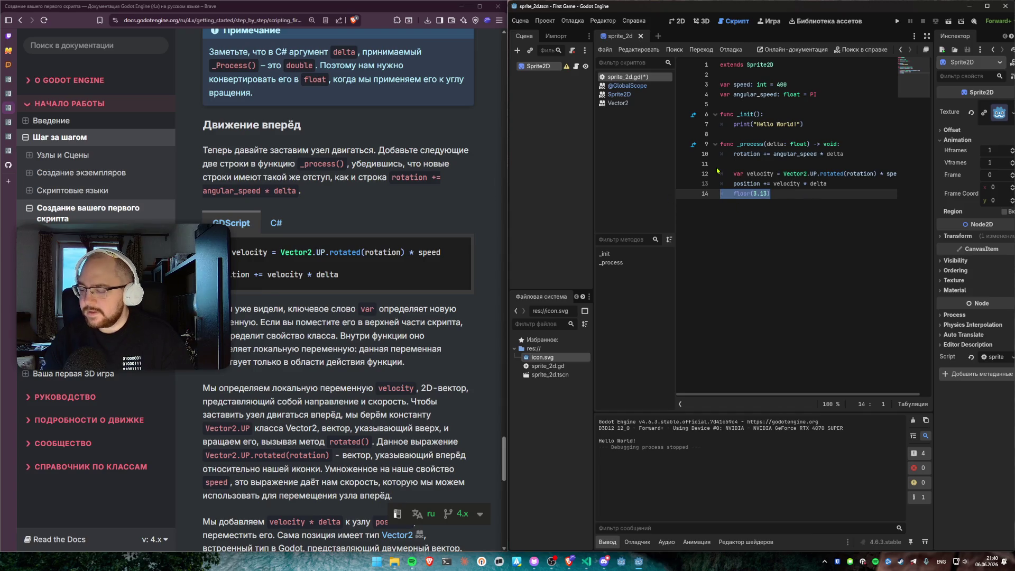
key("BackSpace")
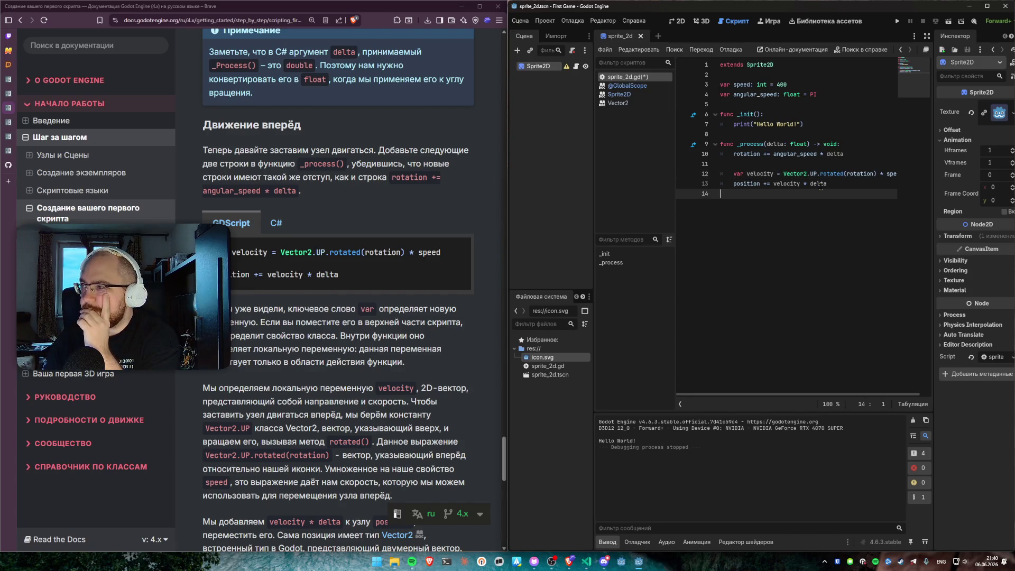
double_click(829, 174)
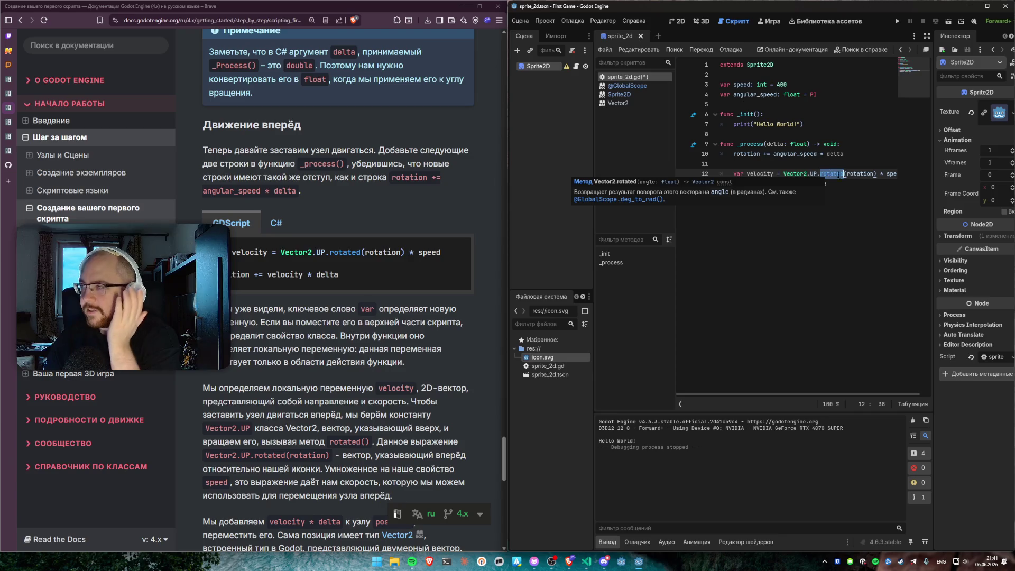
double_click(814, 174)
left_click(820, 174)
left_click_drag(817, 174, 845, 174)
left_click(844, 174)
left_click(813, 212)
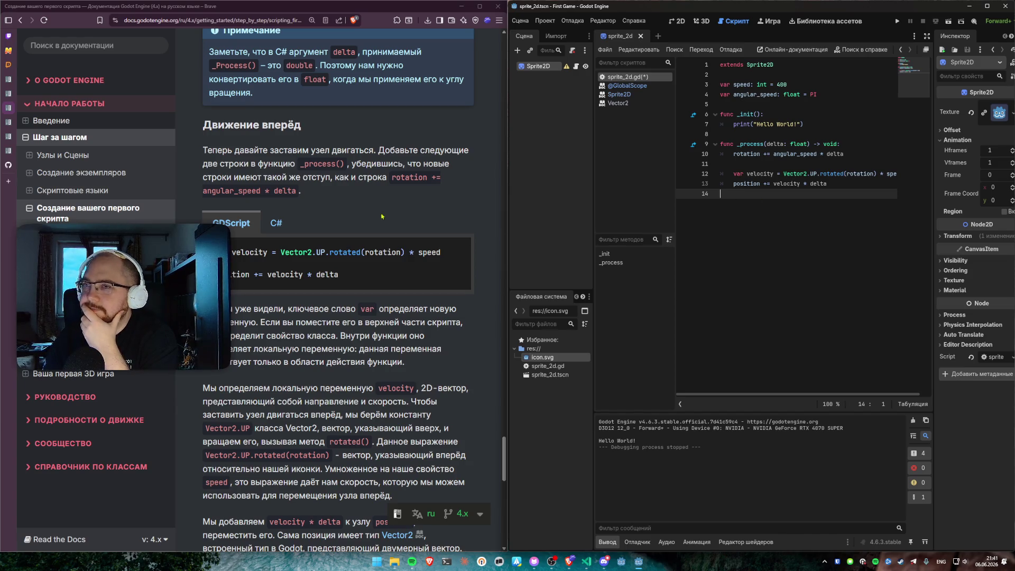
Step: Scroll the docs page, highlighting the paragraphs about var and variables inside functions
scroll(382, 217, "down", 3)
mouse_move(304, 150)
left_mouse_down()
mouse_move(398, 150)
mouse_move(455, 165)
mouse_move(394, 188)
mouse_move(445, 207)
left_mouse_up()
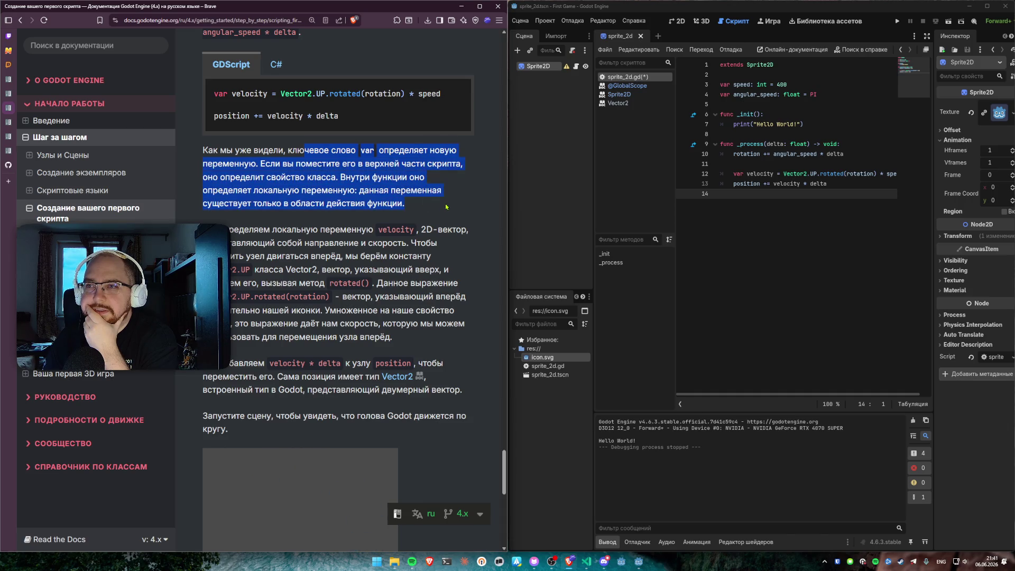
mouse_move(408, 163)
left_mouse_down()
mouse_move(428, 179)
mouse_move(433, 204)
left_mouse_up()
left_click(427, 174)
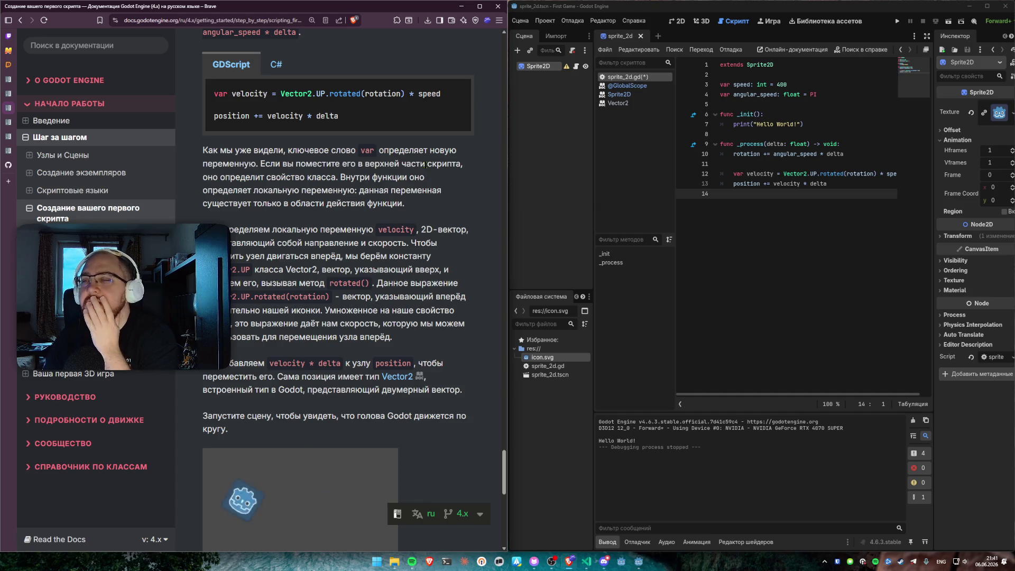
mouse_move(340, 178)
left_mouse_down()
mouse_move(439, 193)
mouse_move(435, 206)
left_mouse_up()
left_click(435, 207)
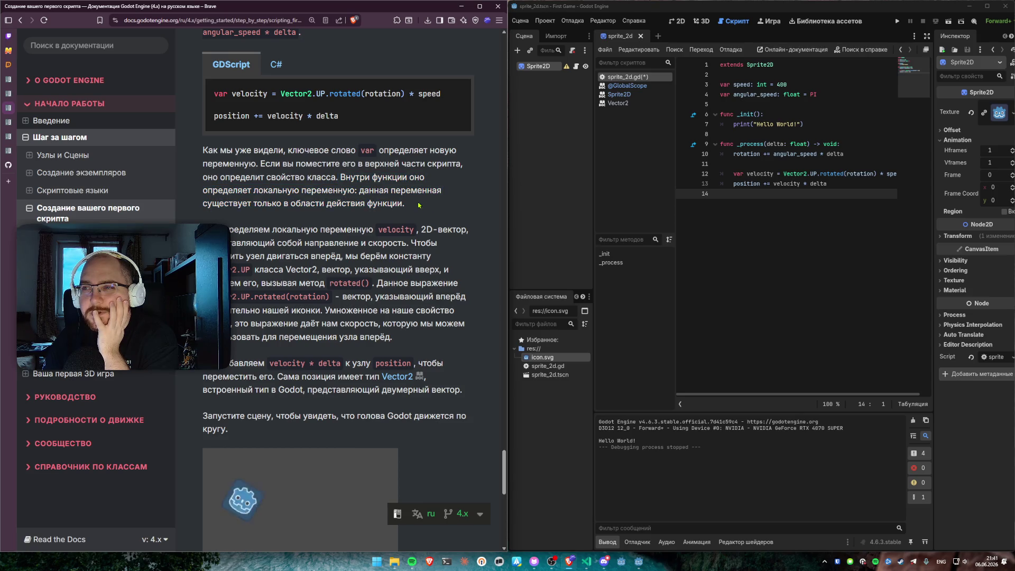
scroll(234, 199, "down", 1)
scroll(234, 199, "down", 2)
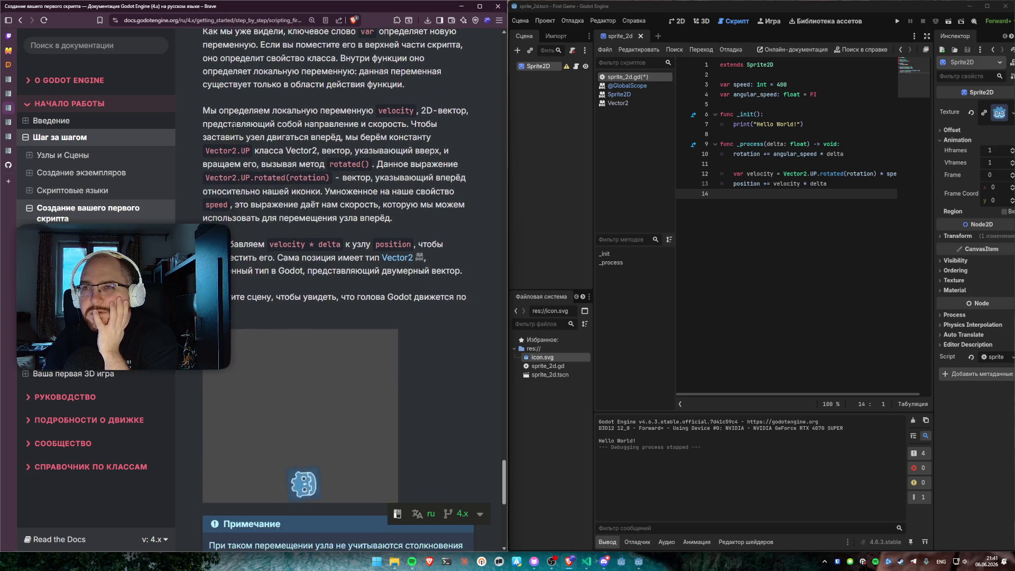
left_click_drag(203, 111, 367, 112)
left_click(367, 112)
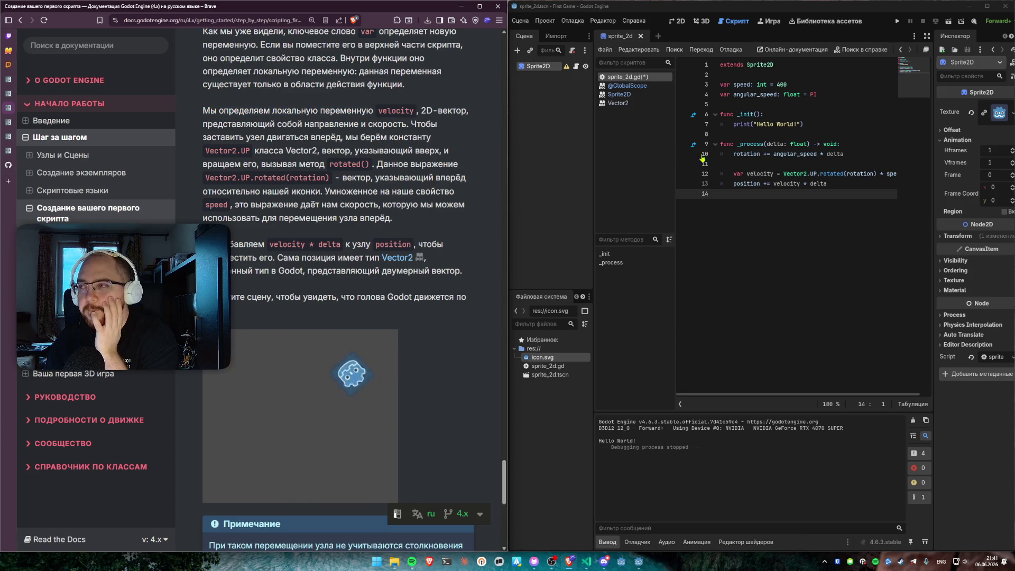
Step: Select the line 12 velocity declaration, then the speed and angular_speed declarations on lines 3–4
left_click_drag(734, 174, 834, 174)
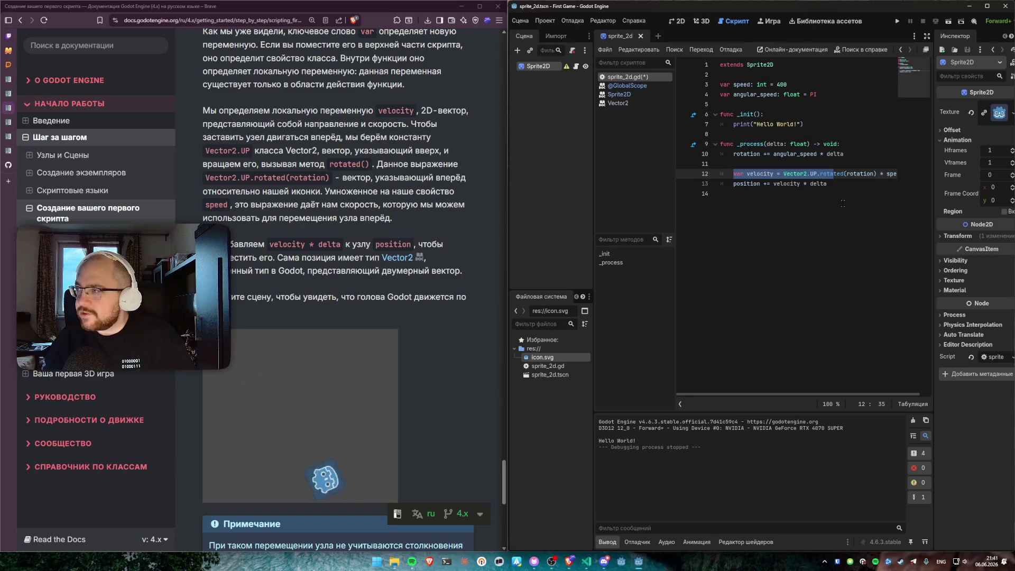
key("Down")
key("Down")
left_click(808, 96)
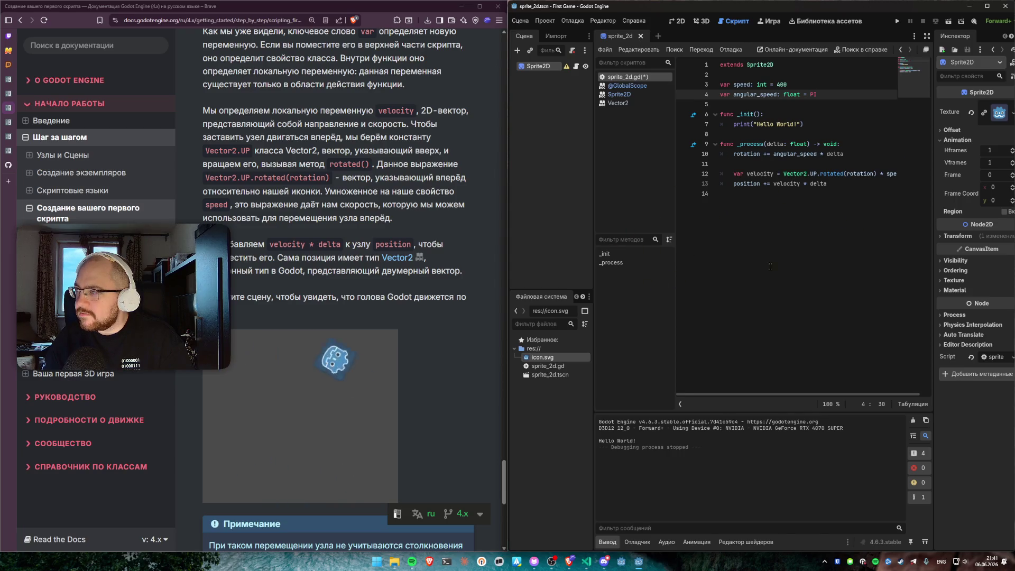
left_click(861, 249)
left_click_drag(830, 94, 694, 96)
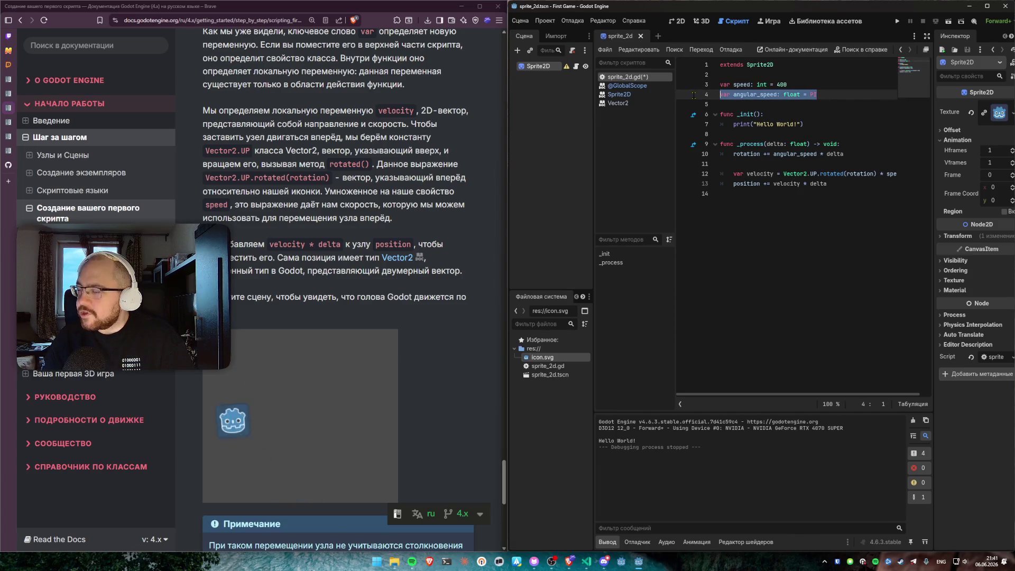
left_click(817, 94)
mouse_move(817, 94)
left_mouse_down()
mouse_move(720, 86)
mouse_move(697, 98)
left_mouse_up()
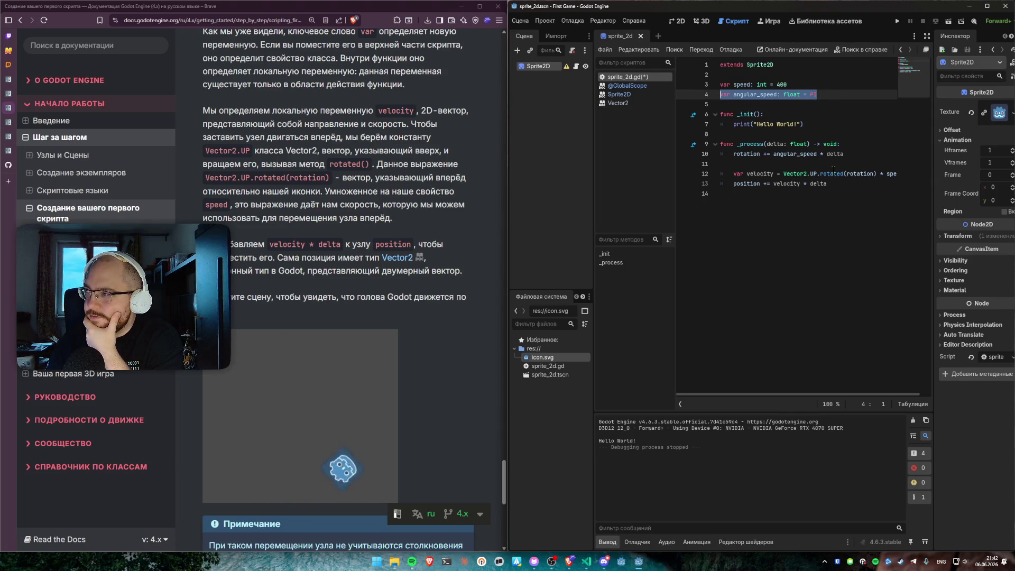
Step: Review the script by selecting the position update, var keywords, declarations and whole text
left_click(735, 173)
left_click_drag(830, 184, 690, 188)
left_click(780, 200)
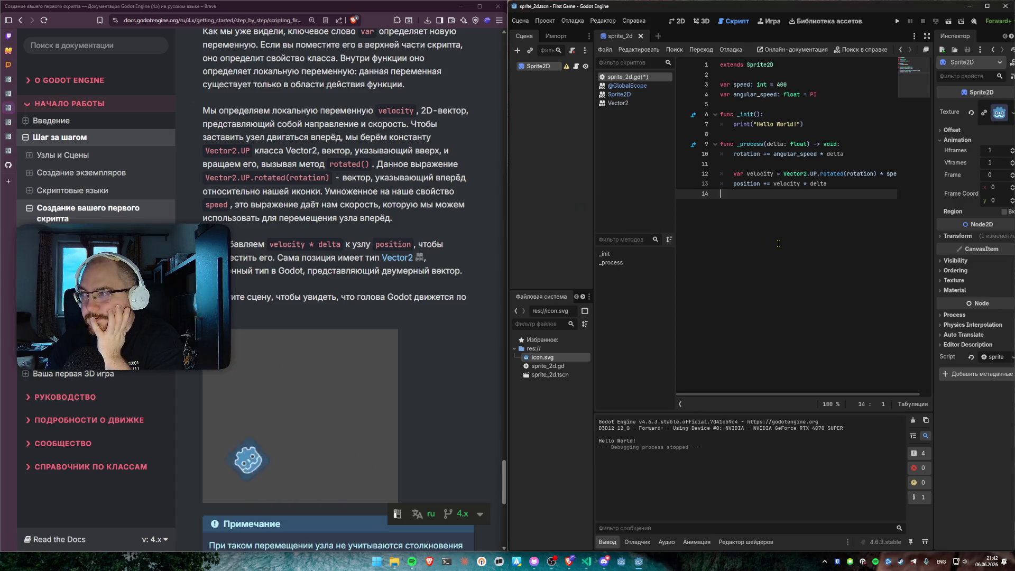
left_click_drag(732, 94, 711, 93)
left_click(733, 94)
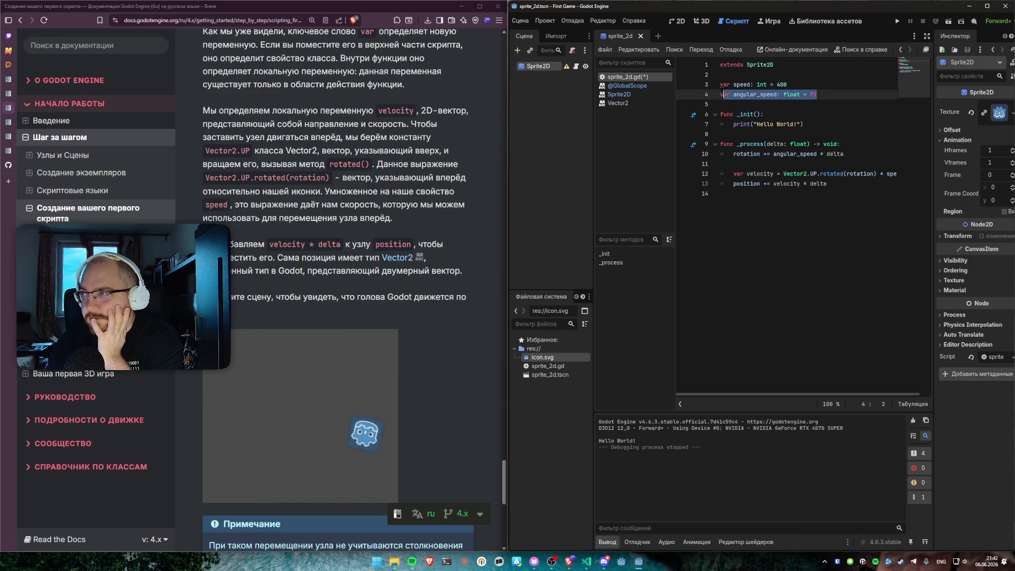
left_click(842, 103)
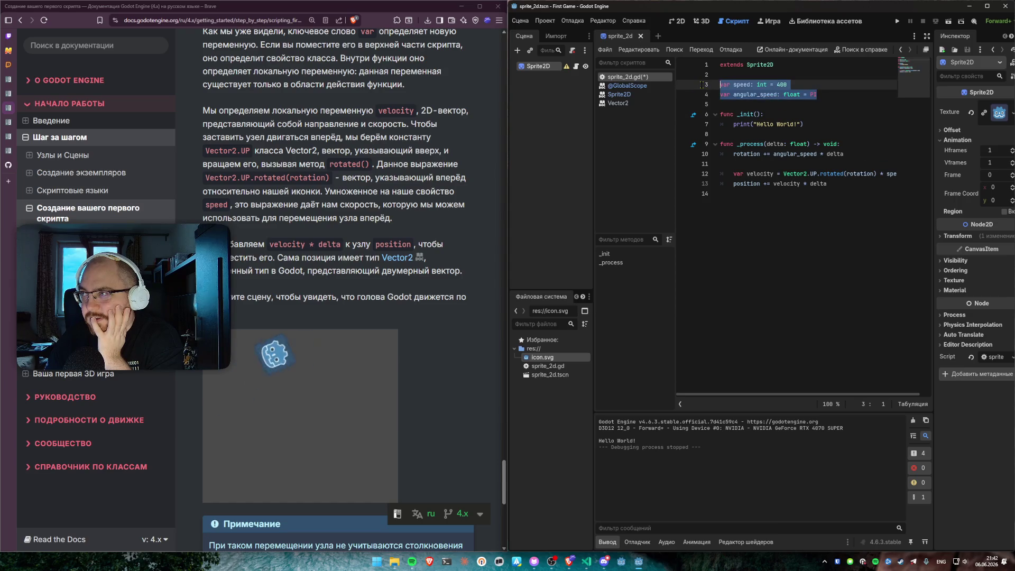
left_click_drag(822, 96, 701, 78)
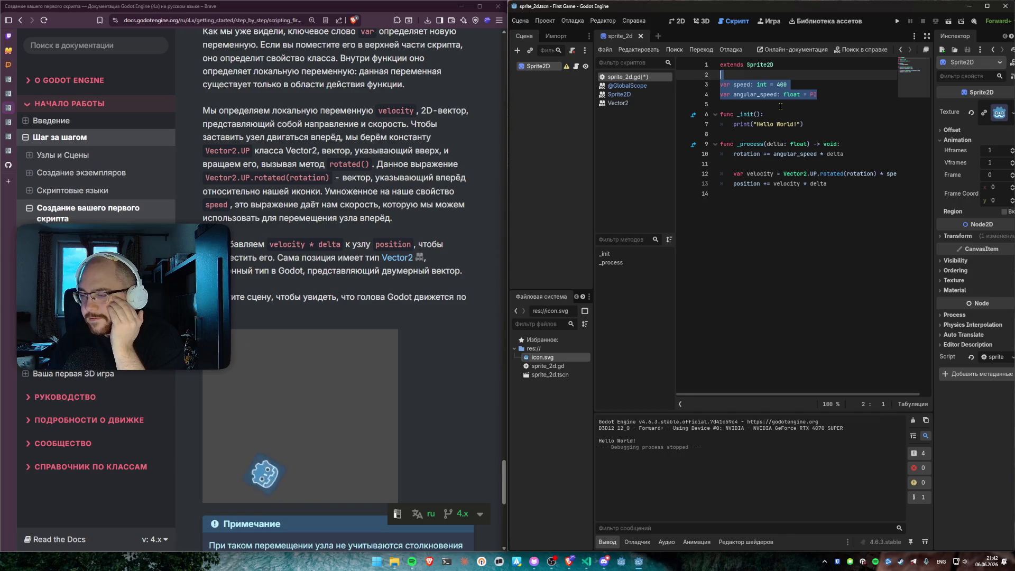
key("ctrl+a")
left_click(824, 230)
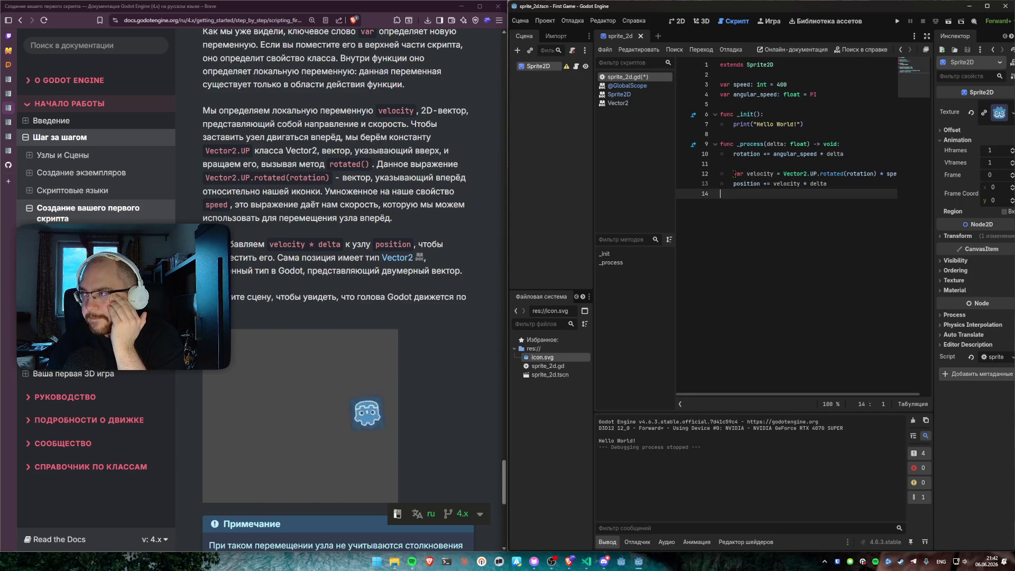
Step: Select the velocity declaration on line 12 and the position update on line 13
mouse_move(734, 174)
left_mouse_down()
mouse_move(932, 175)
mouse_move(735, 174)
mouse_move(907, 176)
left_mouse_up()
left_click(799, 200)
left_click_drag(734, 184, 778, 205)
left_click(769, 203)
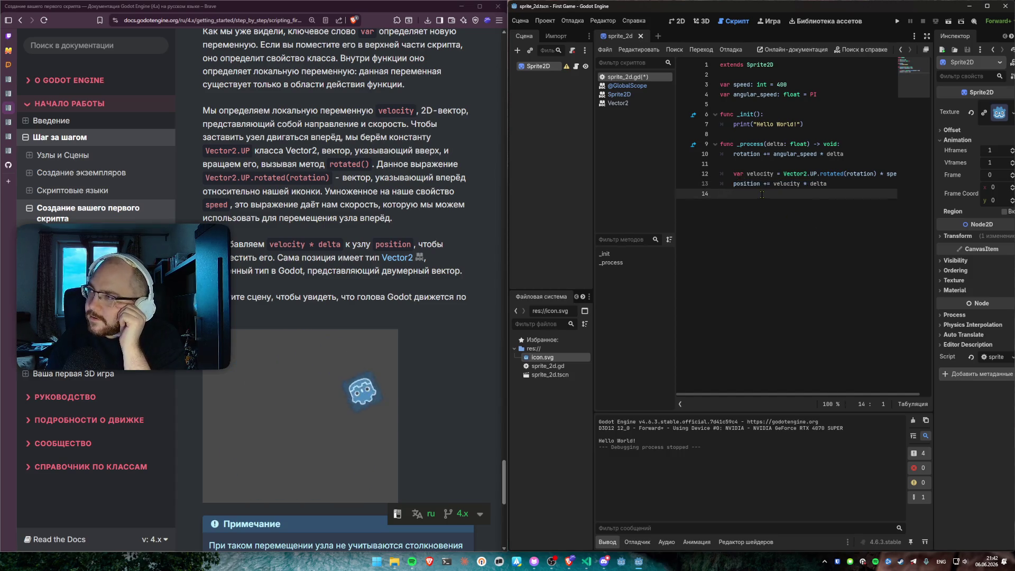
Step: Type velocity on empty line 11, then delete the stray word causing the error
left_click(763, 163)
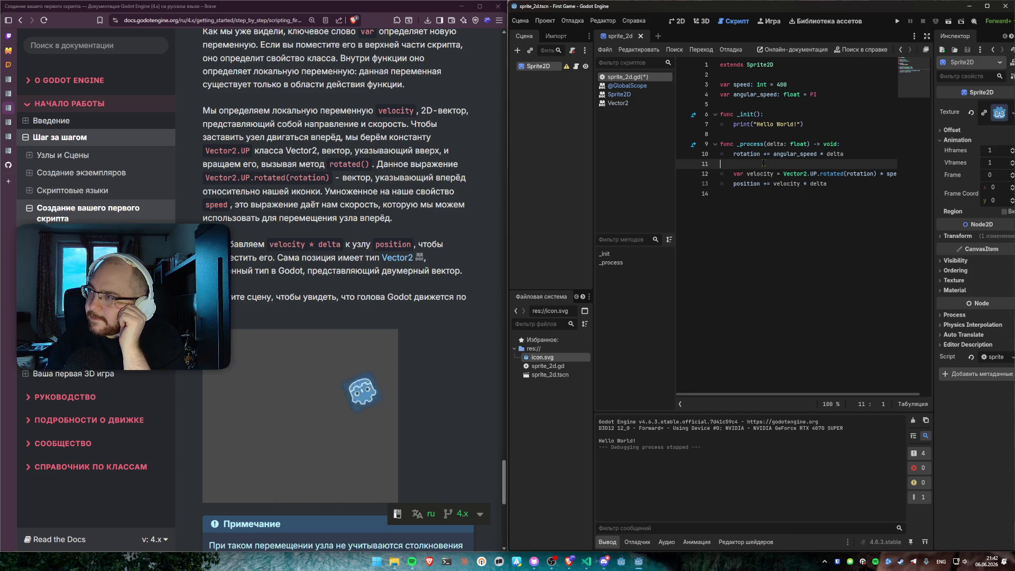
key("Tab")
type("v")
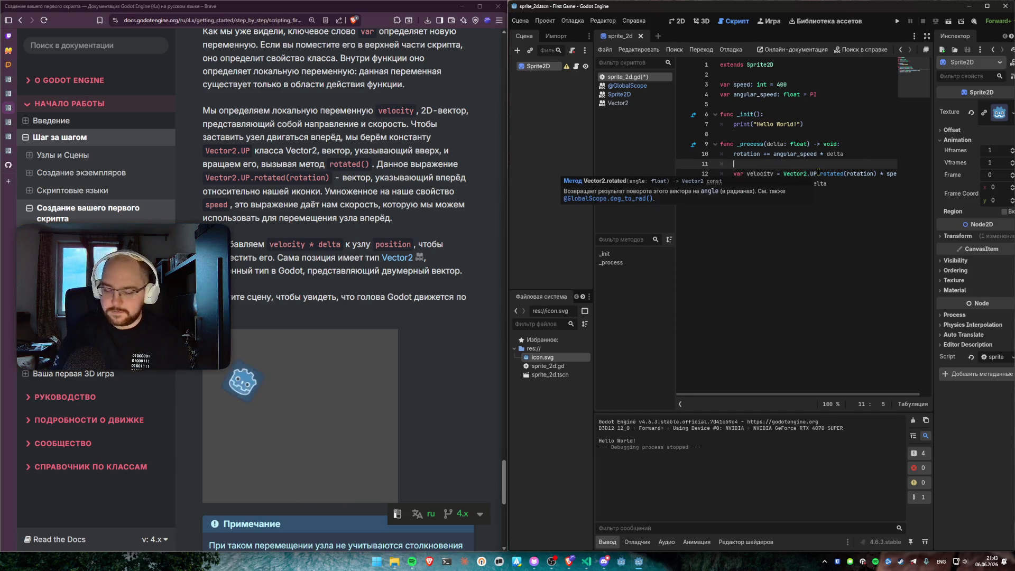
type("elocity")
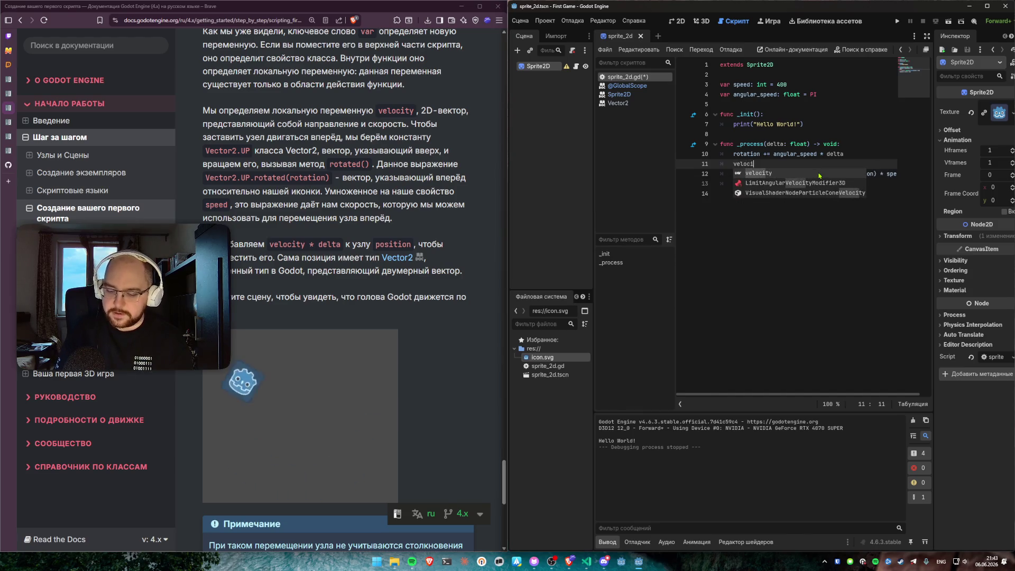
left_click(781, 211)
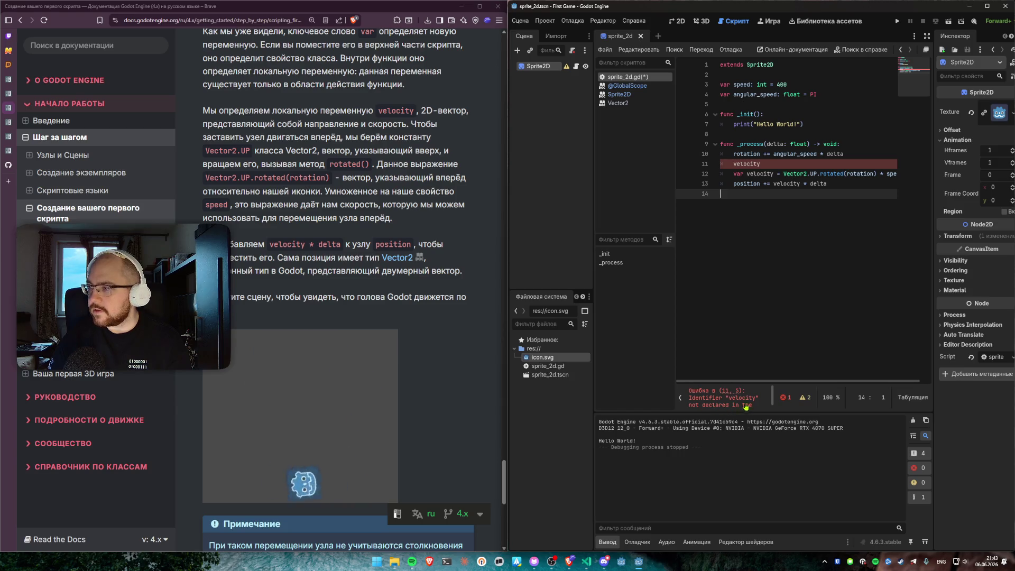
left_click_drag(761, 164, 688, 164)
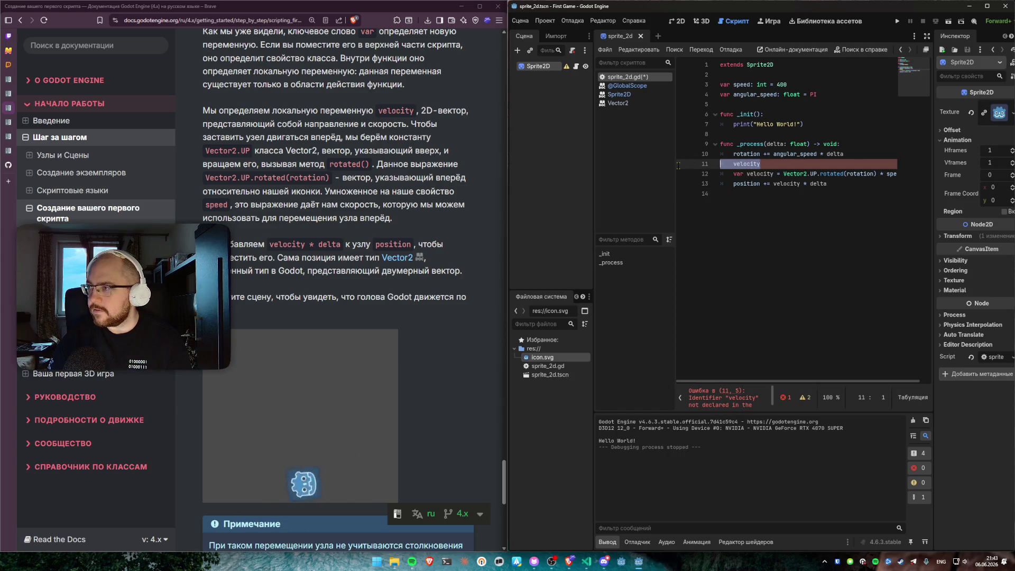
key("BackSpace")
left_click(755, 211)
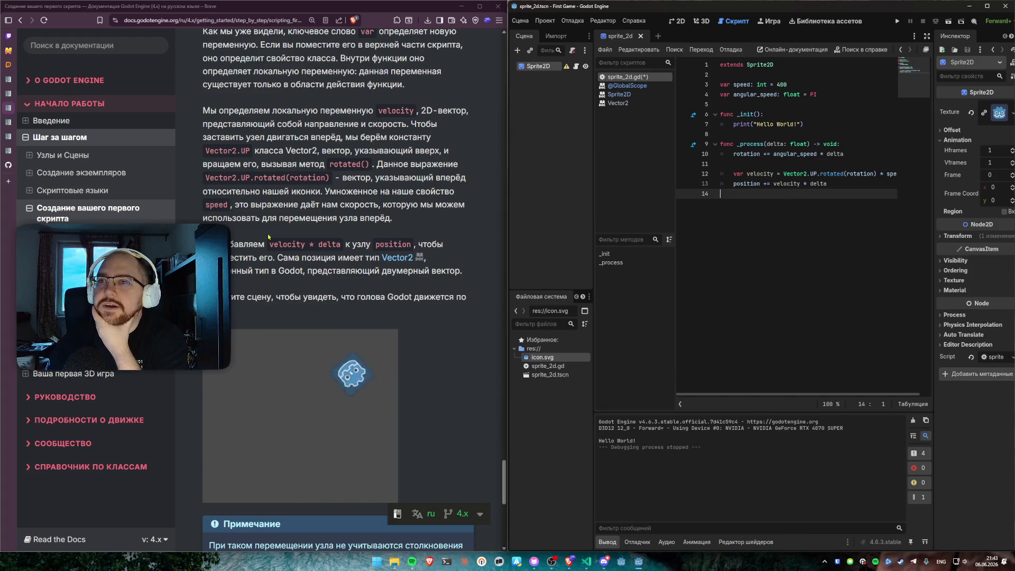
scroll(368, 263, "down", 3)
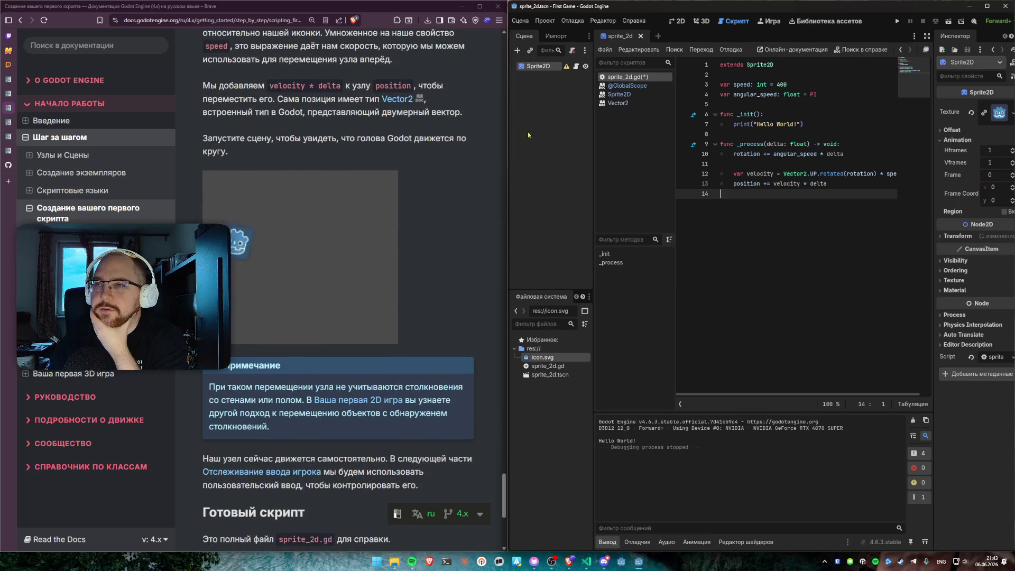
Step: Run the scene, comment out the rotation line with Ctrl+K, and run it again
left_click(948, 23)
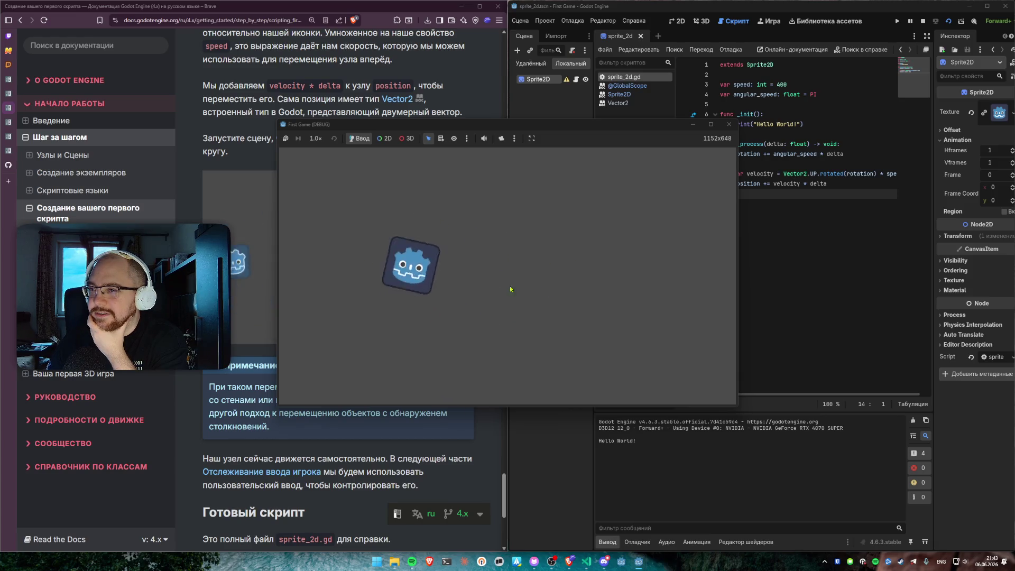
left_click(730, 125)
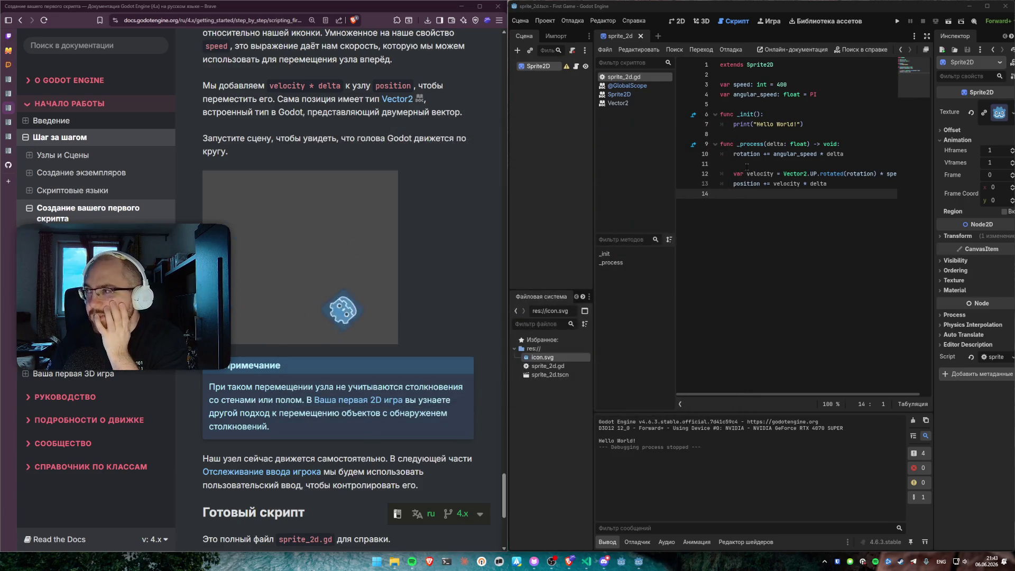
left_click(770, 154)
key("ctrl+k")
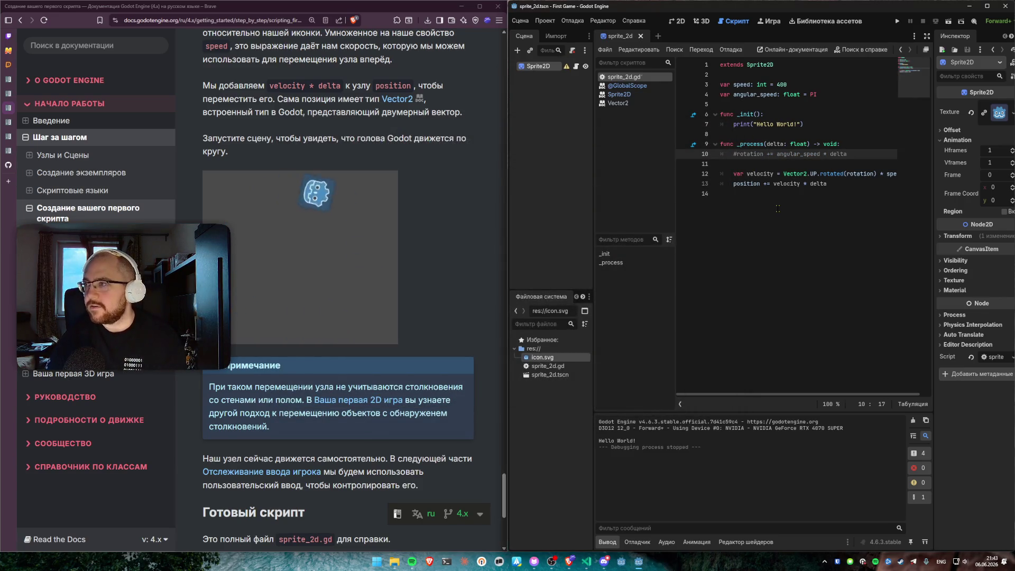
left_click(953, 24)
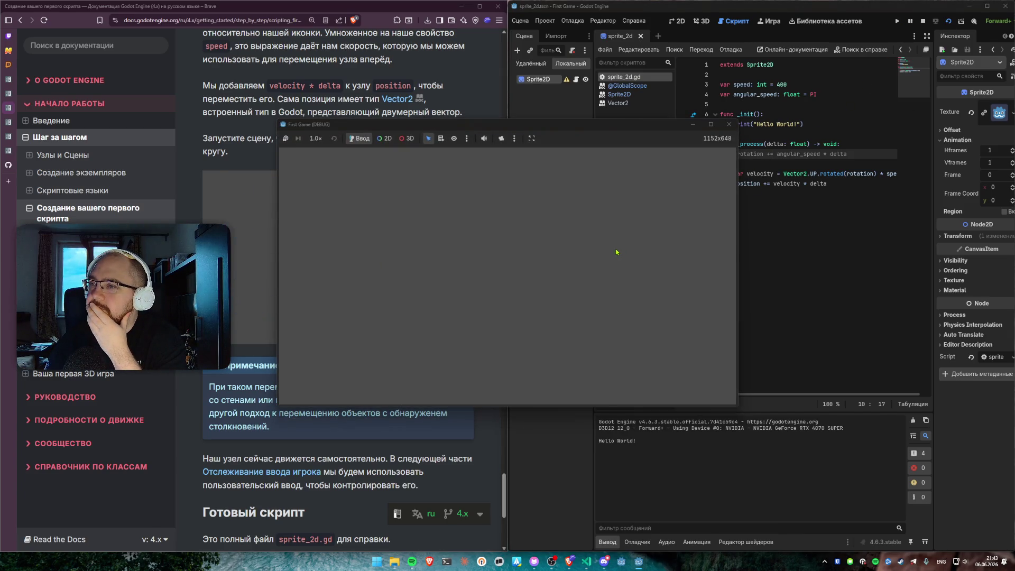
left_click(730, 124)
Step: Uncomment the rotation line and compare rotation on line 10 with the rotated() call
key("ctrl+k")
key("Left")
key("Left")
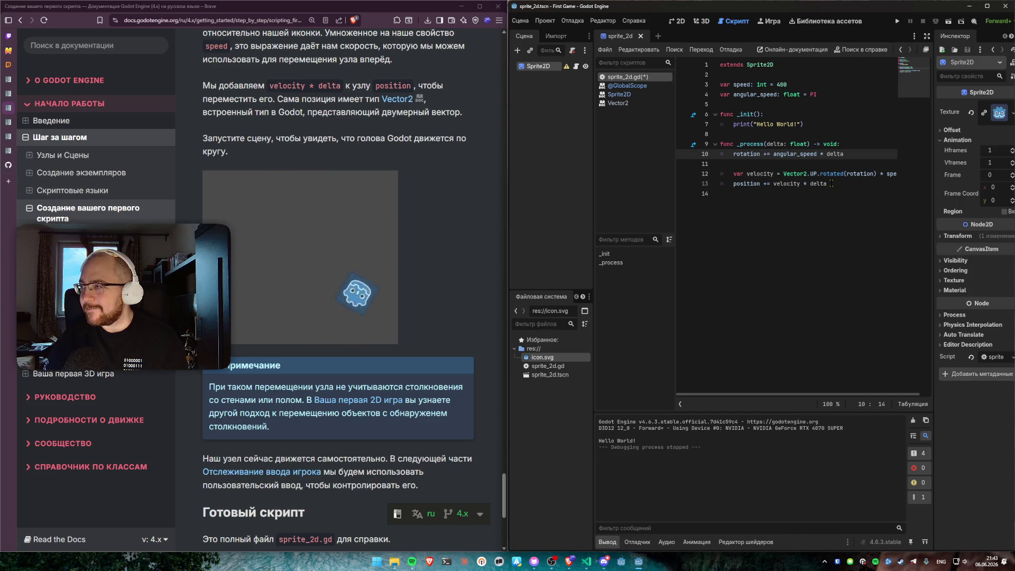
left_click(806, 166)
left_click(841, 184)
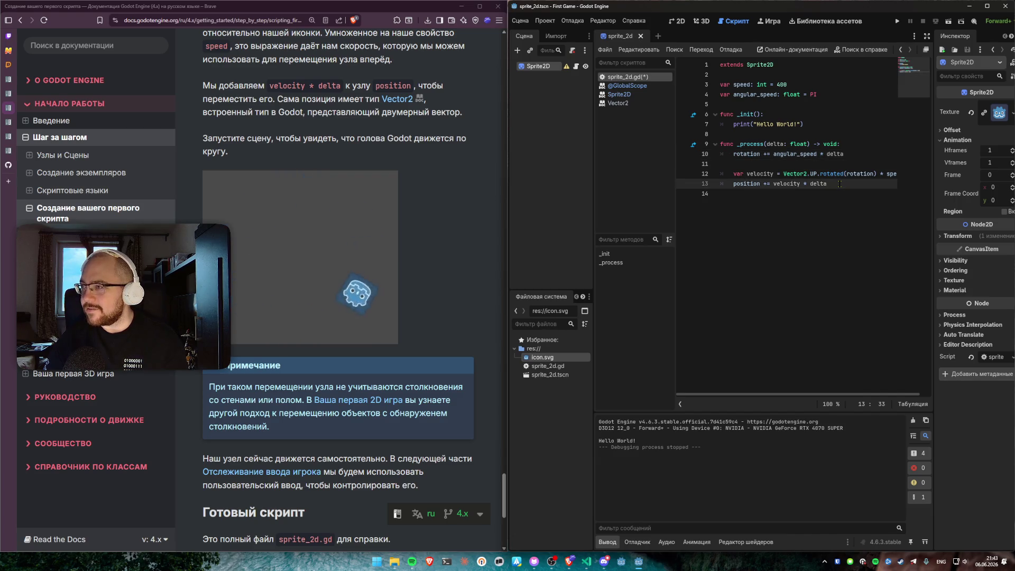
double_click(747, 154)
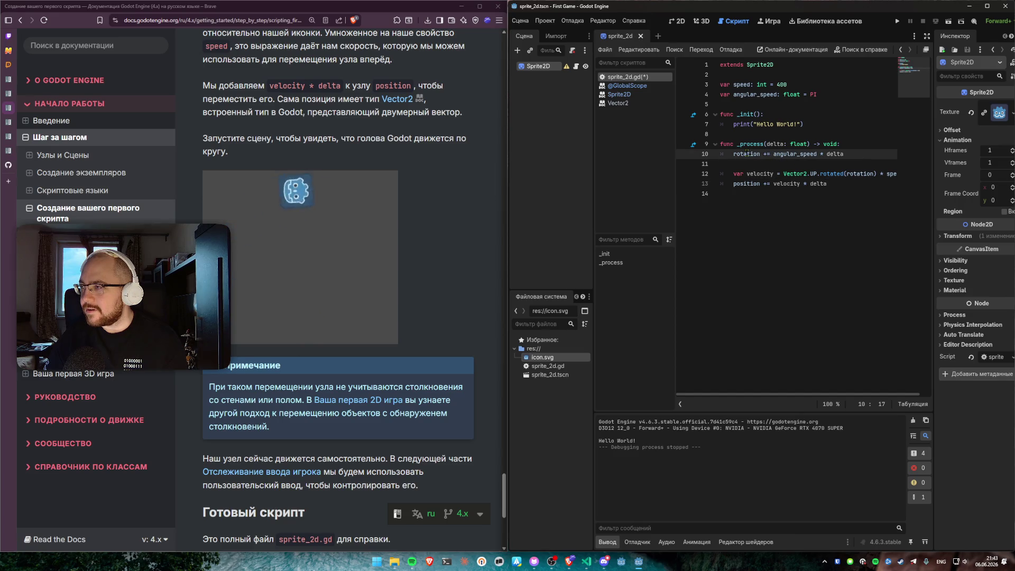
double_click(860, 174)
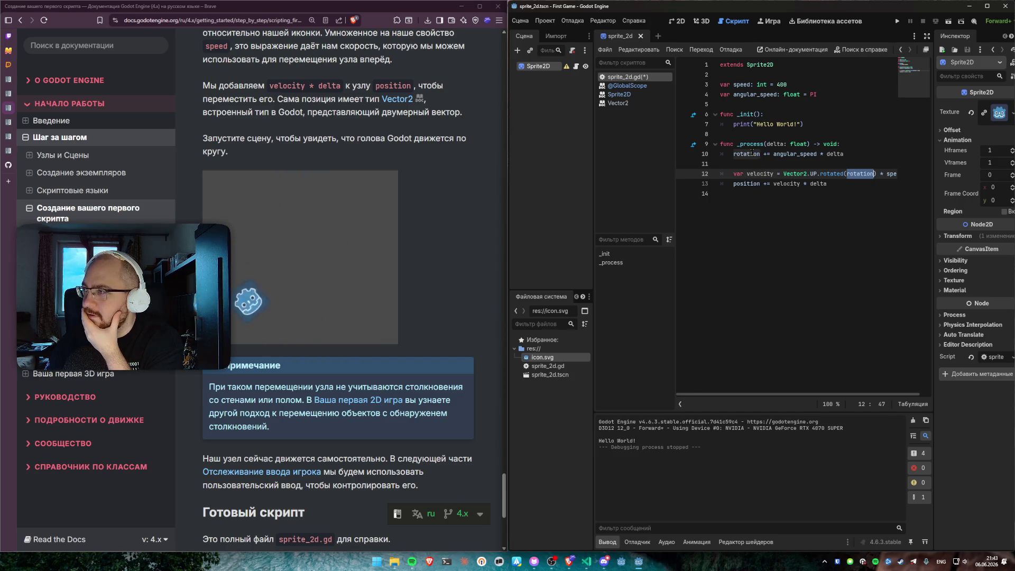
left_click(758, 242)
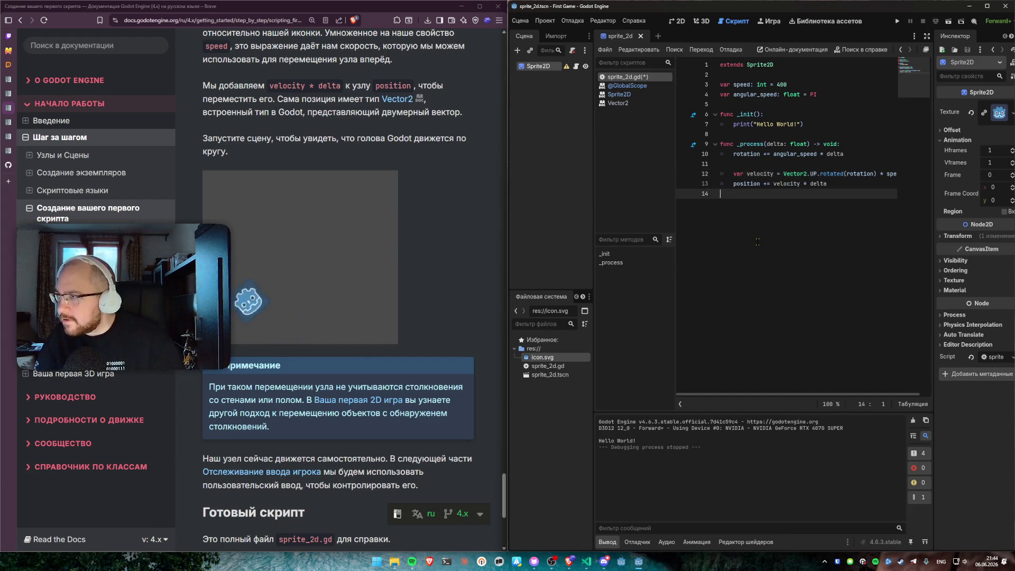
Step: Comment out the rotation line, save the script, and open the rotation property docs
left_click(780, 154)
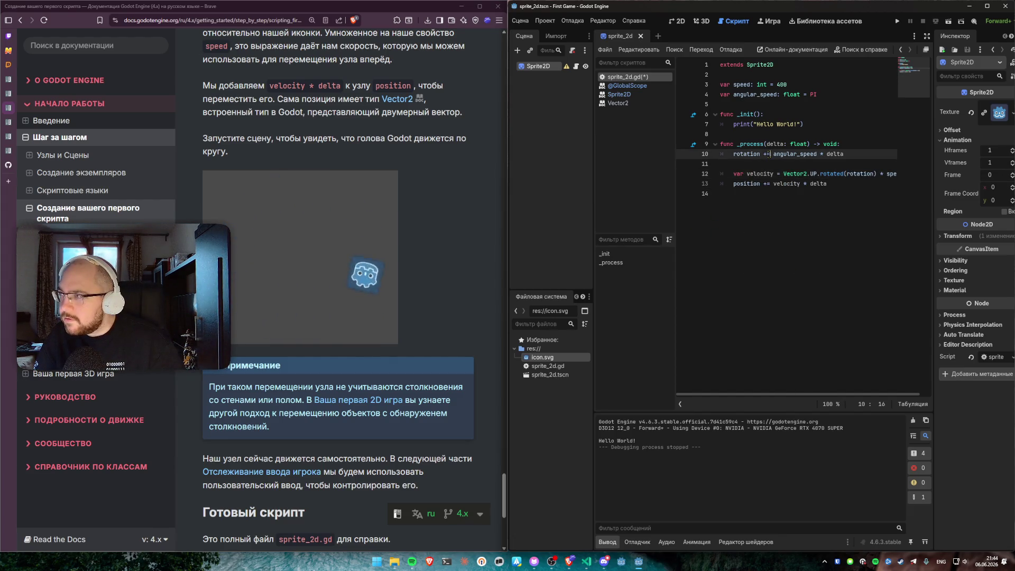
key("ctrl+k")
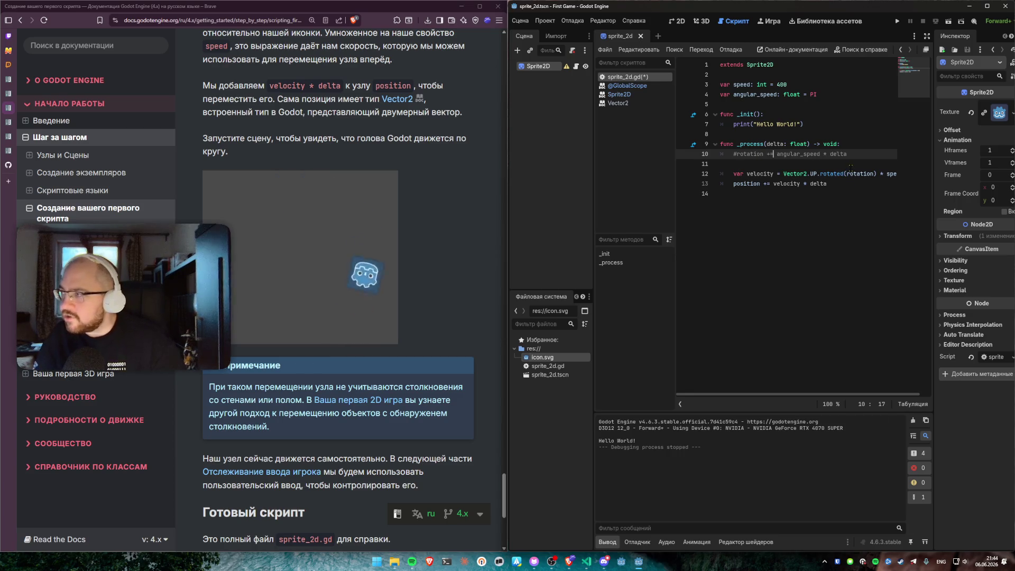
key("ctrl+s")
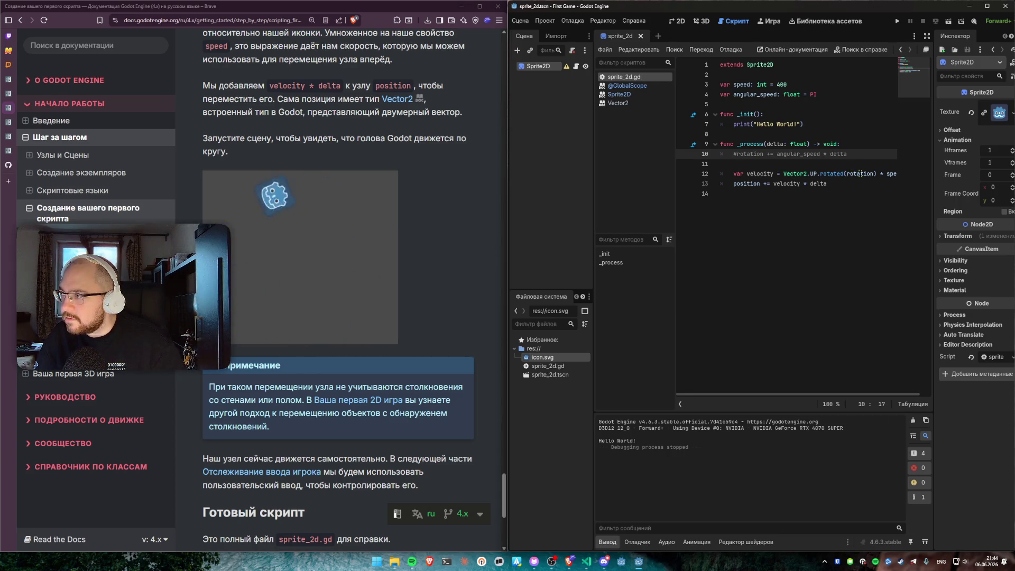
left_click(860, 174, "ctrl")
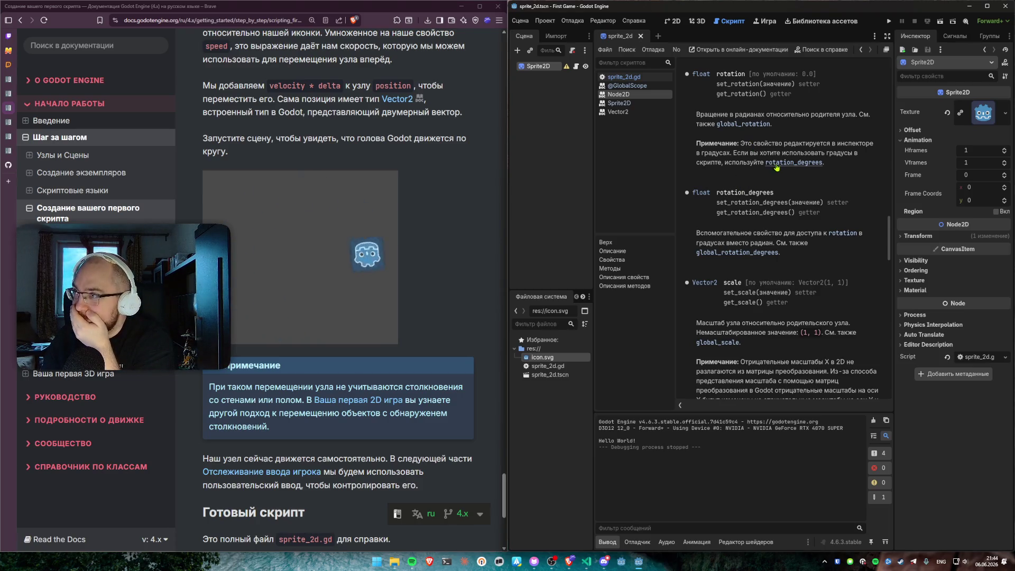
Step: Scroll the Node2D rotation reference, then go back to lines 10–11 of sprite_2d.gd
scroll(820, 260, "up", 3)
scroll(819, 259, "down", 3)
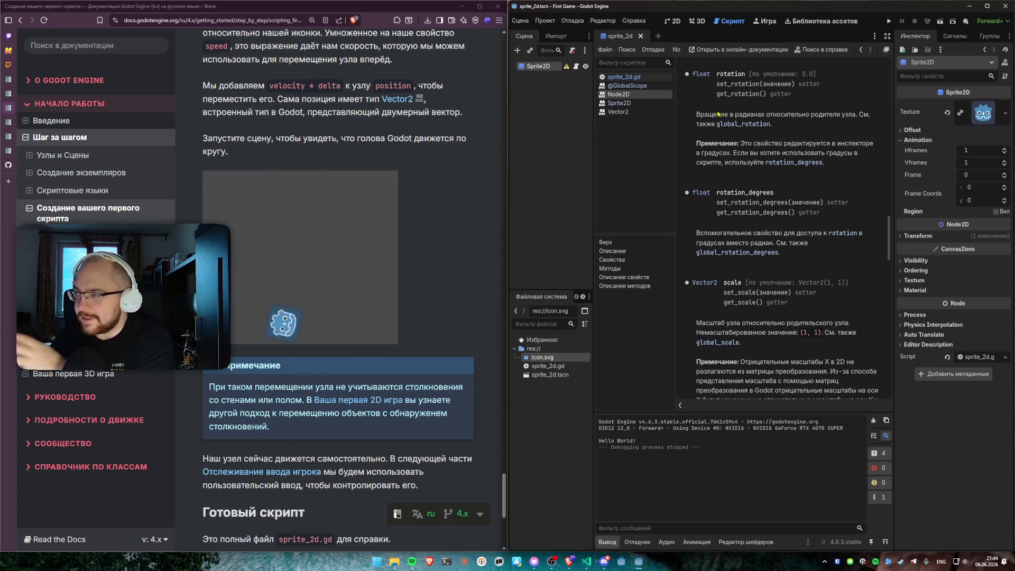
key("alt+Left")
left_click(820, 154)
left_click(818, 167)
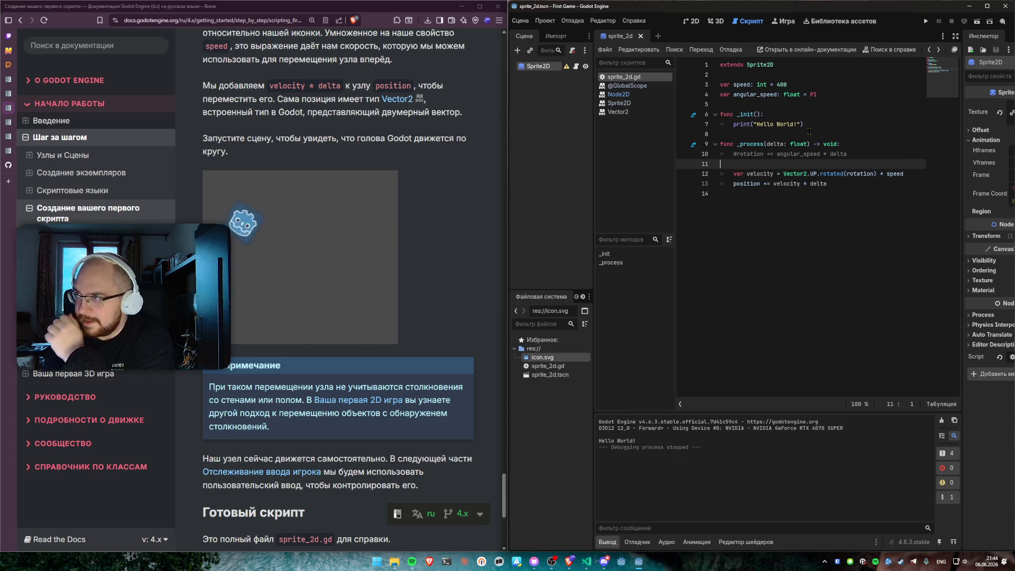
Step: Uncomment 'rotation += angular_speed * delta' on line 10 with Ctrl+K
key("Up")
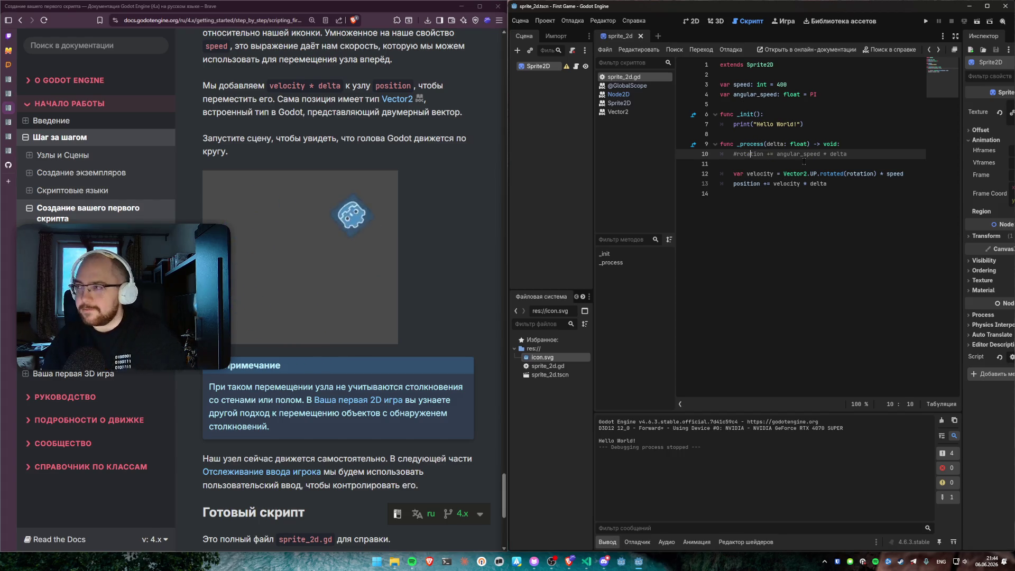
left_click(852, 153)
key("ctrl+k")
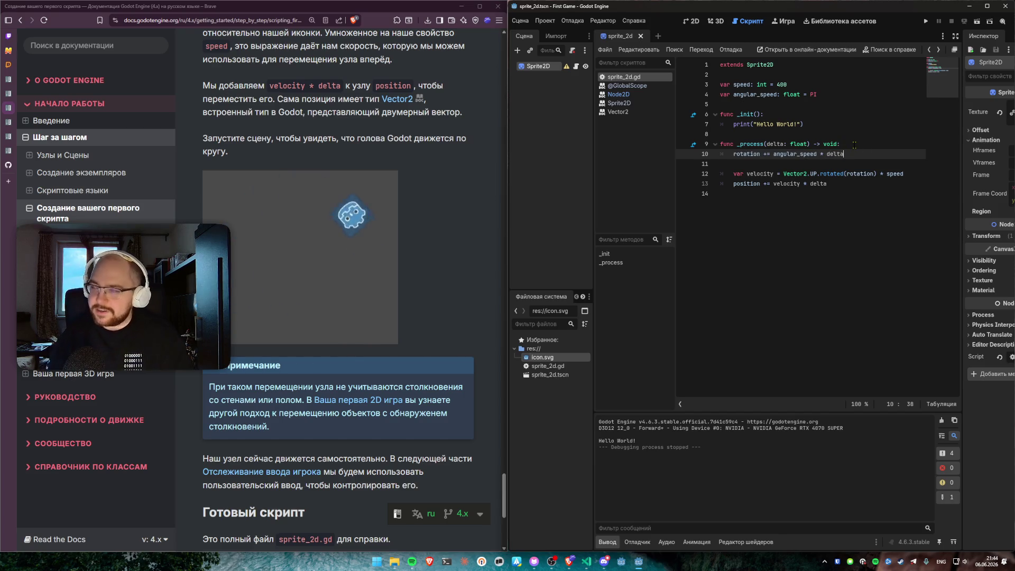
double_click(747, 154)
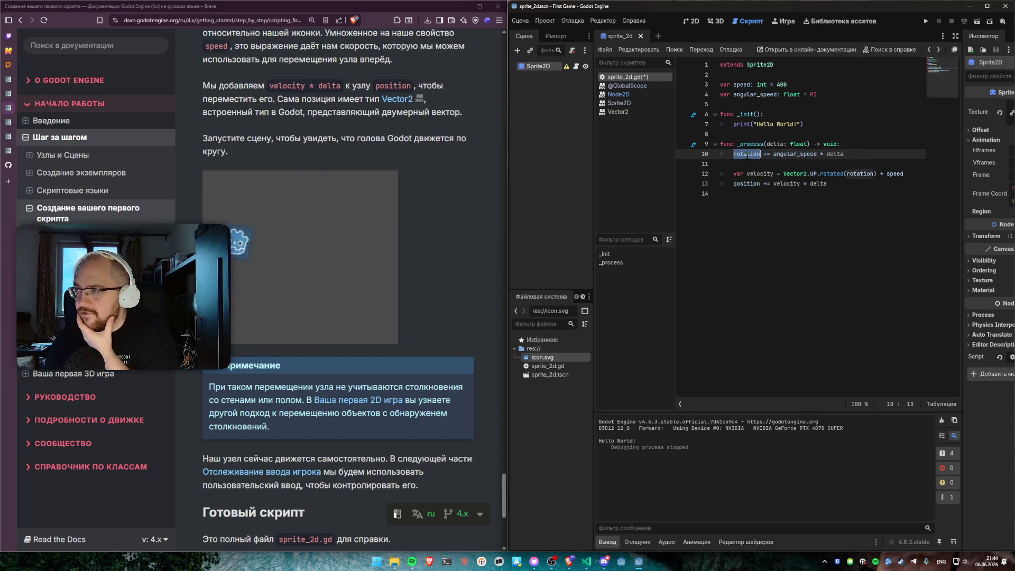
left_click(784, 215)
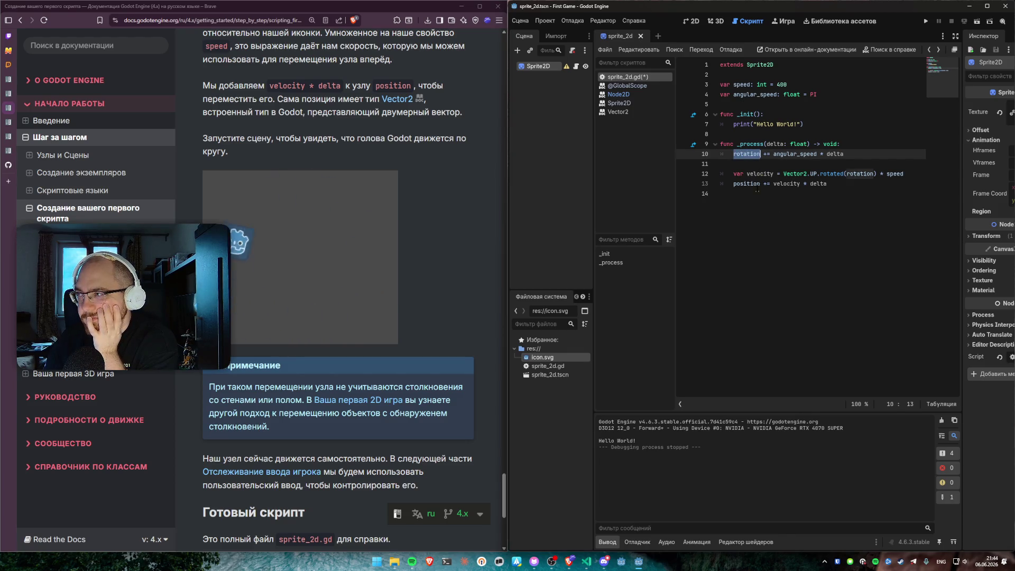
Step: Check line 10 and the Sprite2D class name, leaving the caret on the empty last line
mouse_move(746, 160)
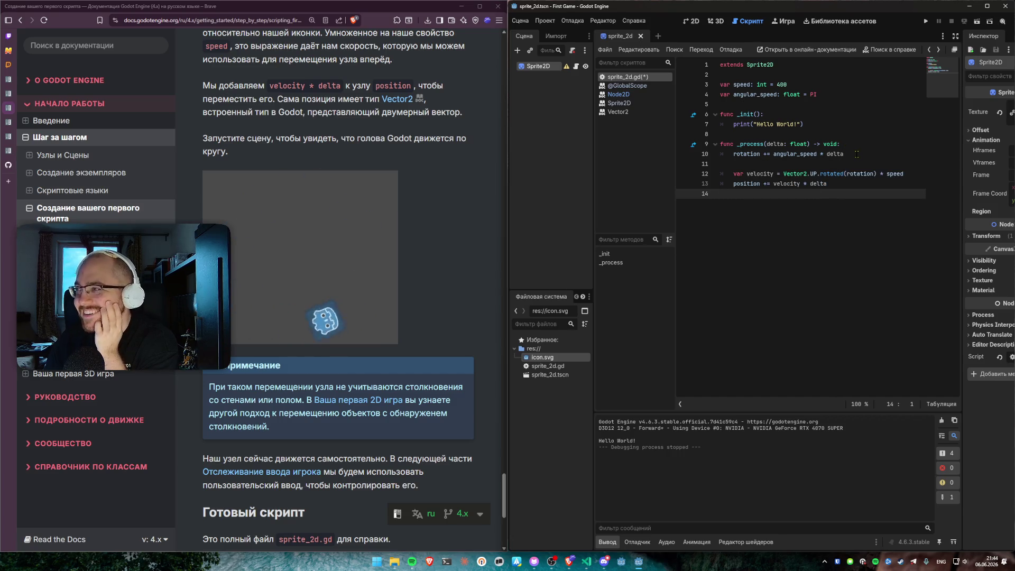
left_click(857, 153)
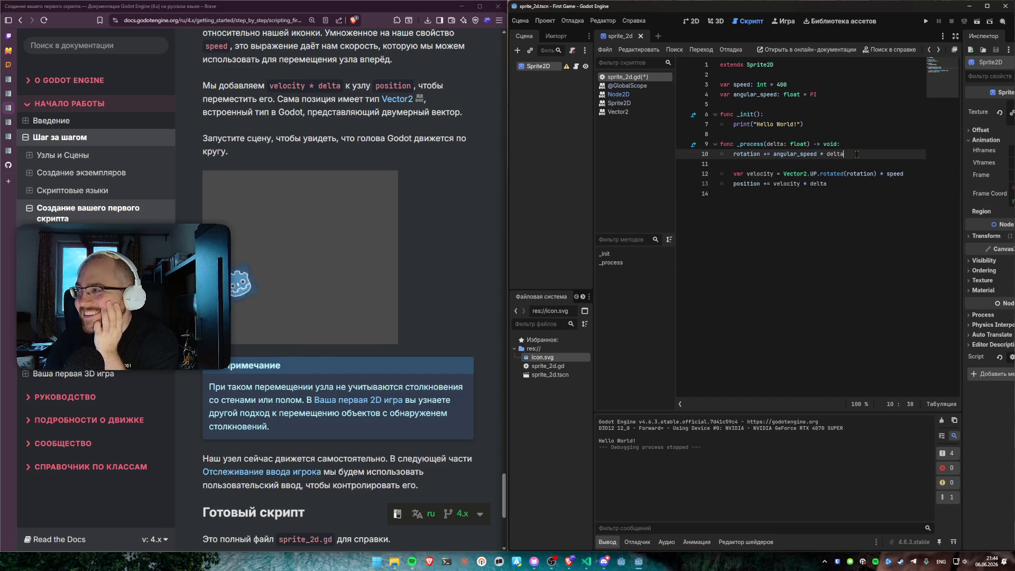
left_click(777, 216)
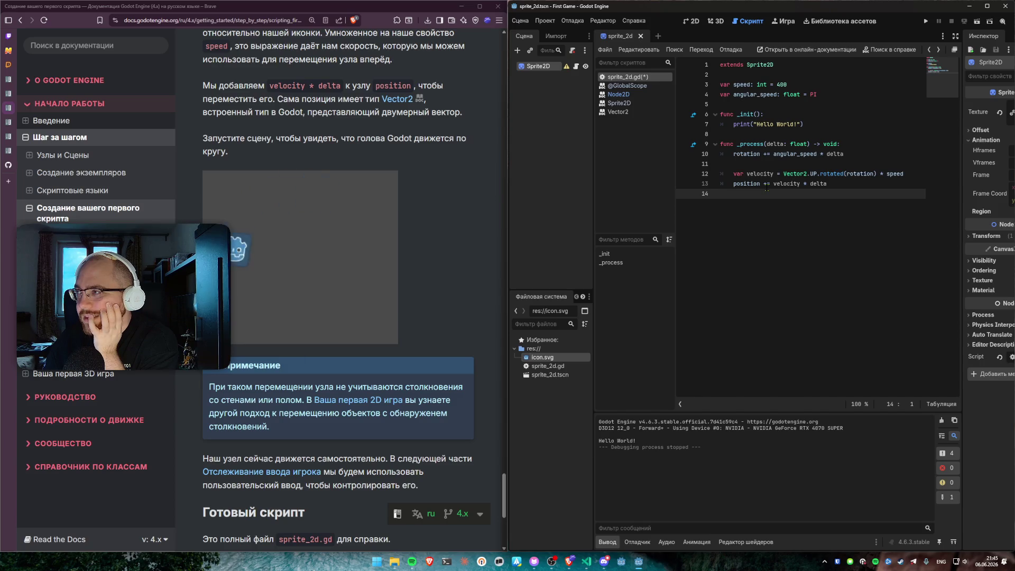
double_click(762, 64)
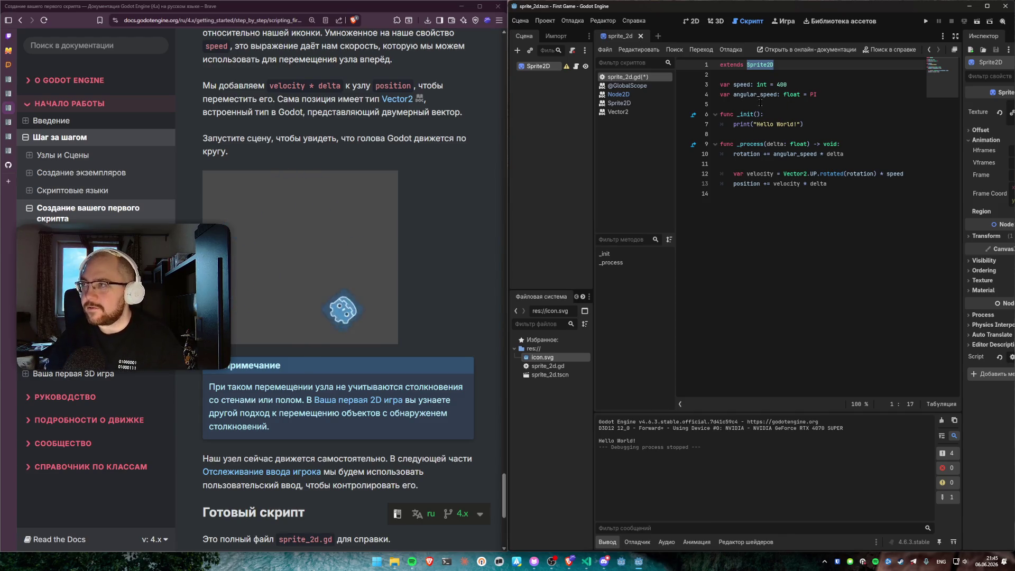
key("Down")
left_click(822, 228)
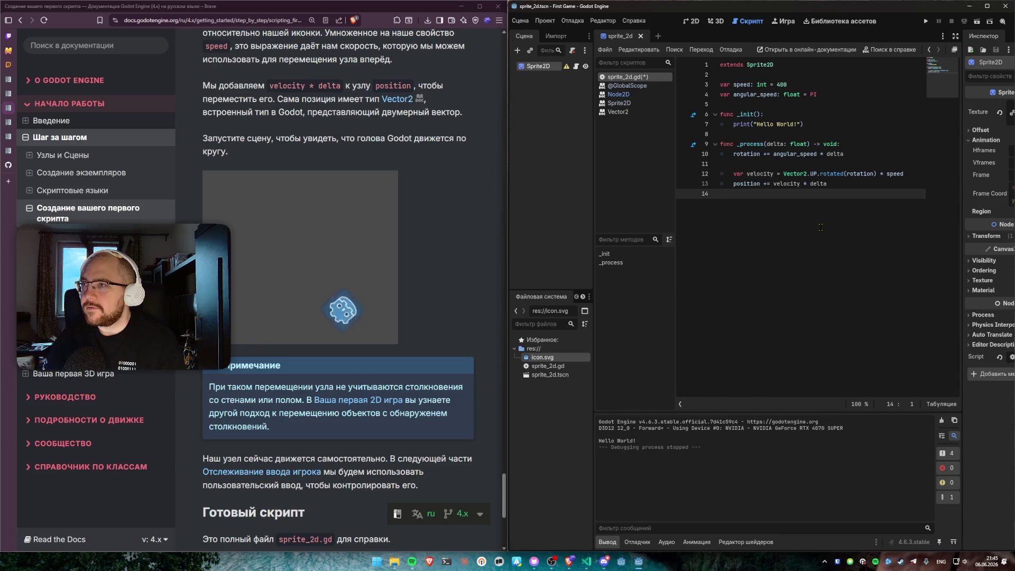
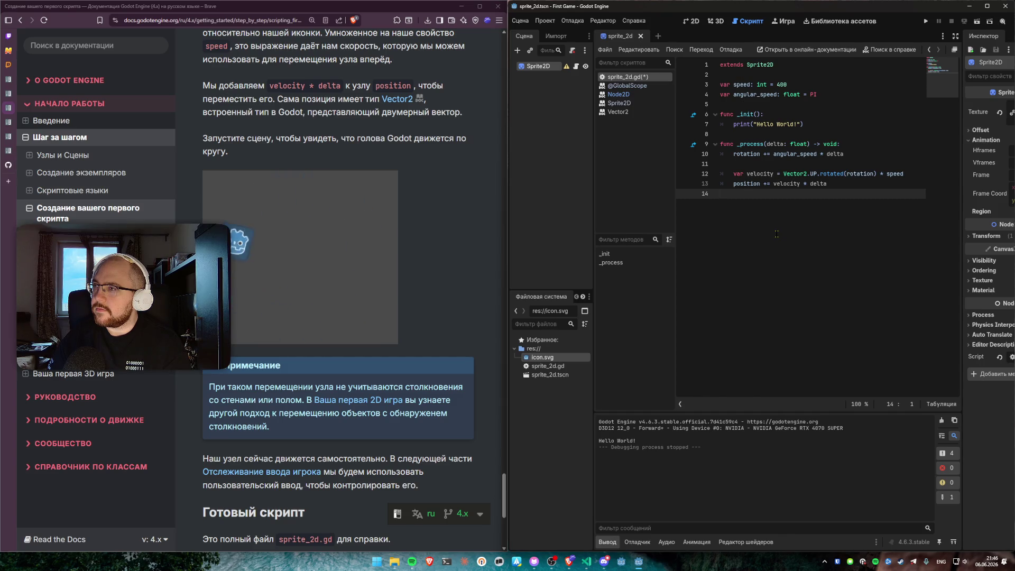
Step: Save sprite_2d.gd, deselect the Sprite2D node and bring up Search Help with F1
key("ctrl+s")
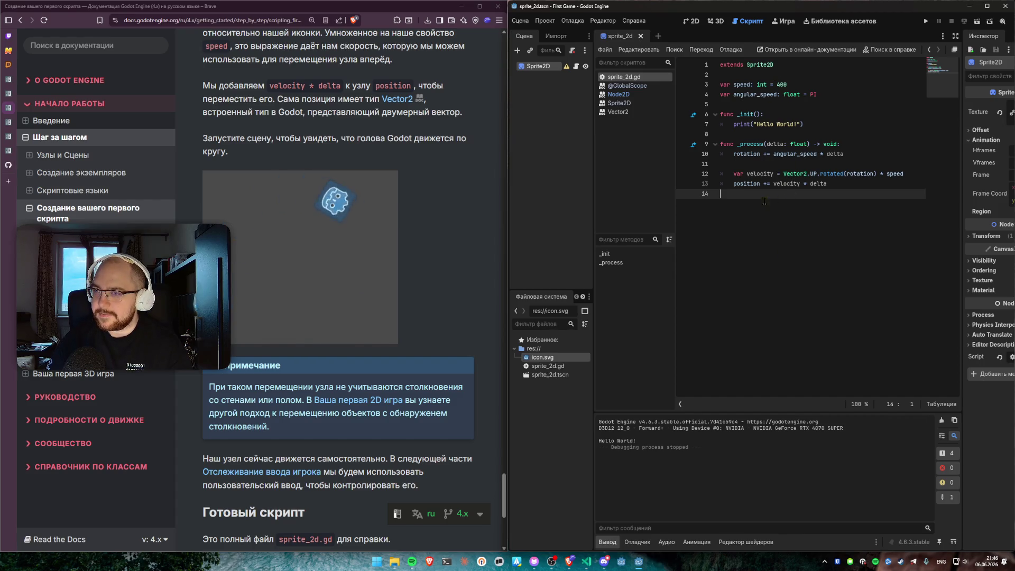
left_click(569, 240)
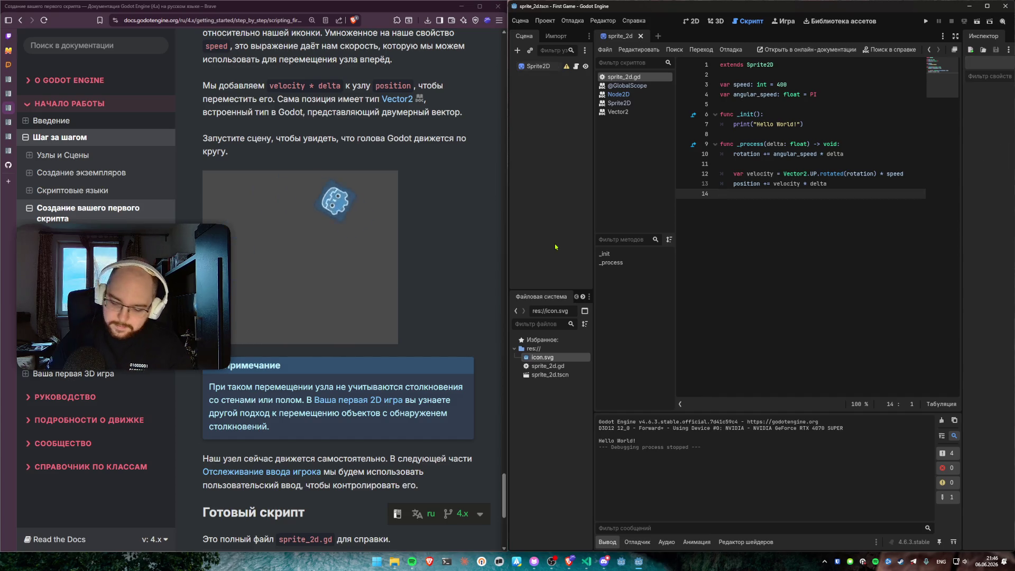
key("F1")
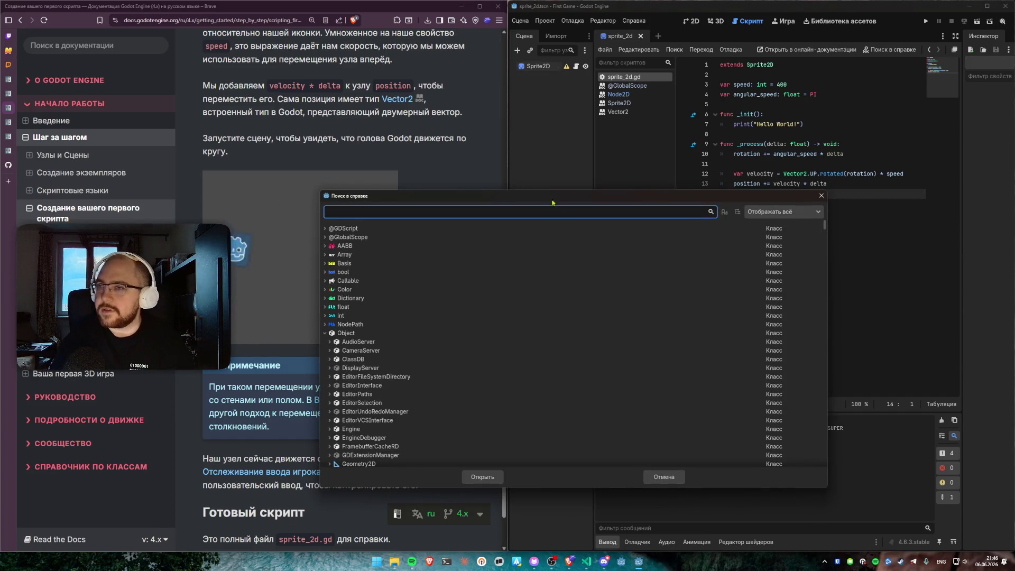
Step: Search the help for 'Sprite' and select the sprite_2d.gd entry under Sprite2D
left_click(357, 207)
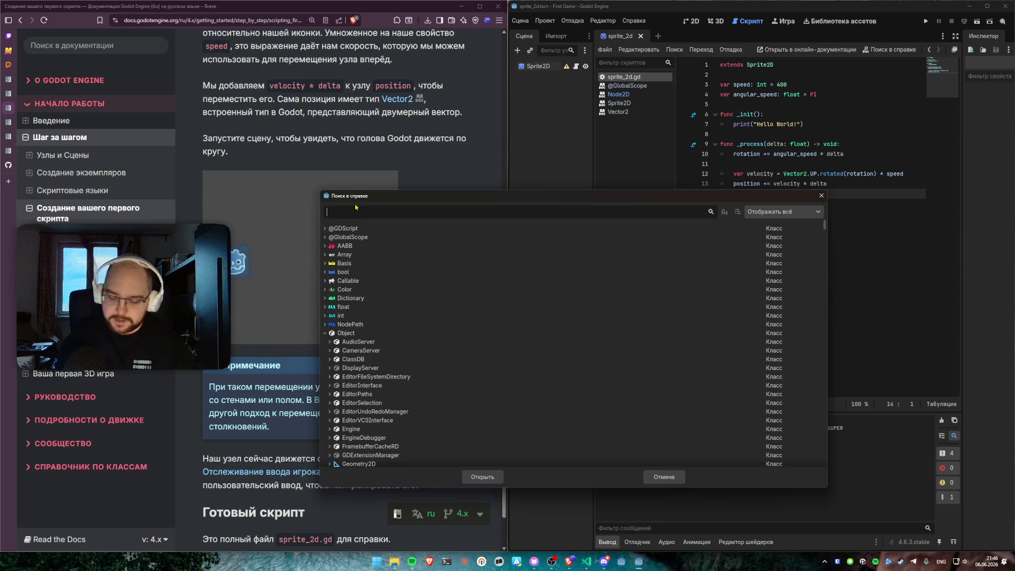
type("Sprite")
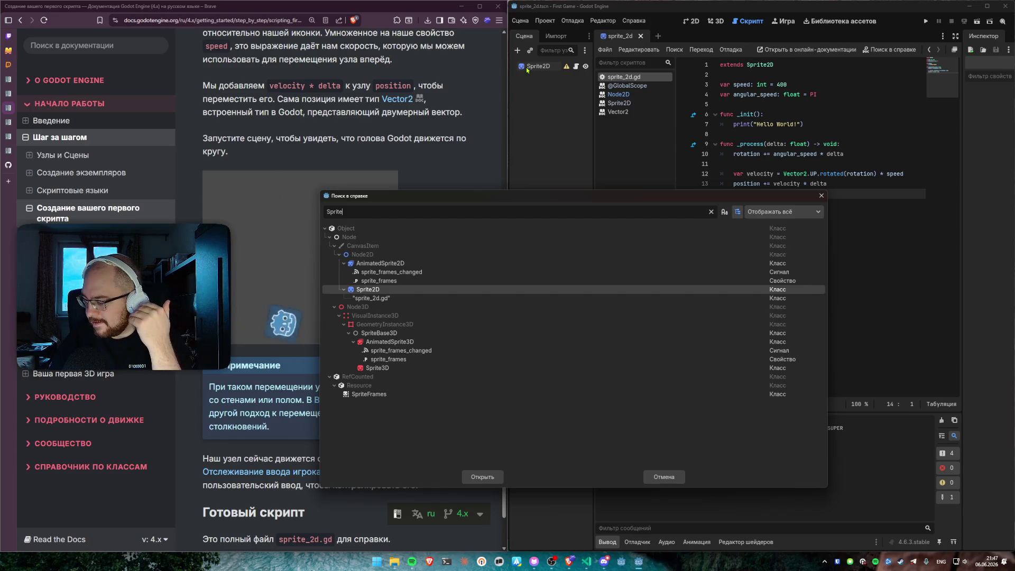
left_click(372, 299)
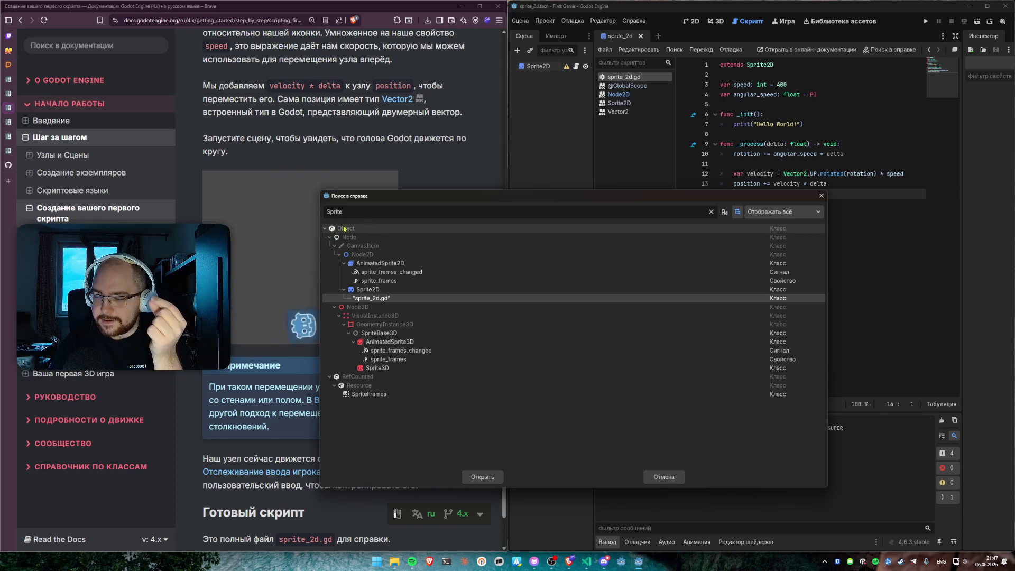
Step: Collapse AnimatedSprite2D in the results, move the Search Help dialog aside, then close it
left_click(344, 263)
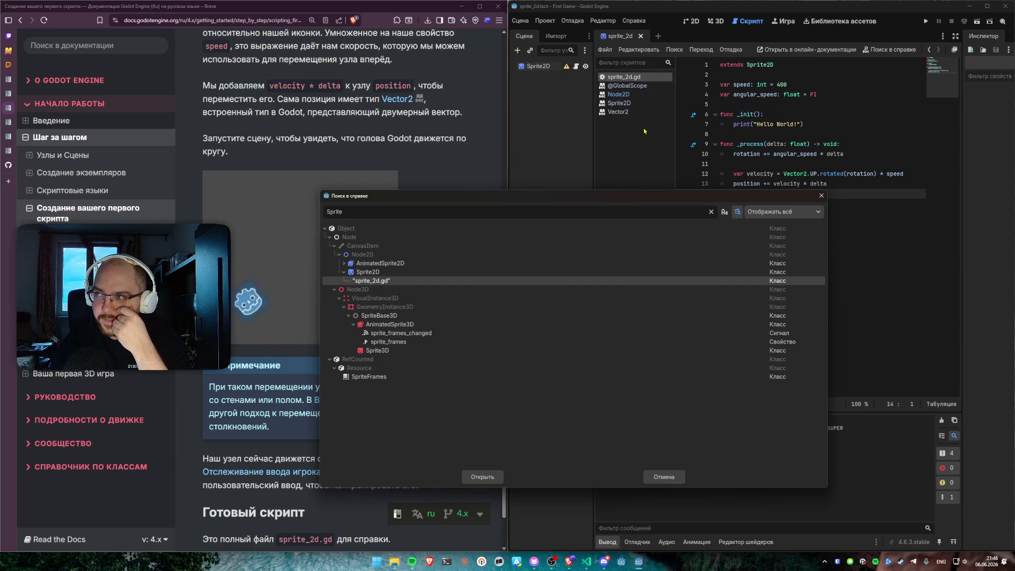
left_click_drag(449, 199, 423, 189)
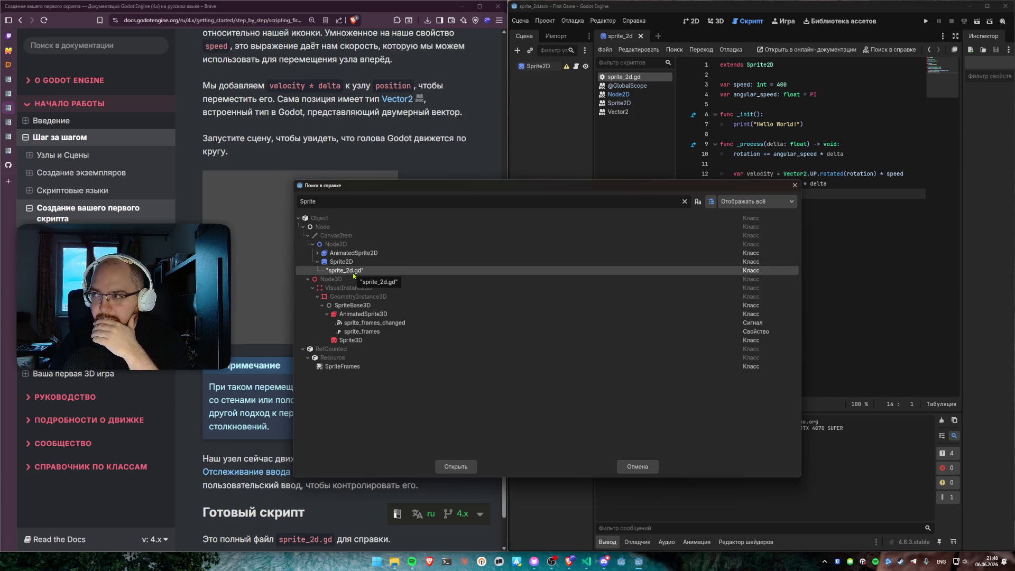
left_click_drag(402, 186, 341, 221)
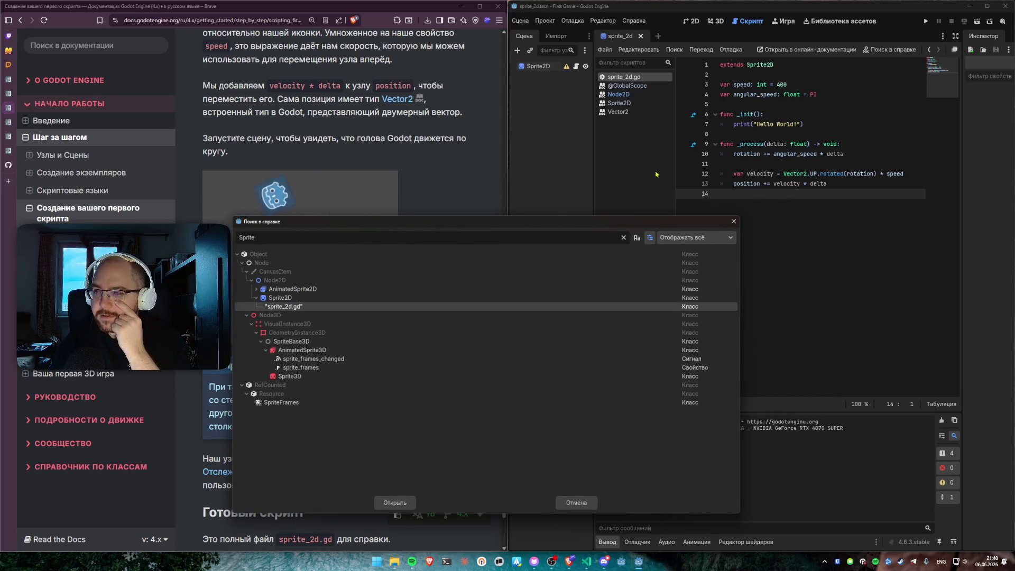
mouse_move(290, 279)
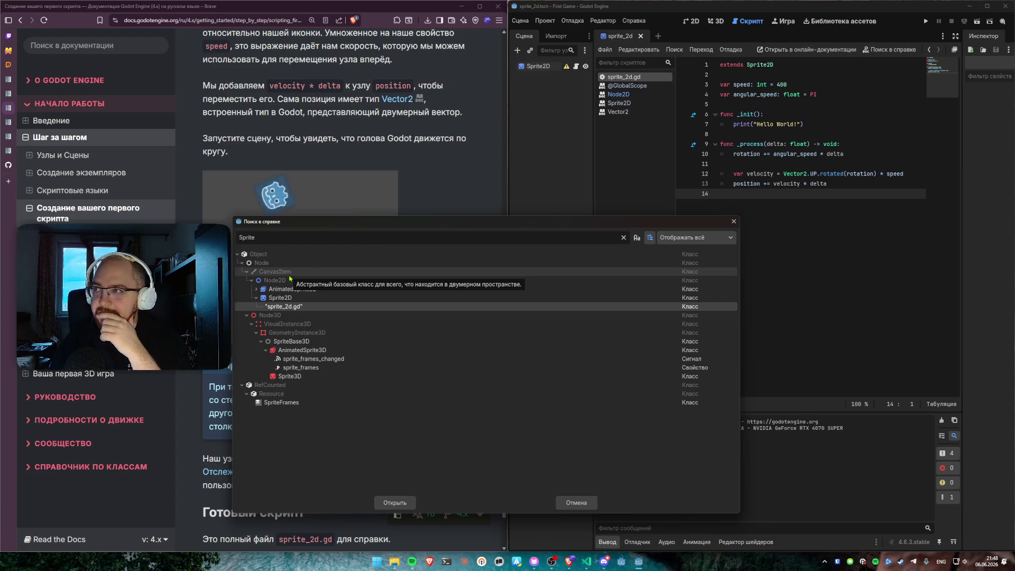
left_click(851, 193)
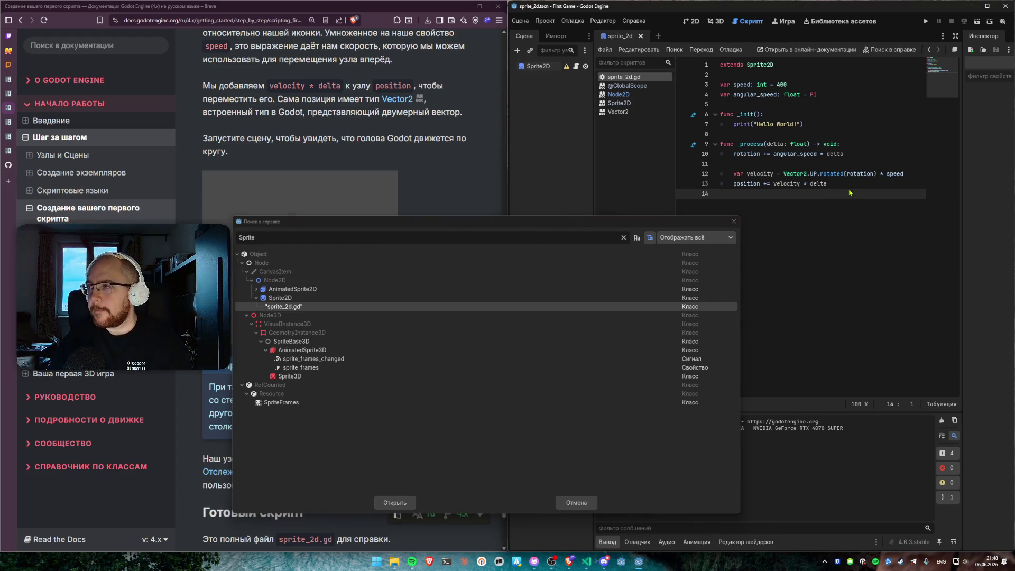
left_click(734, 222)
mouse_move(861, 173)
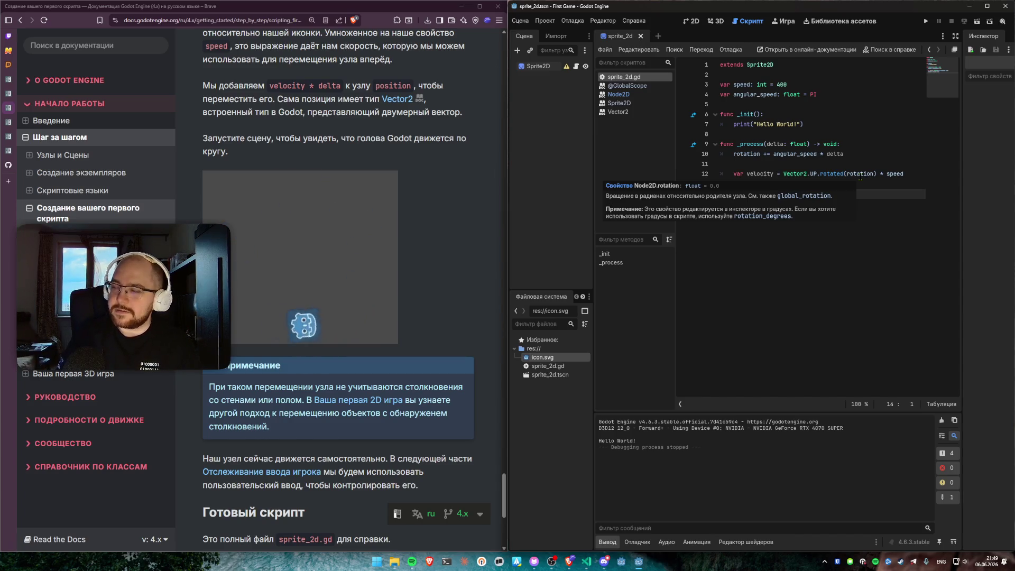
left_click(862, 86)
key("Down")
key("Down")
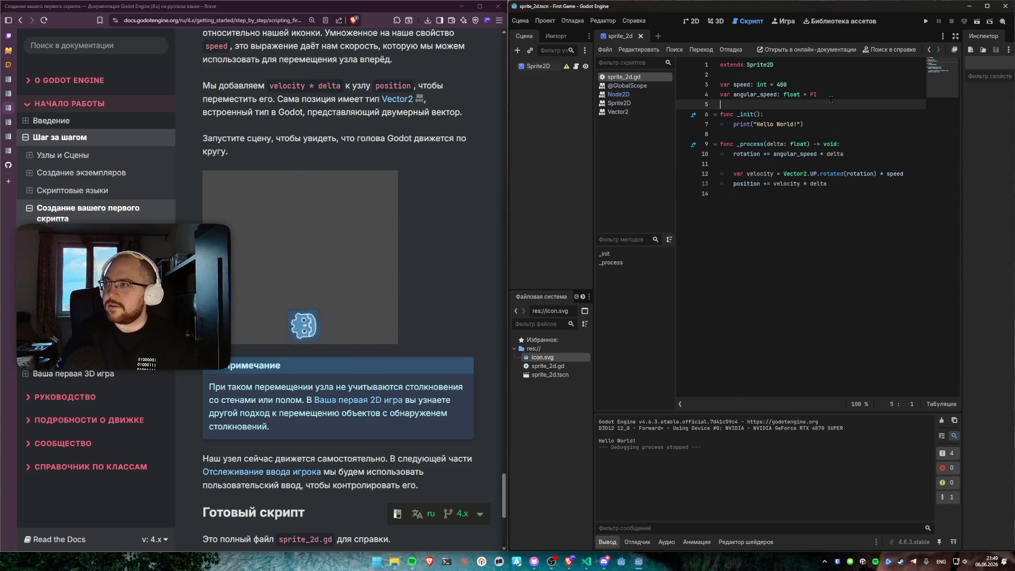
key("Return")
key("BackSpace")
type("ar rotation = 0.0")
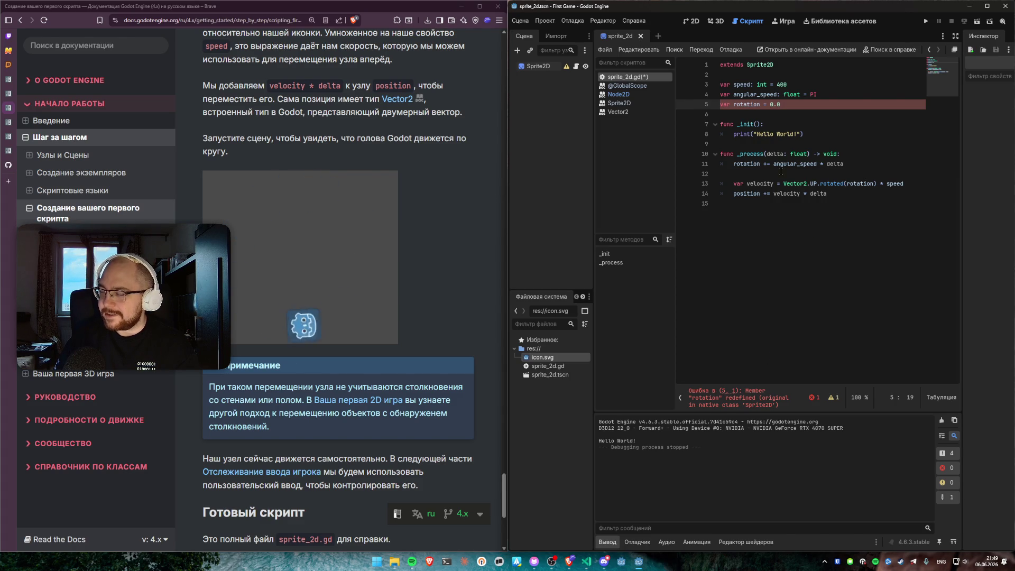
left_click_drag(784, 105, 720, 105)
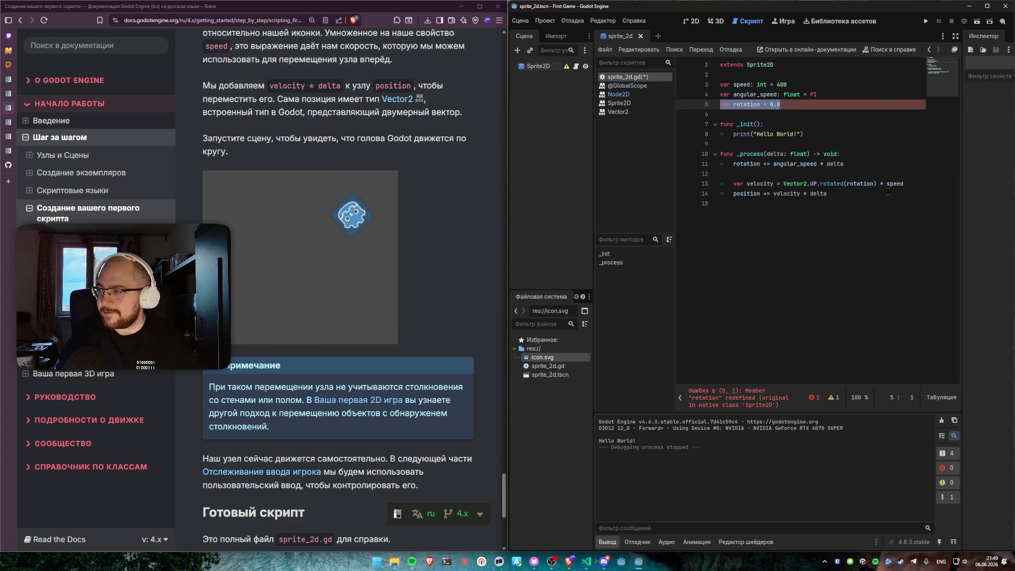
key("BackSpace")
key("BackSpace")
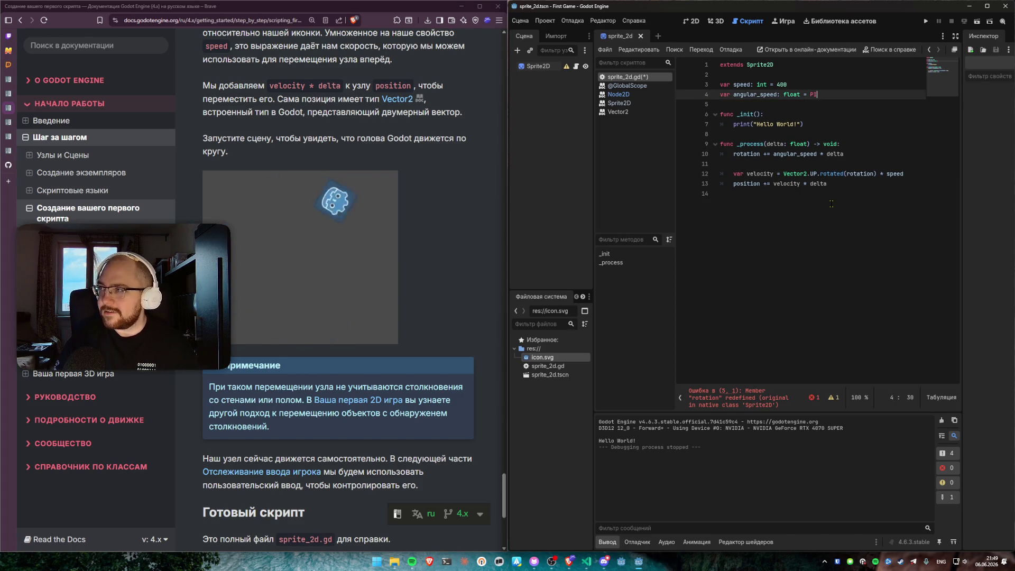
left_click(831, 203)
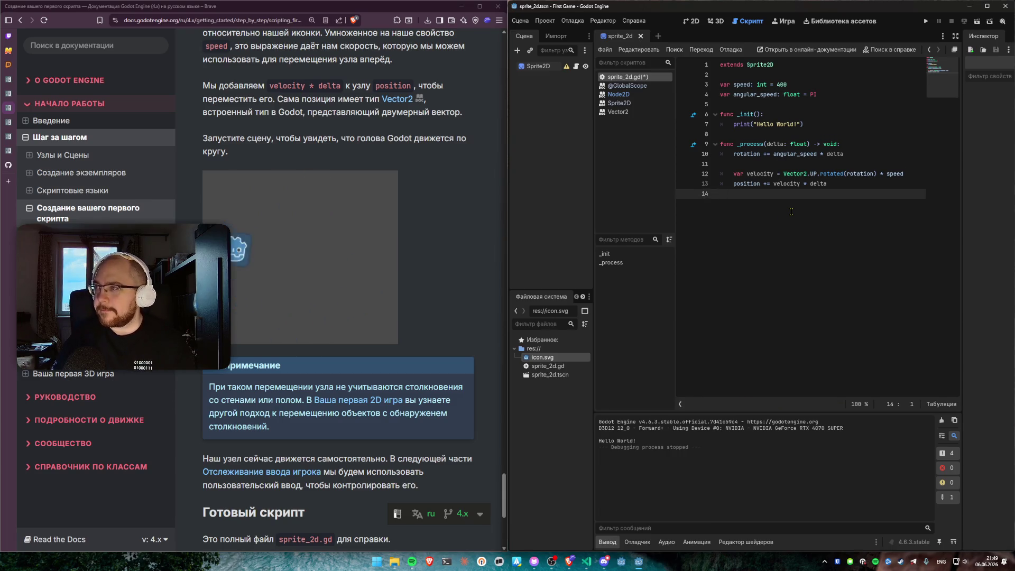
key("ctrl+z")
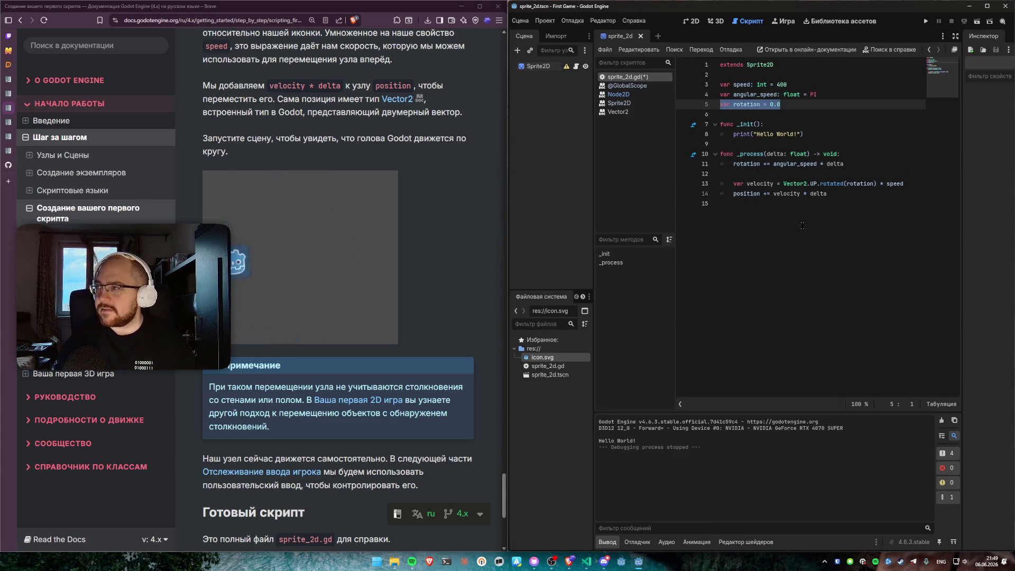
mouse_move(785, 118)
left_mouse_down()
mouse_move(779, 106)
mouse_move(720, 104)
left_mouse_up()
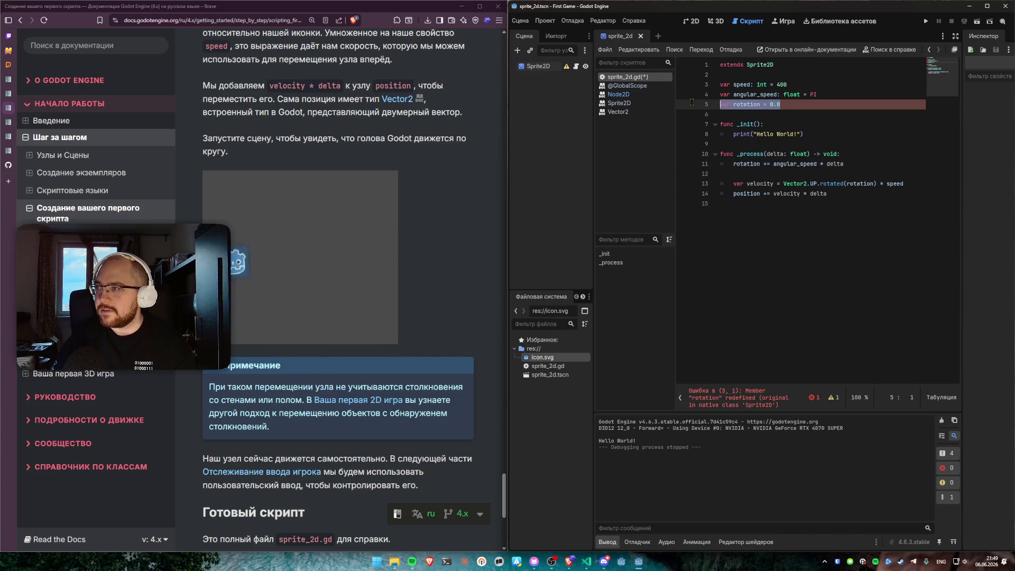
left_click(758, 114)
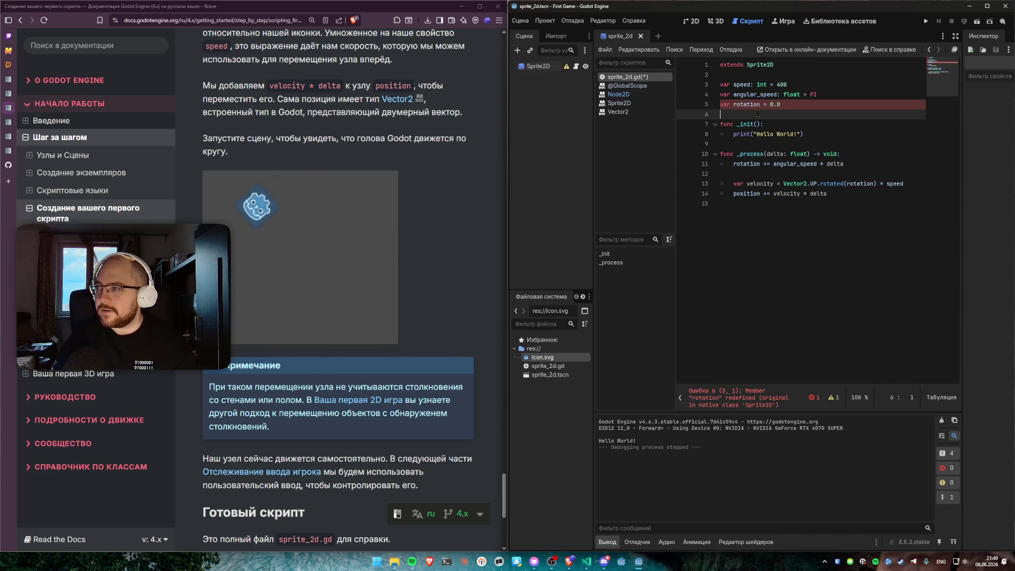
left_click(792, 107)
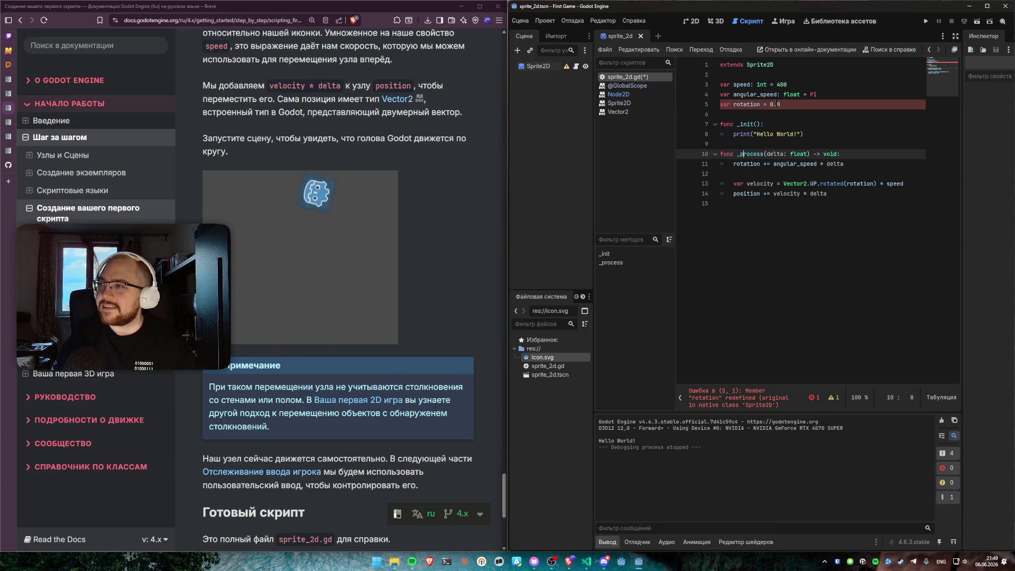
key("ctrl+shift+k")
left_click_drag(732, 96, 721, 95)
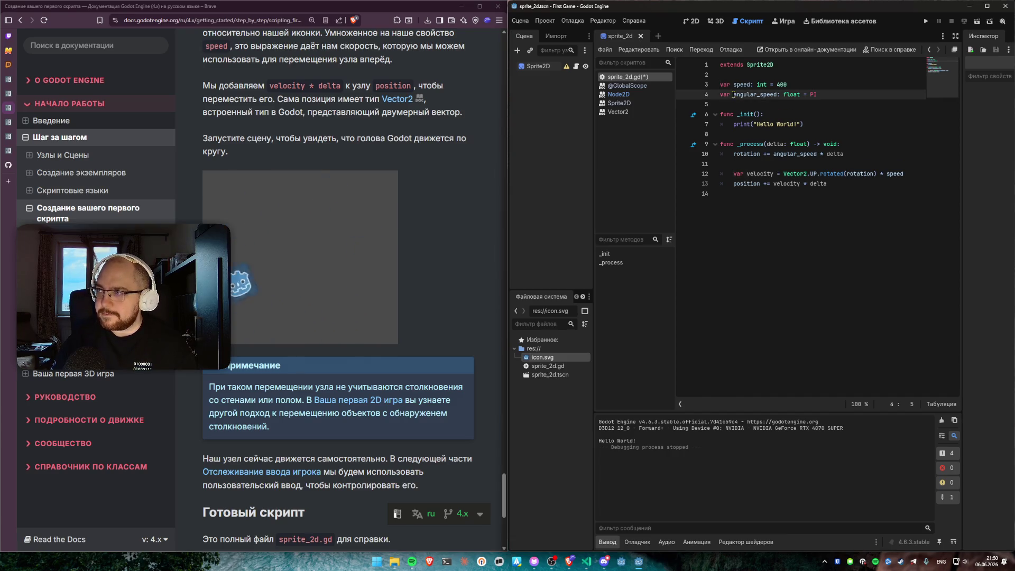
Step: Comment out the rotation += angular_speed * delta line on line 10 and save
left_click(732, 154)
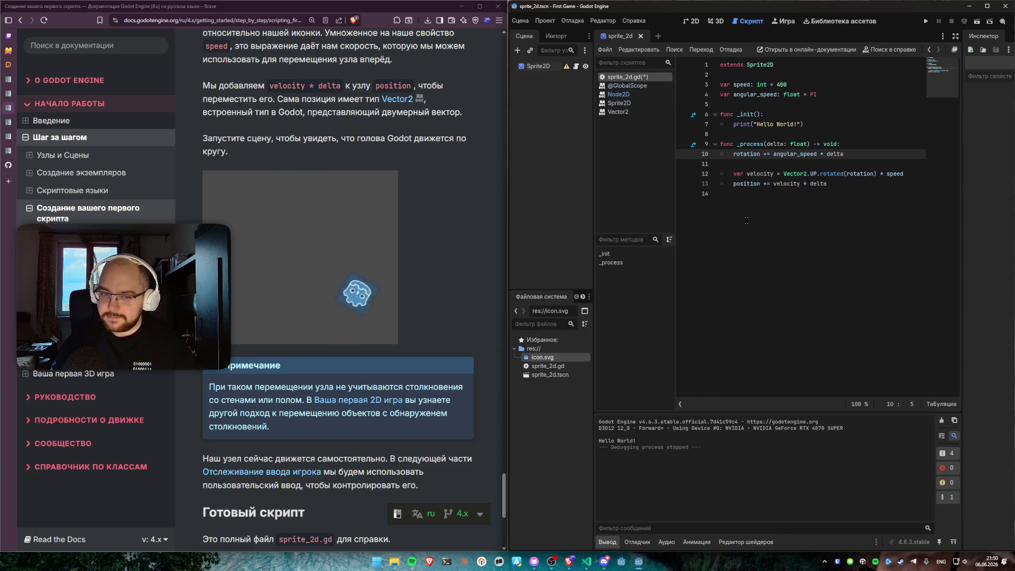
double_click(760, 154)
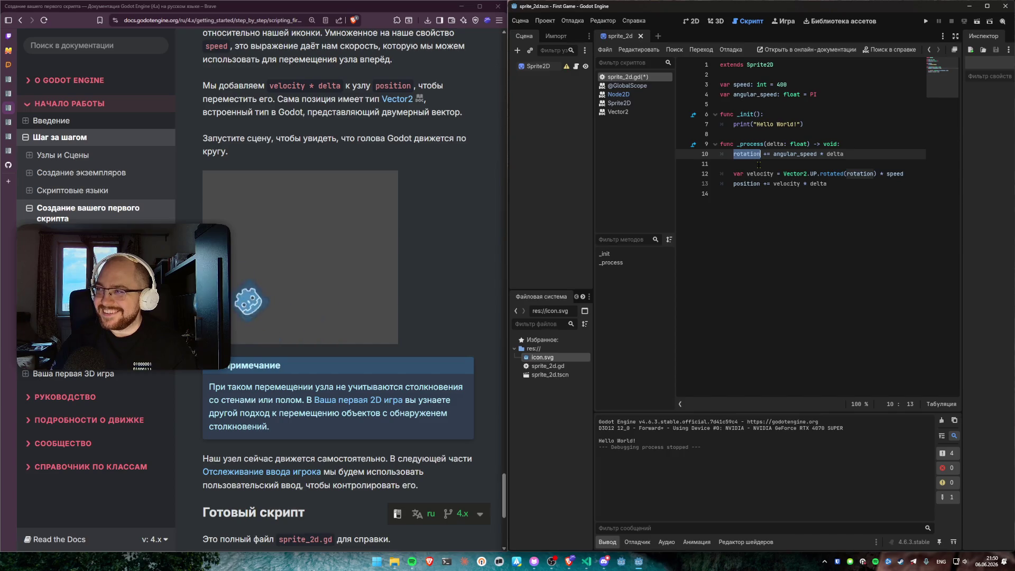
left_click(848, 154)
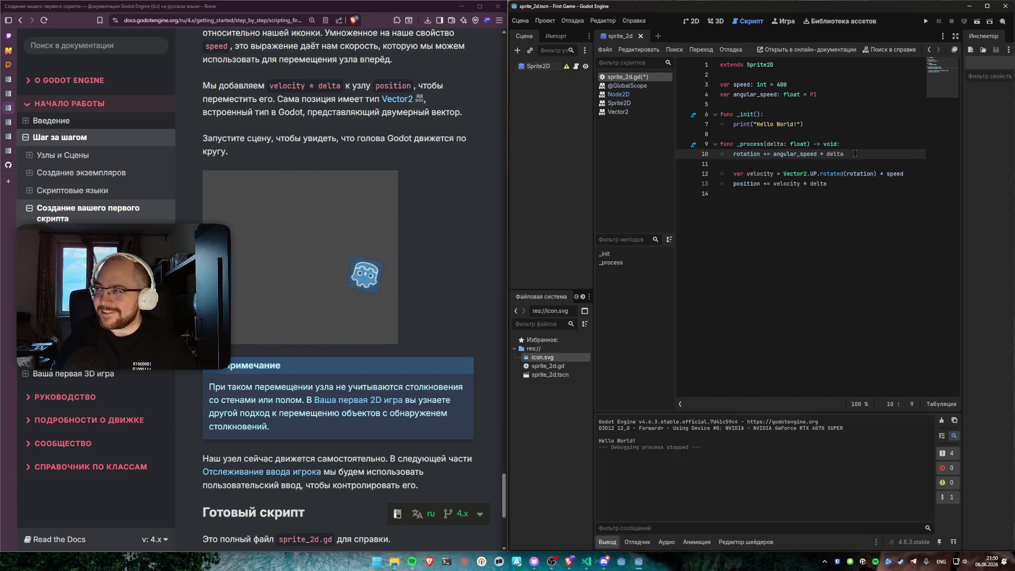
key("ctrl+k")
key("ctrl+s")
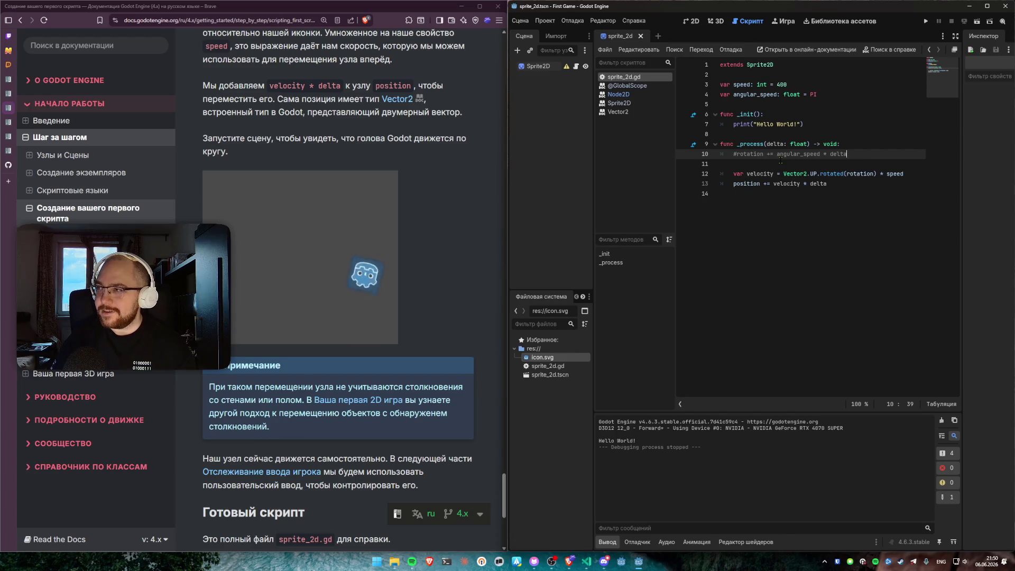
Step: Uncomment the rotation line in _process again and save the script
left_click(860, 174)
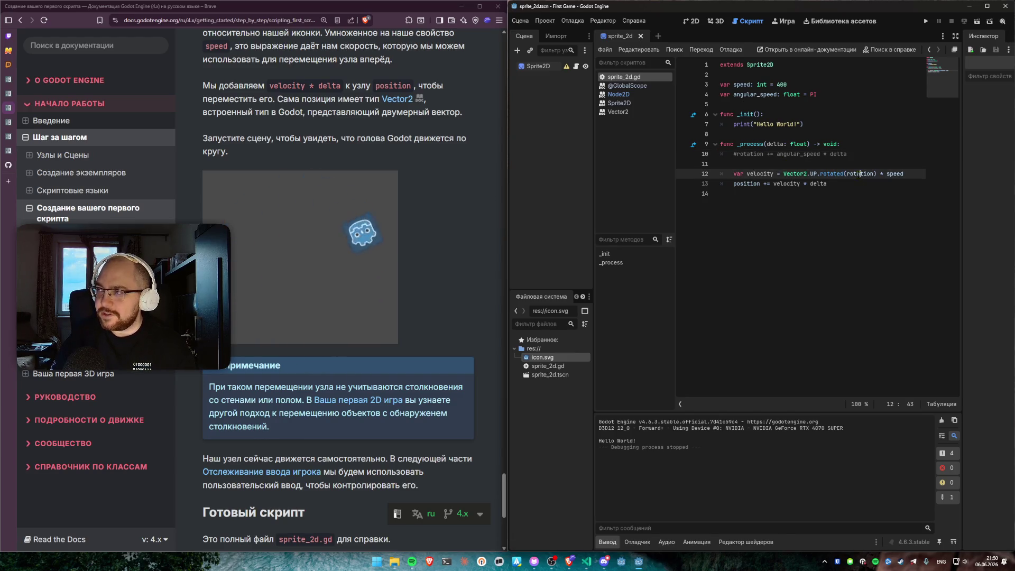
left_click(851, 210)
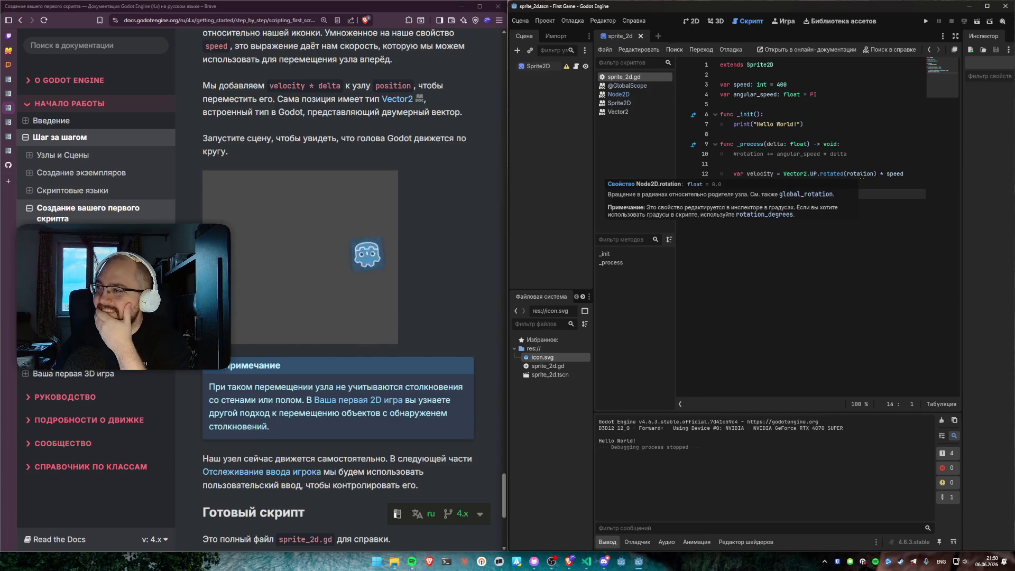
left_click(713, 164)
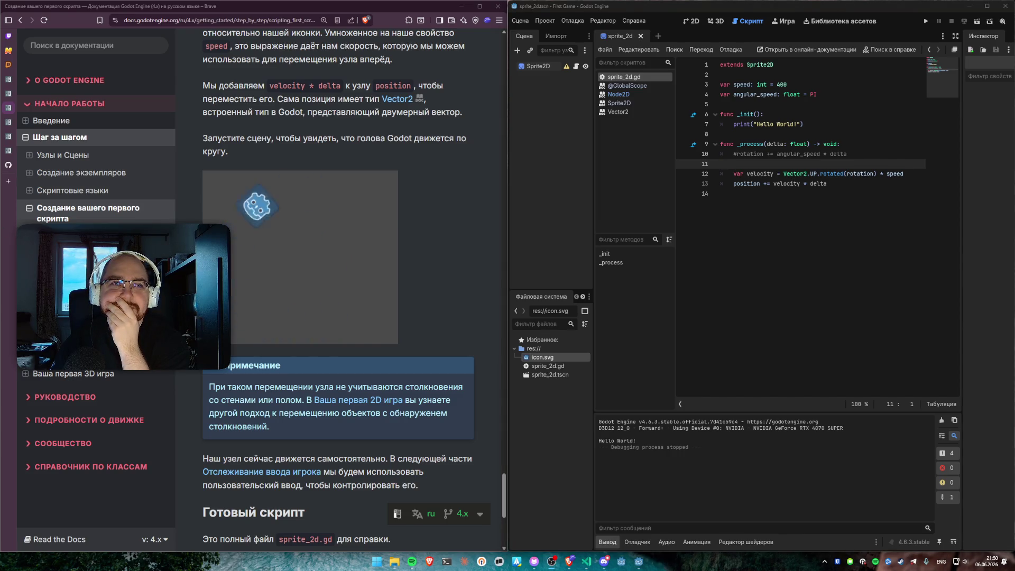
left_click(830, 194)
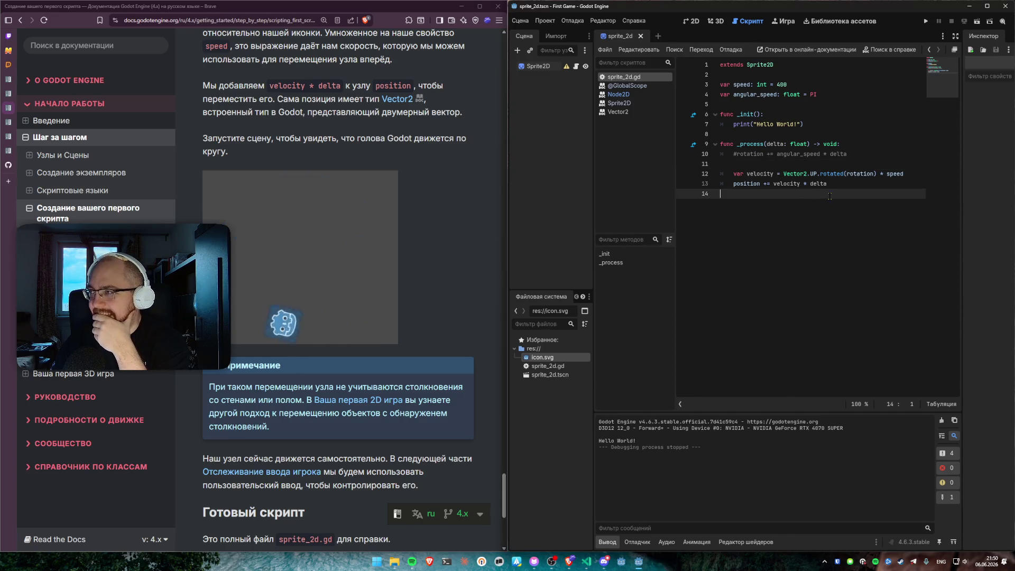
left_click(854, 155)
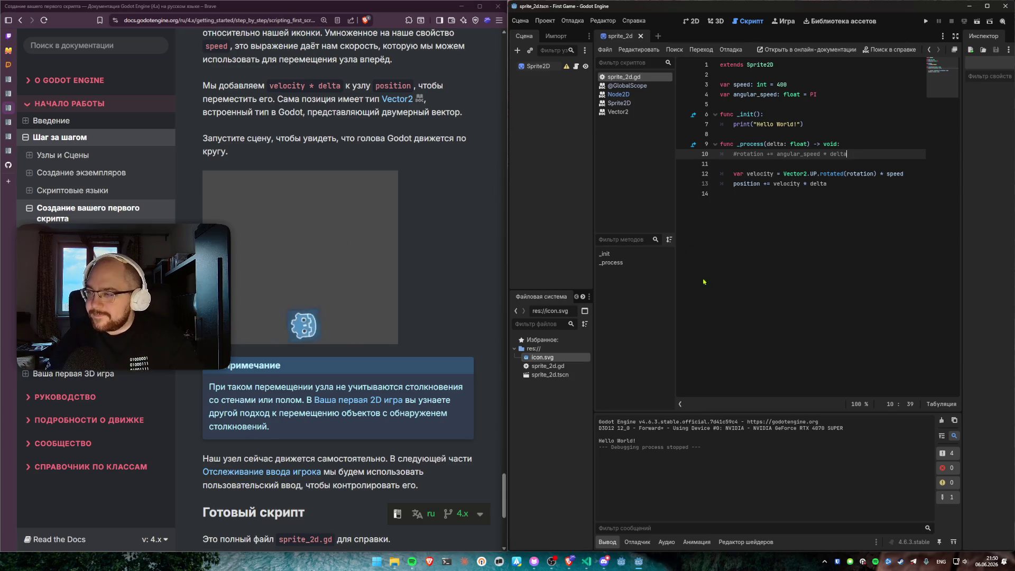
left_click(839, 208)
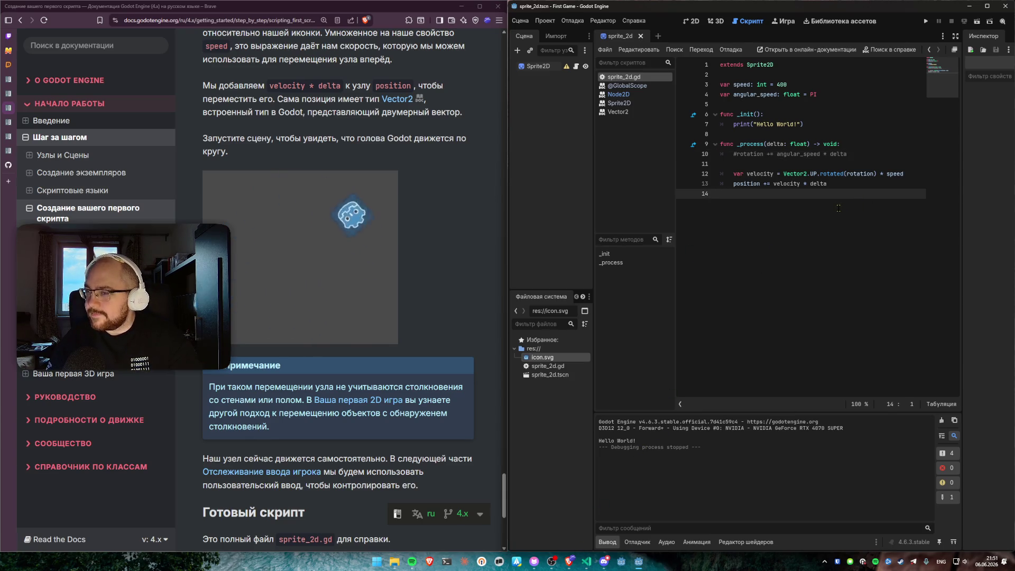
left_click(854, 155)
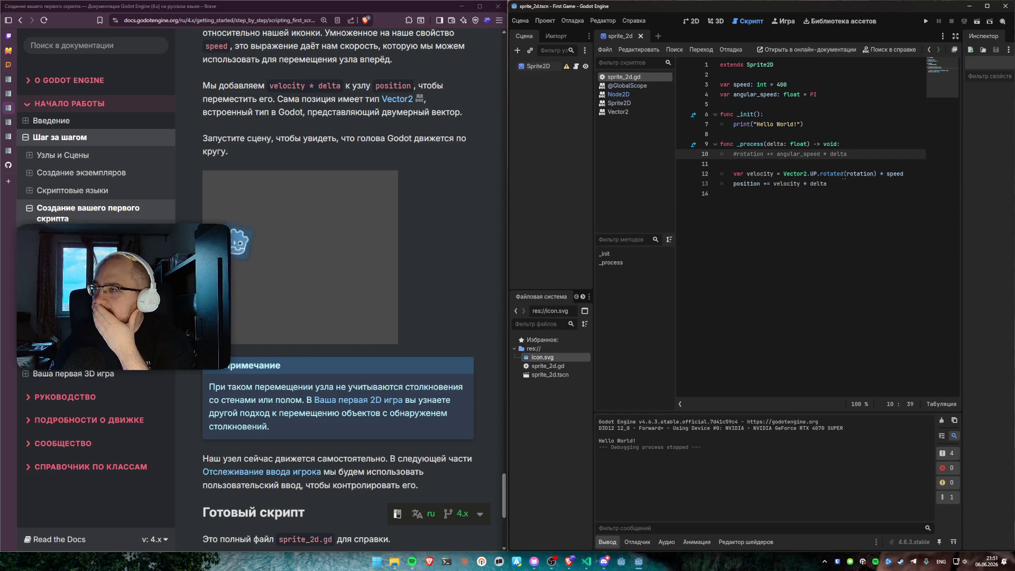
key("ctrl+k")
key("ctrl+s")
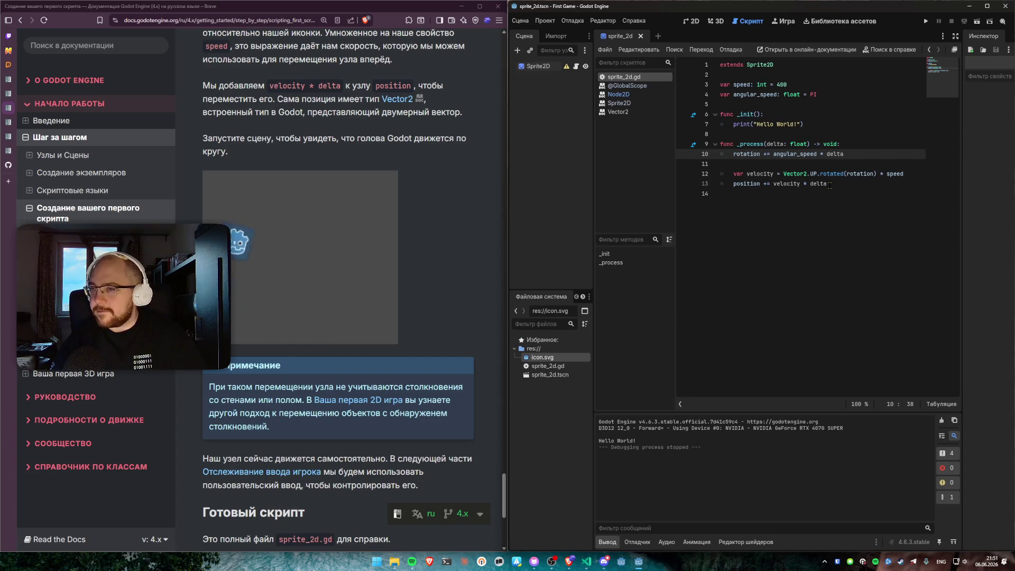
left_click(607, 559)
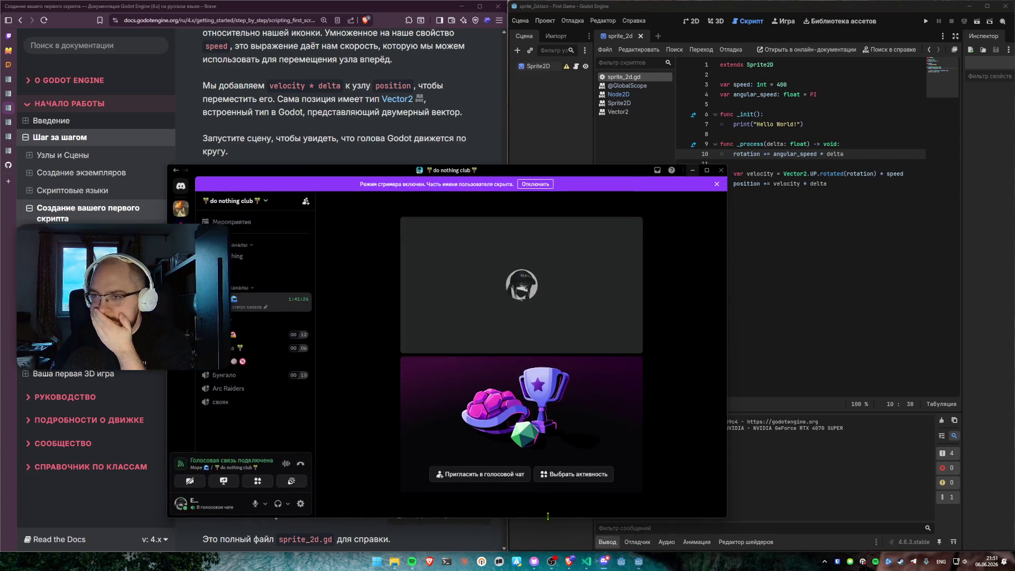
Step: Leave the Discord voice call and close its window
left_click(587, 502)
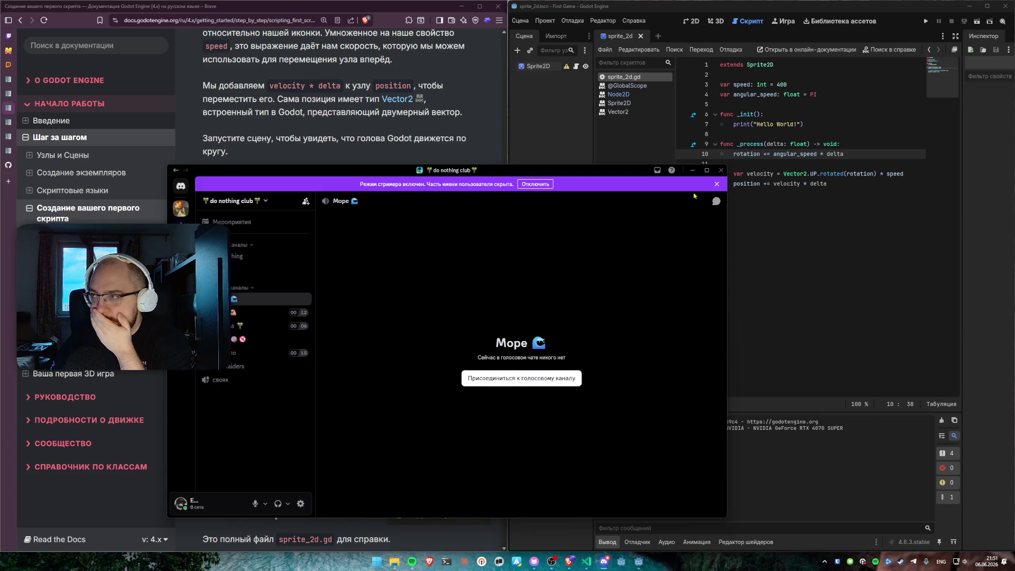
left_click(721, 171)
left_click(748, 255)
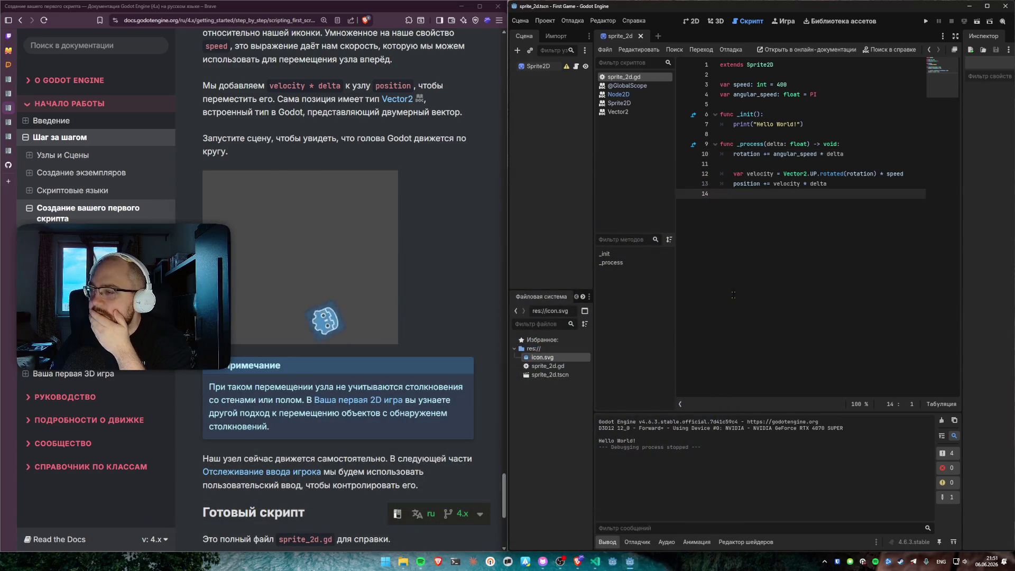
Step: Scroll to the bottom of the docs page and go to the next page, Отслеживание ввода игрока
scroll(411, 323, "down", 4)
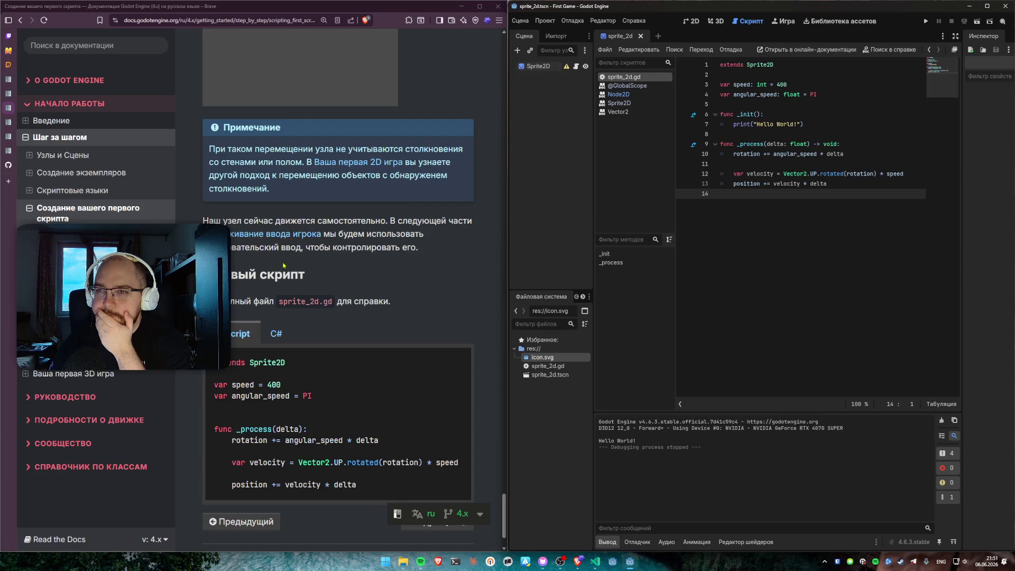
scroll(373, 262, "down", 2)
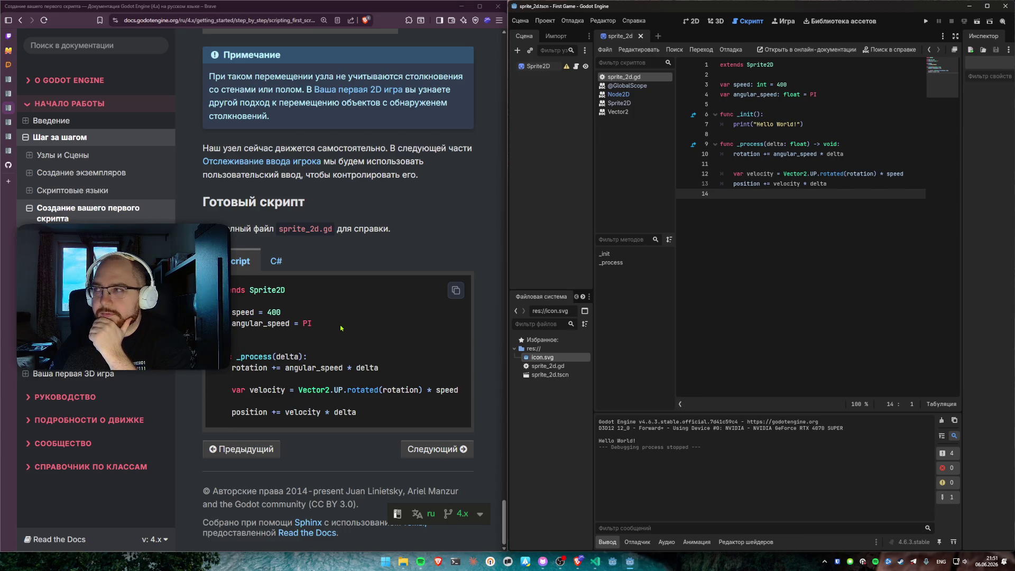
left_click(433, 447)
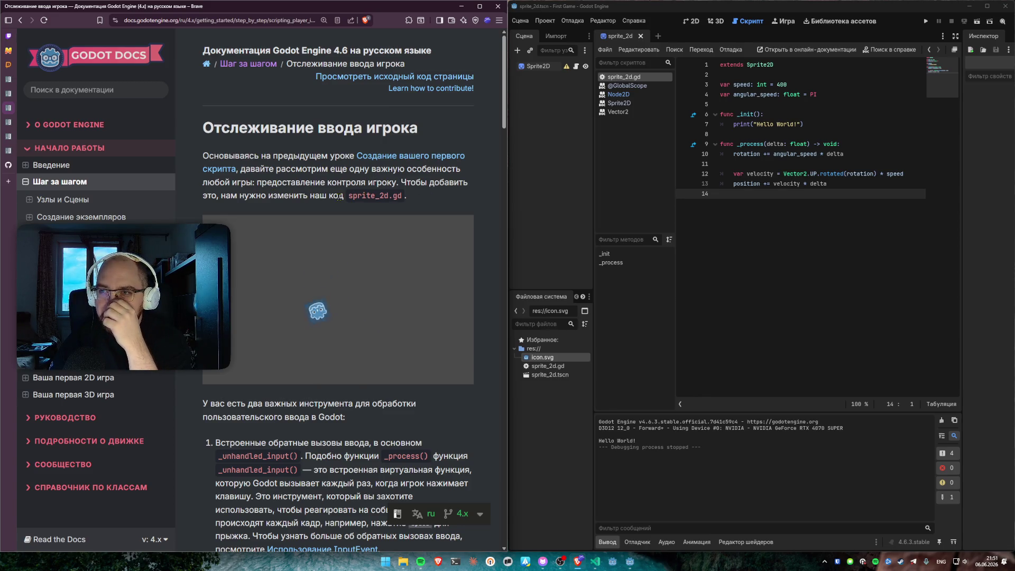
scroll(339, 198, "down", 5)
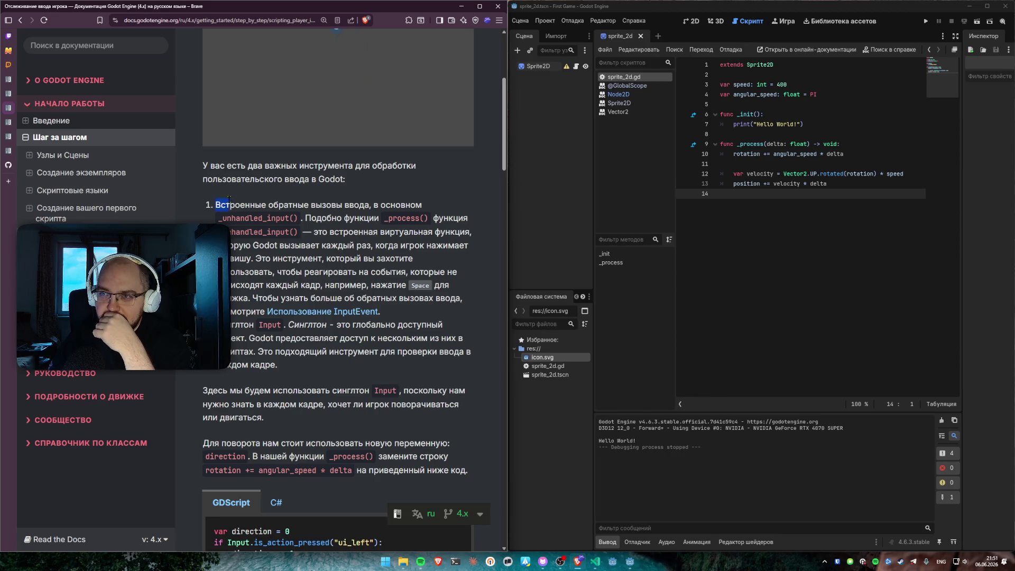
left_click(368, 204)
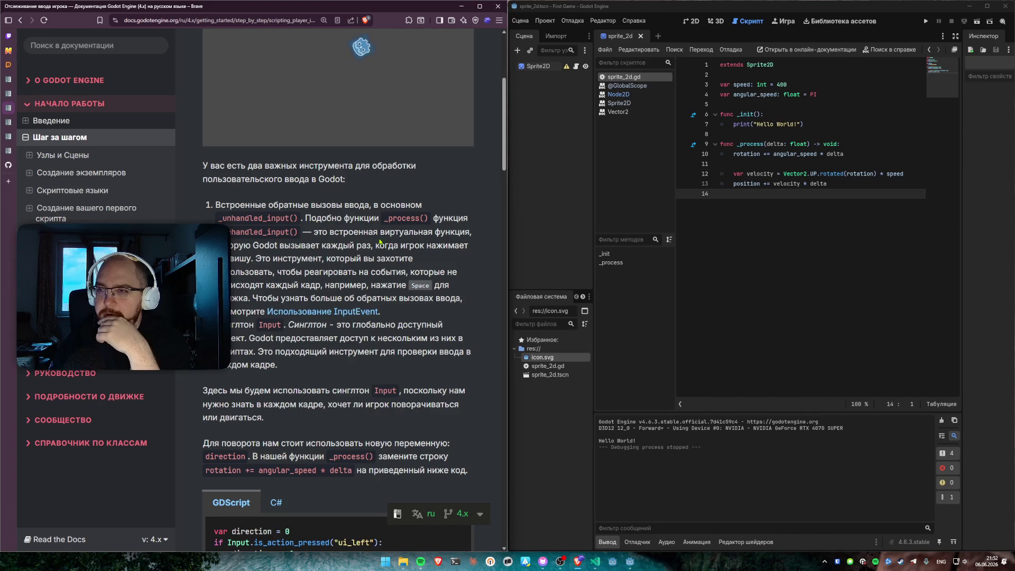
mouse_move(317, 232)
left_mouse_down()
mouse_move(472, 231)
mouse_move(312, 232)
left_mouse_up()
left_click(312, 232)
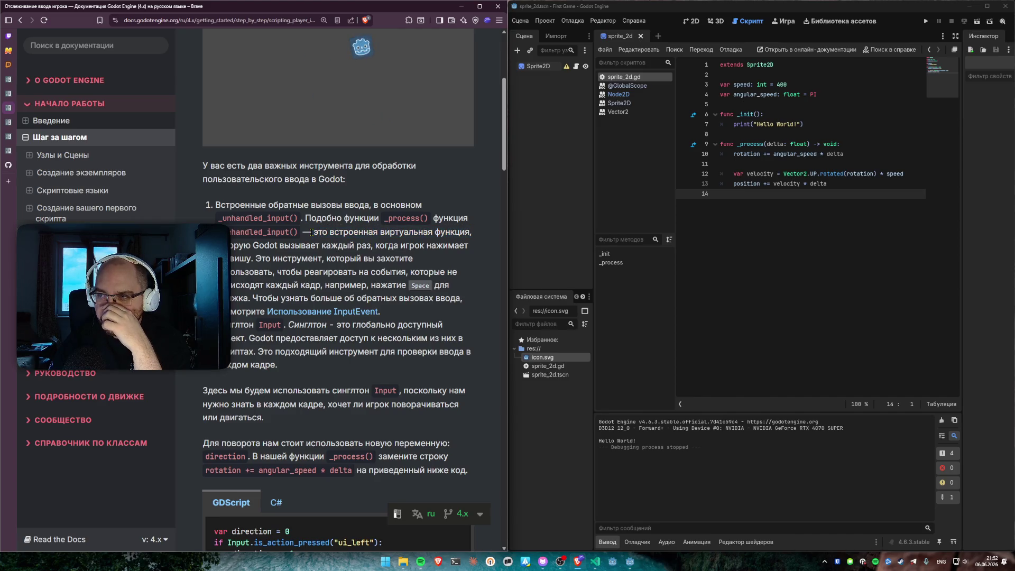
double_click(273, 228)
key("ctrl+c")
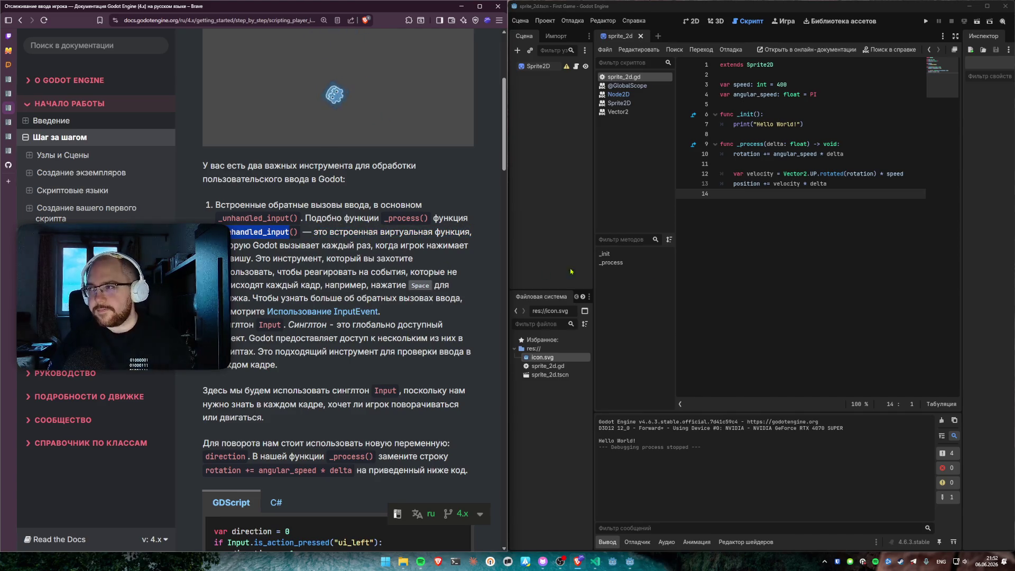
left_click(801, 249)
key("Return")
key("ctrl+v")
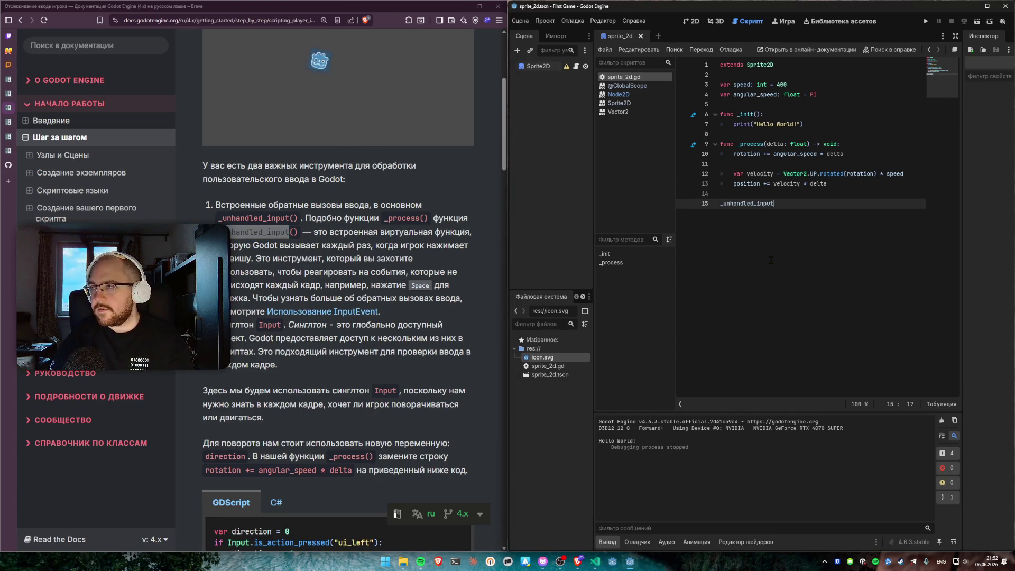
type("(")
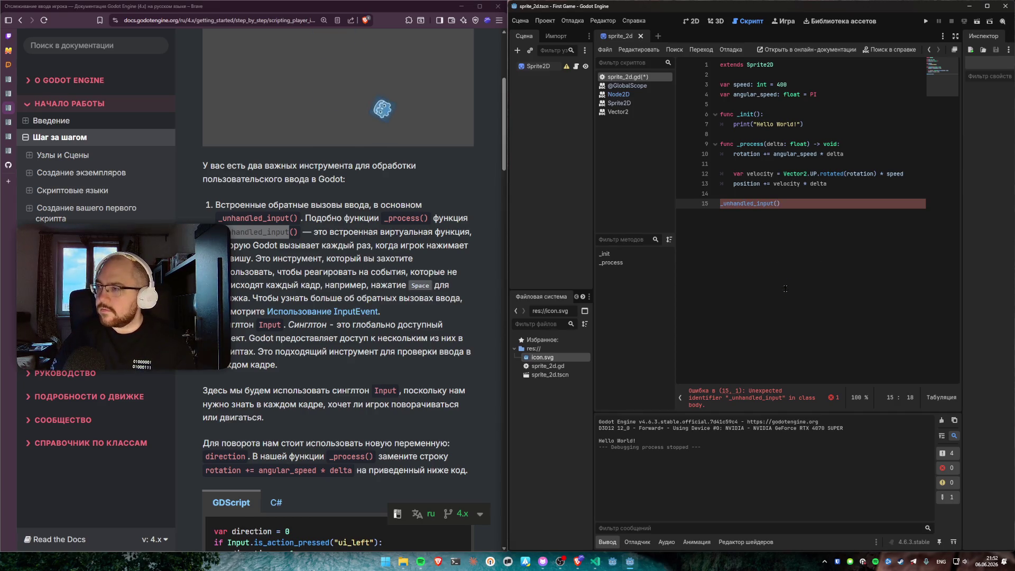
type(")")
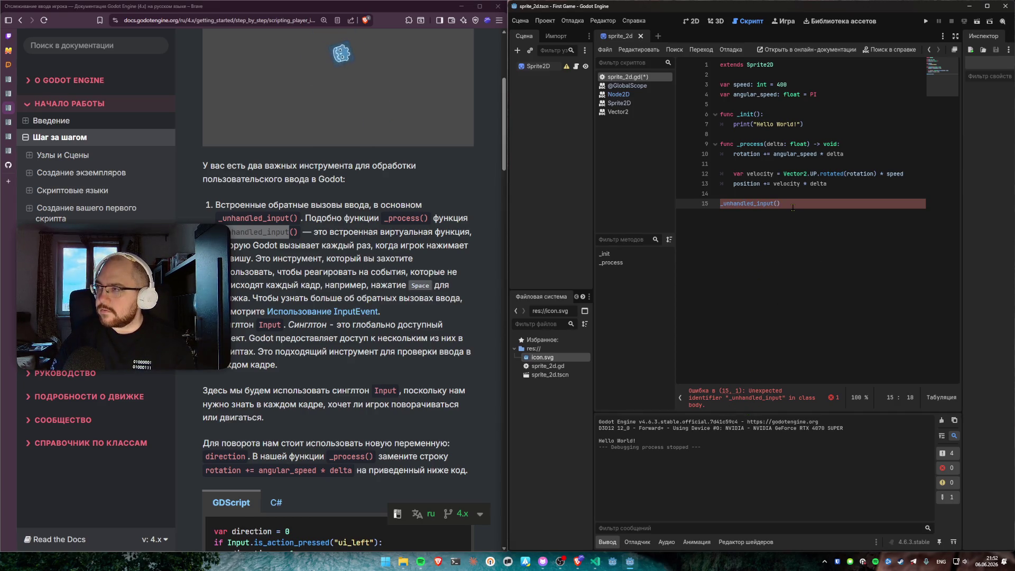
key("ctrl+x")
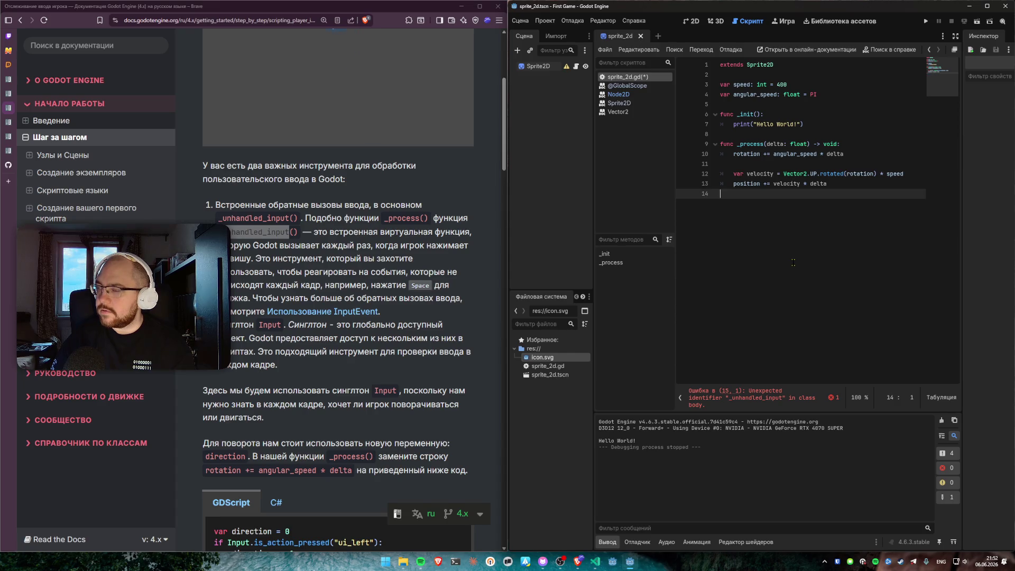
left_click(321, 235)
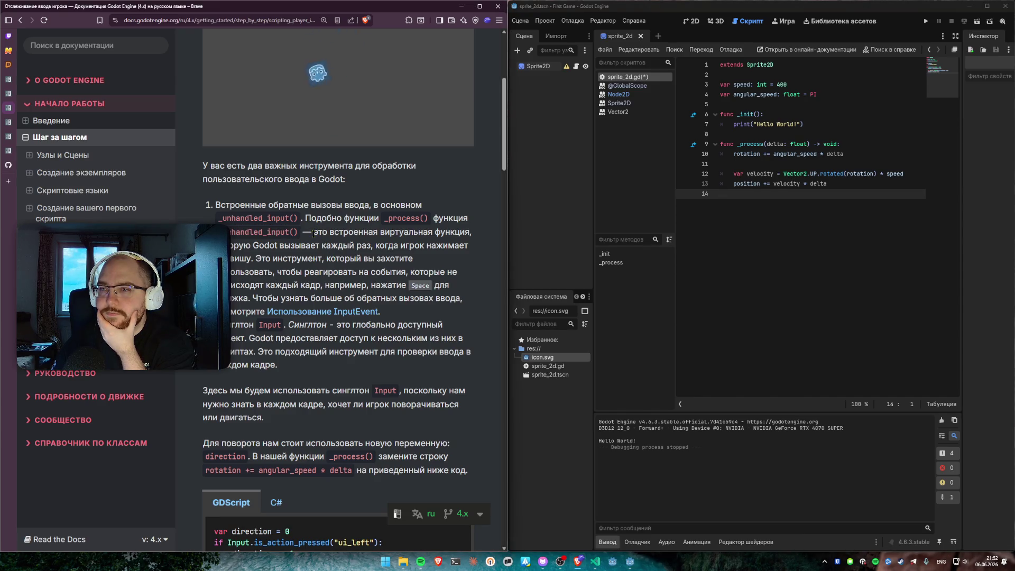
left_click_drag(271, 245, 337, 246)
left_click(336, 245)
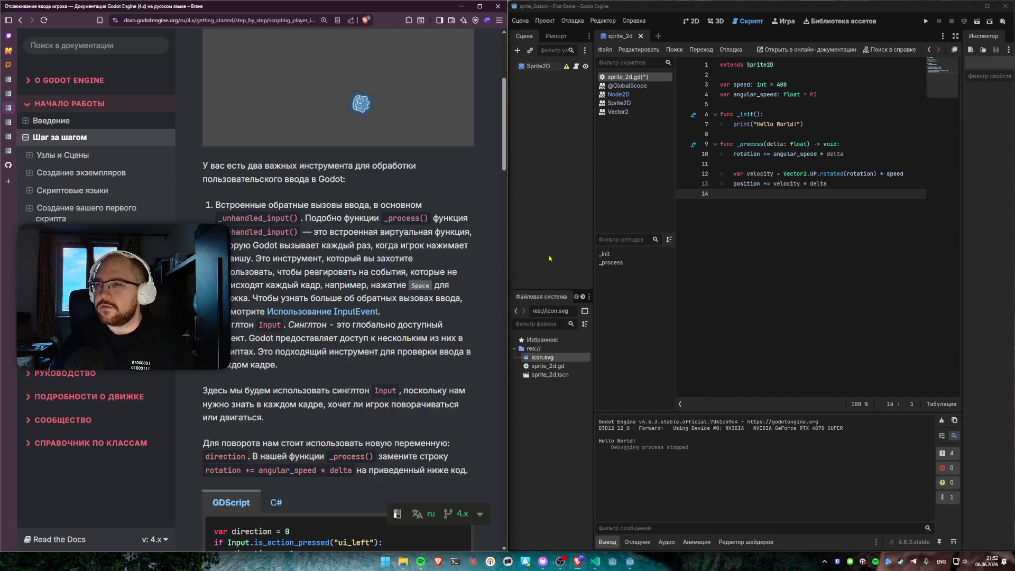
Step: Paste an _unhandled_input() function after a blank line and give it a print() body
left_click(847, 231)
key("ctrl+v")
key("Up")
type("f")
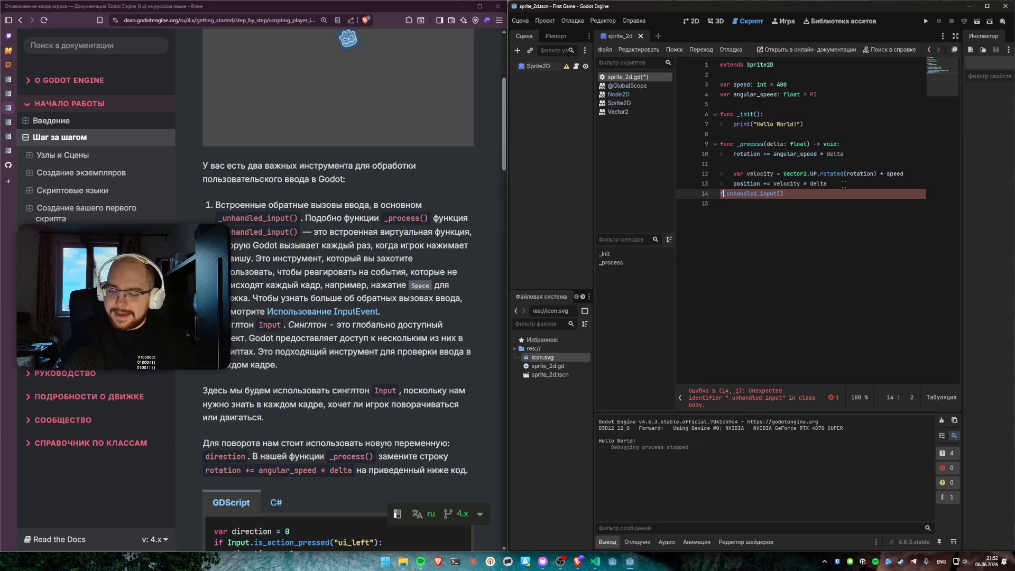
key("Home")
key("Return")
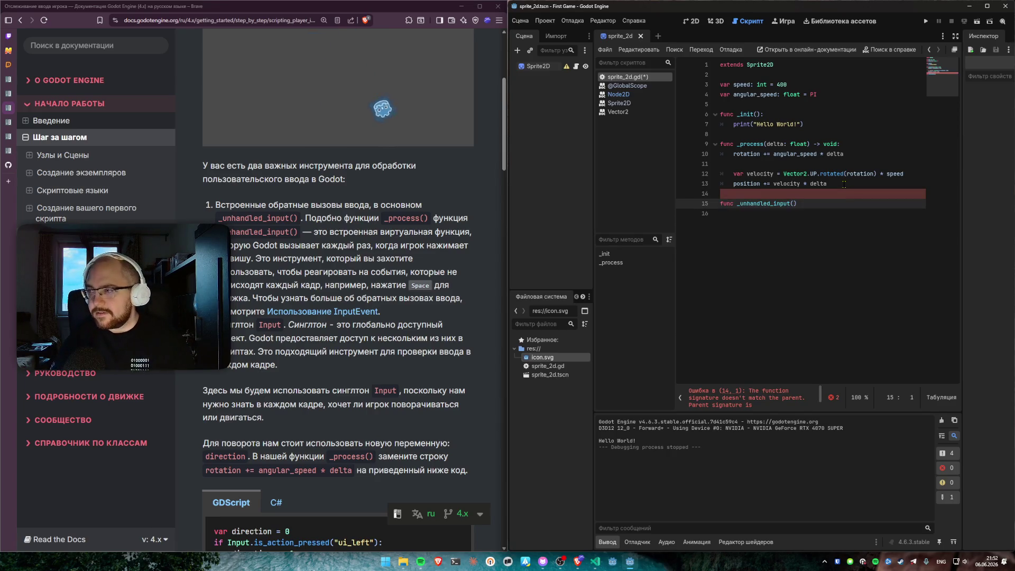
key("End")
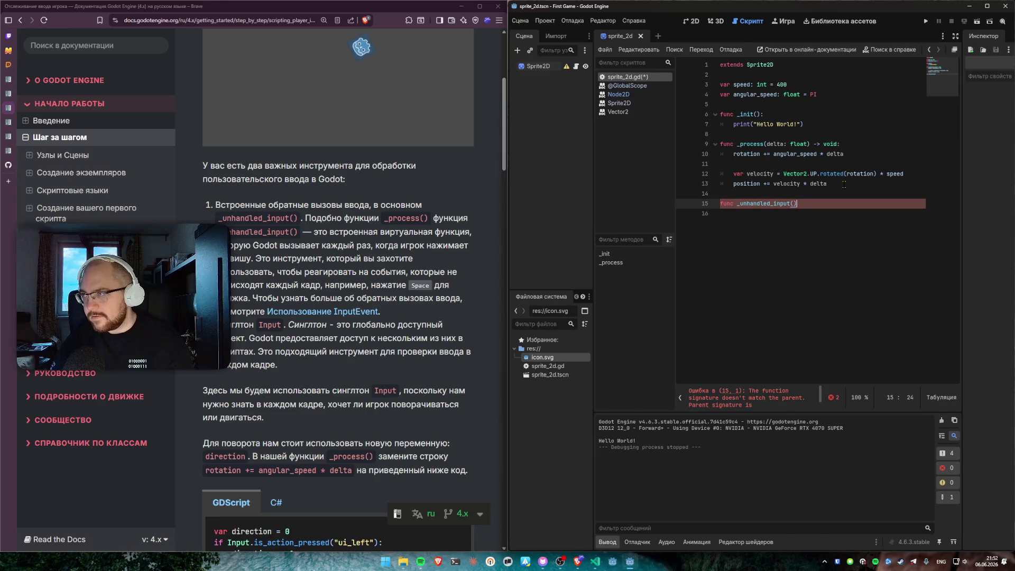
type(":")
key("Return")
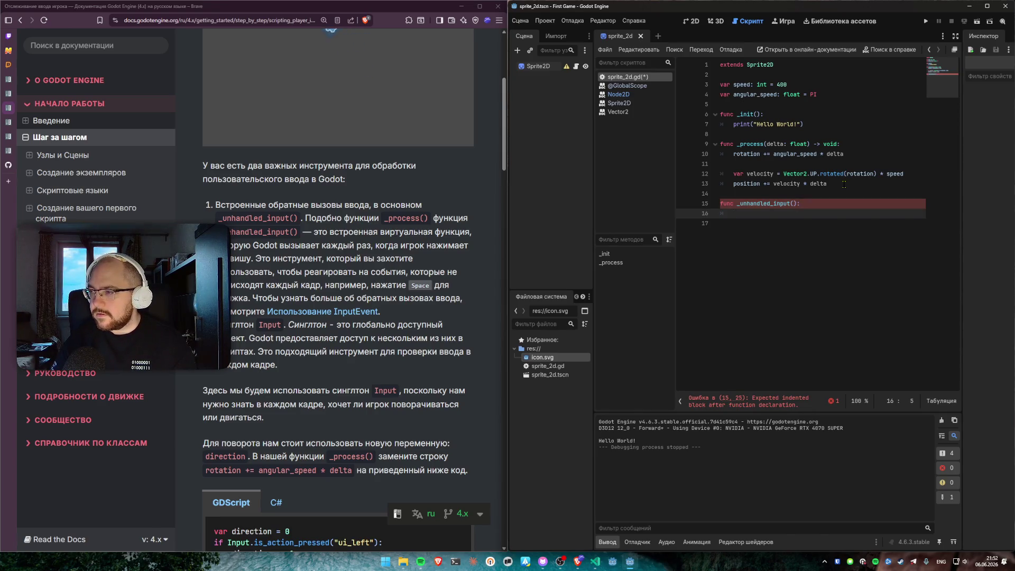
type("...")
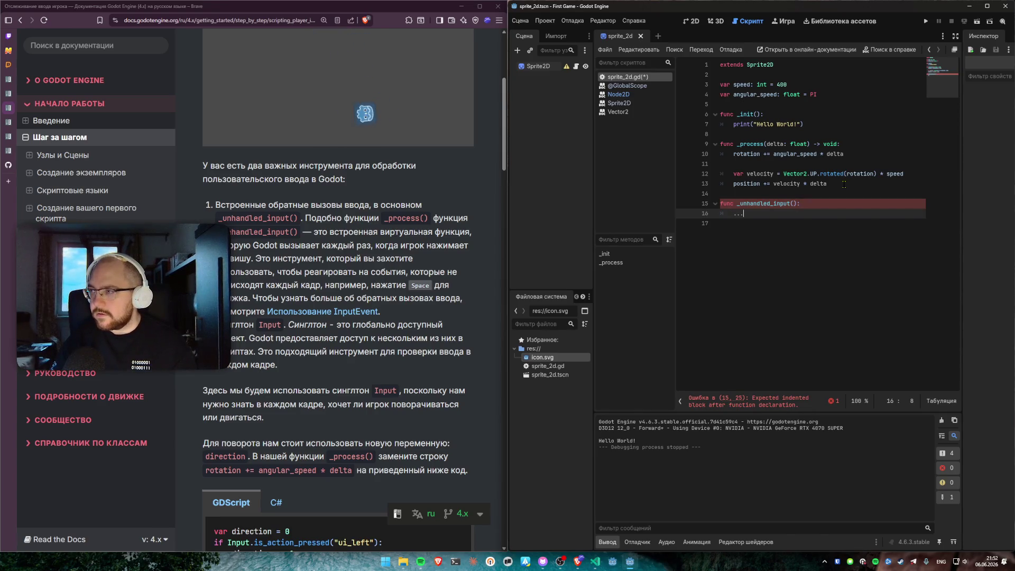
key("BackSpace")
key("BackSpace")
key("BackSpace")
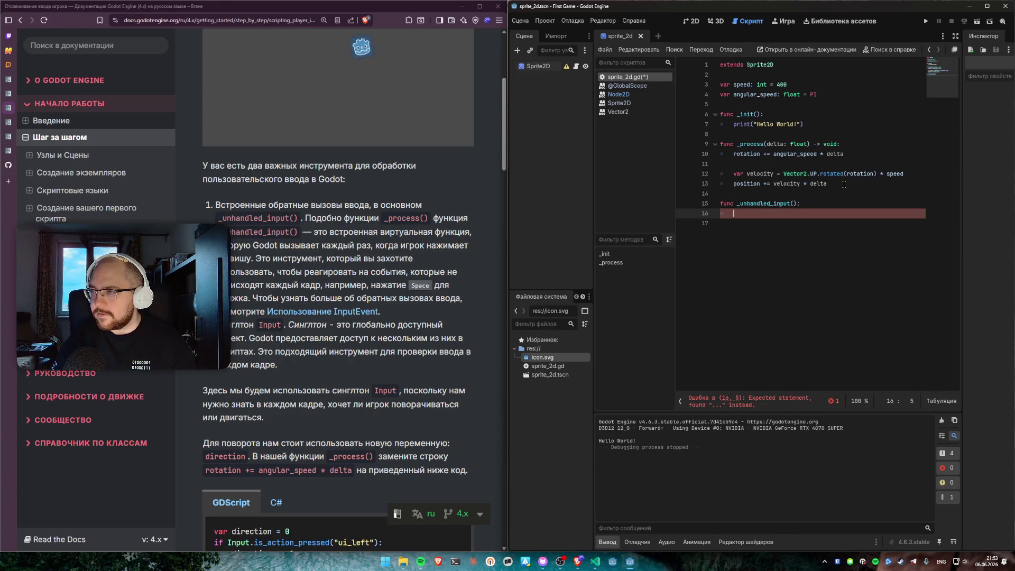
type("print()")
Step: Add the event parameter and make the body print(event.as_text()) via autocomplete
left_click(763, 255)
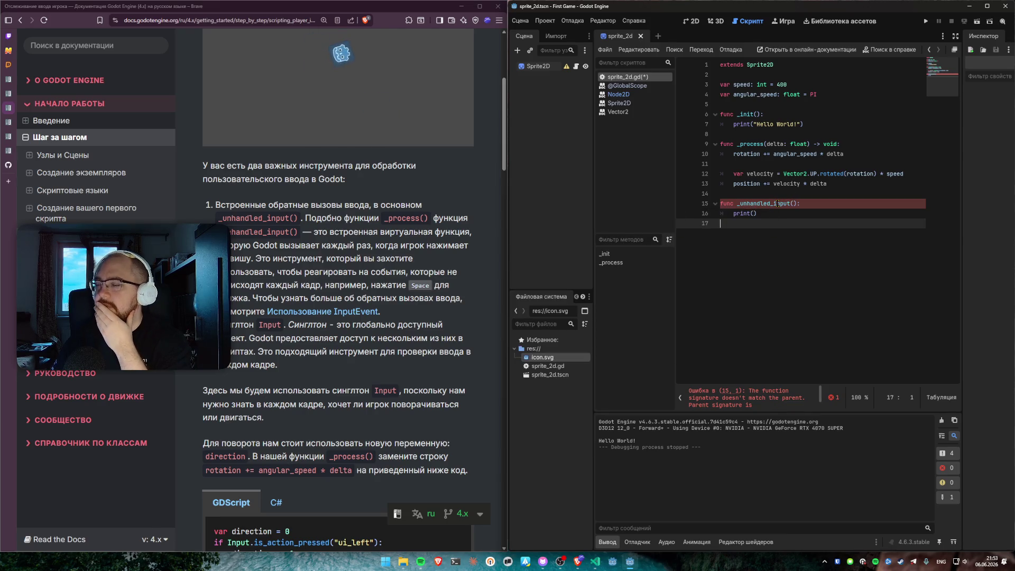
mouse_move(777, 203)
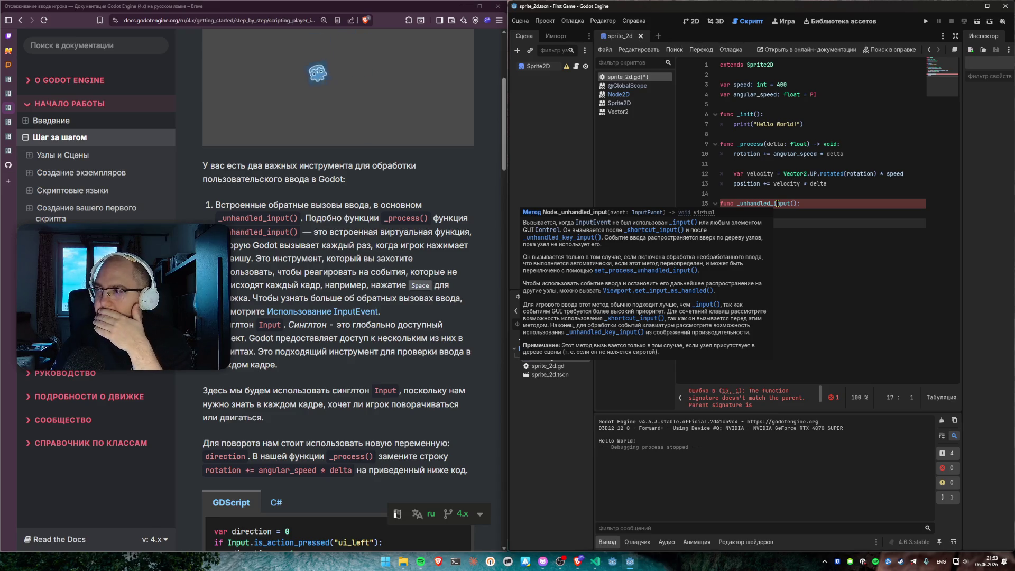
left_click(795, 203)
type("e")
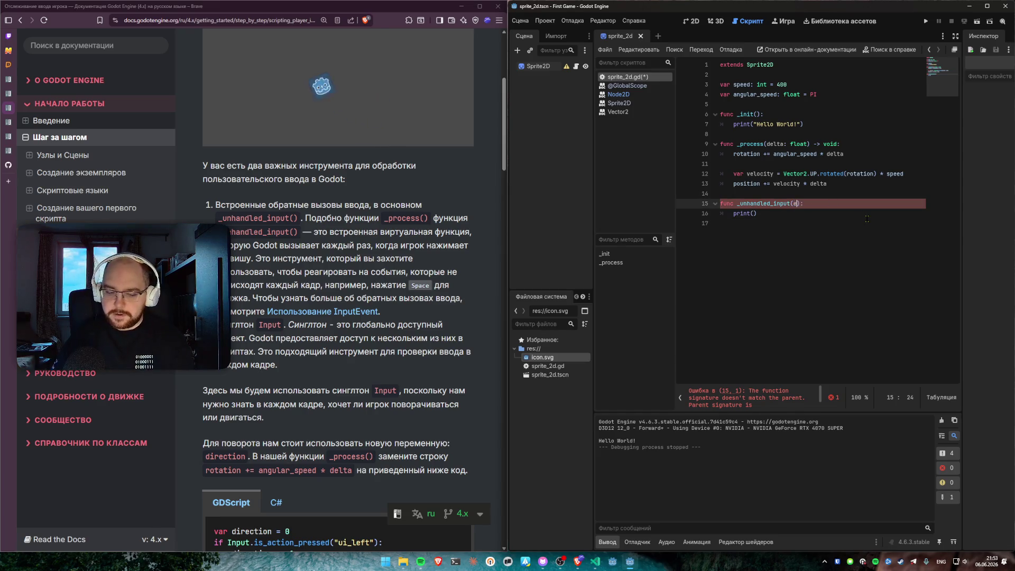
type("vent")
key("Down")
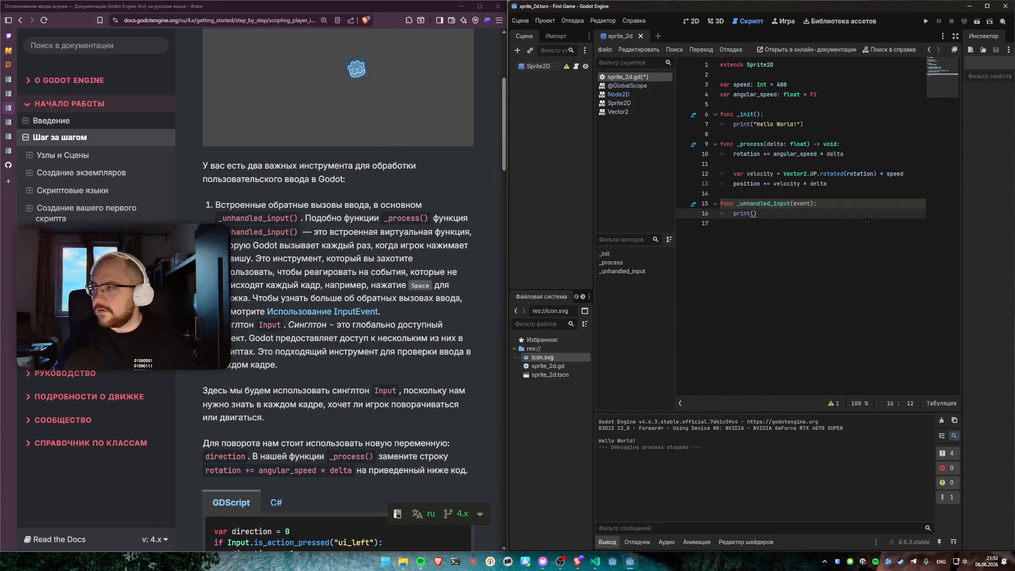
type("event.")
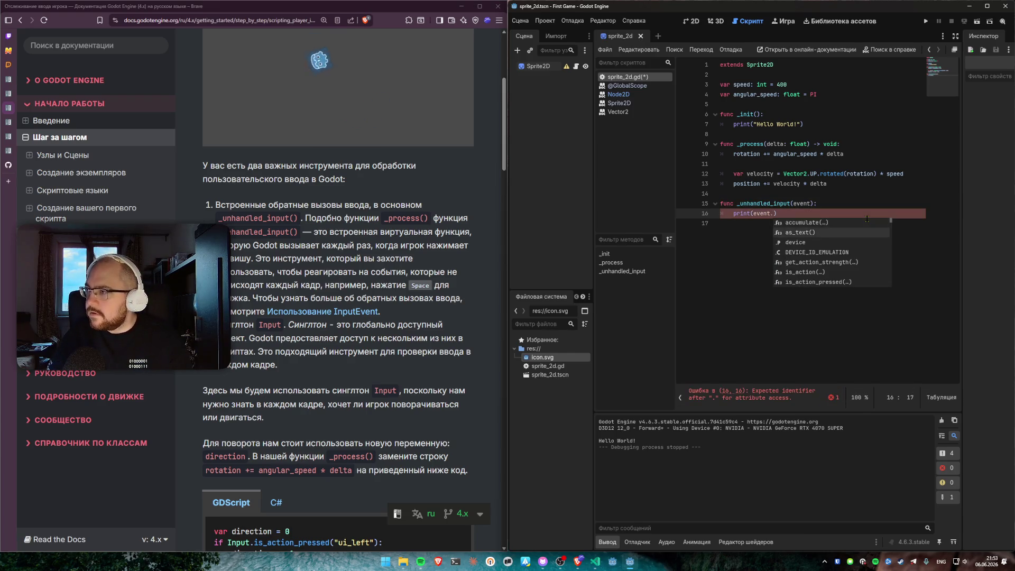
key("Return")
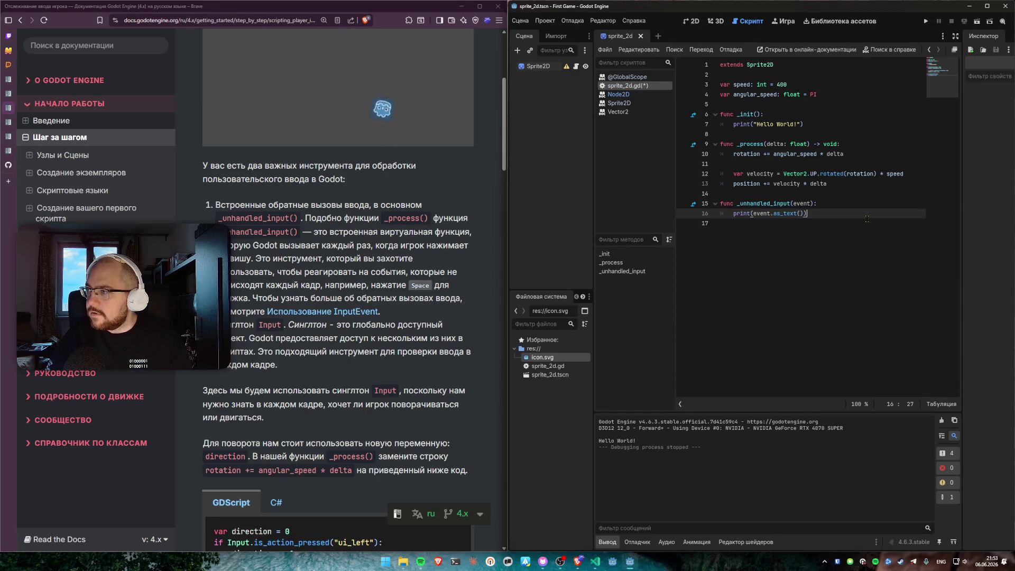
left_click(732, 220)
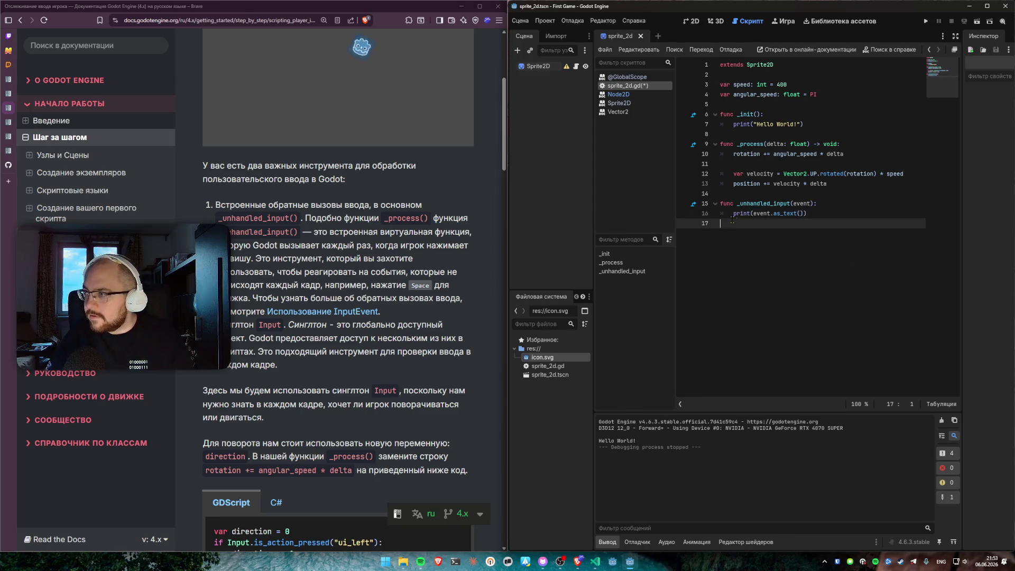
mouse_move(595, 563)
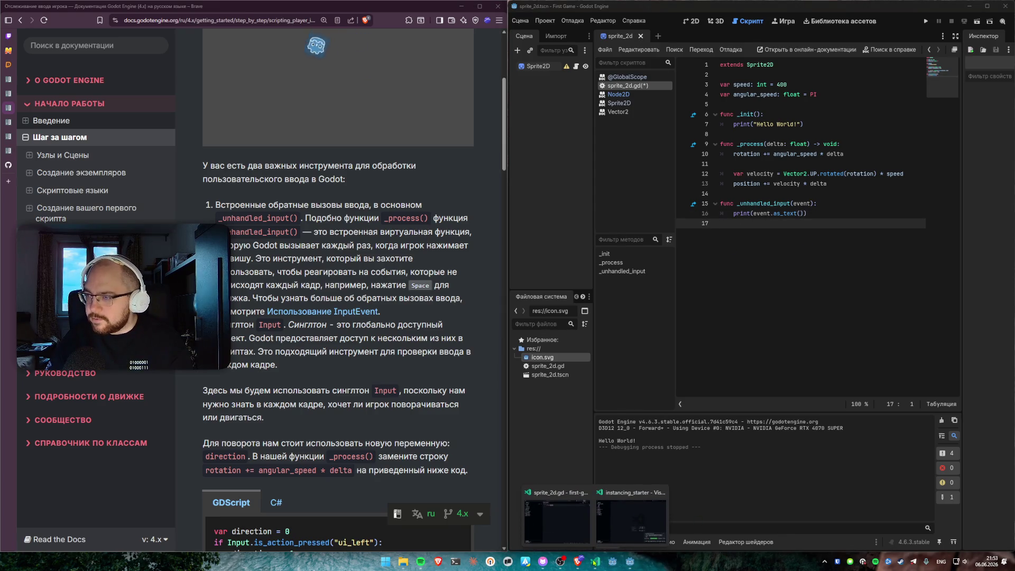
left_click(558, 521)
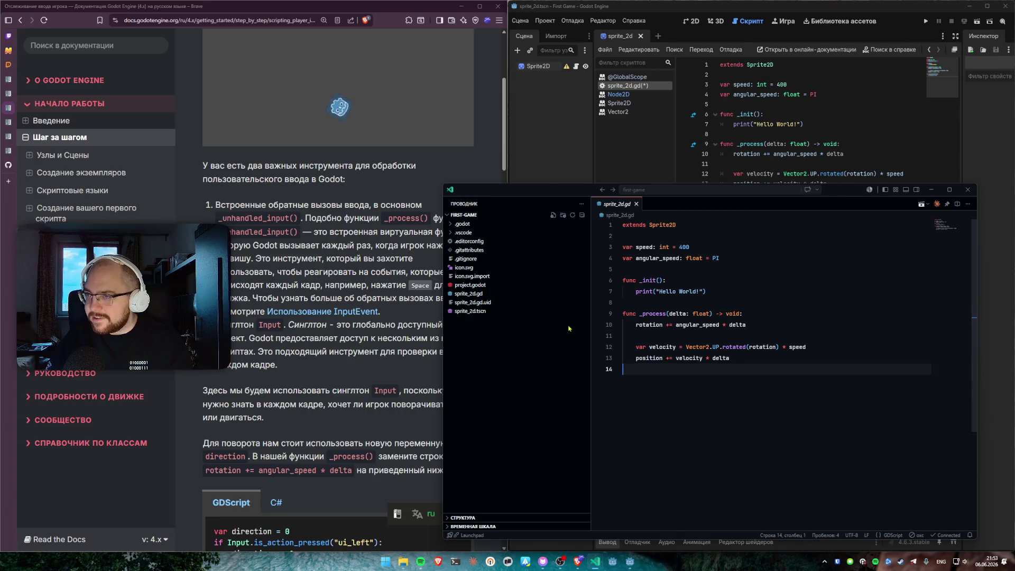
Step: Save the script in Godot so VS Code reloads it, then duplicate line 16's print(event.as_text())
key("alt+Tab")
key("ctrl+s")
key("alt+Tab")
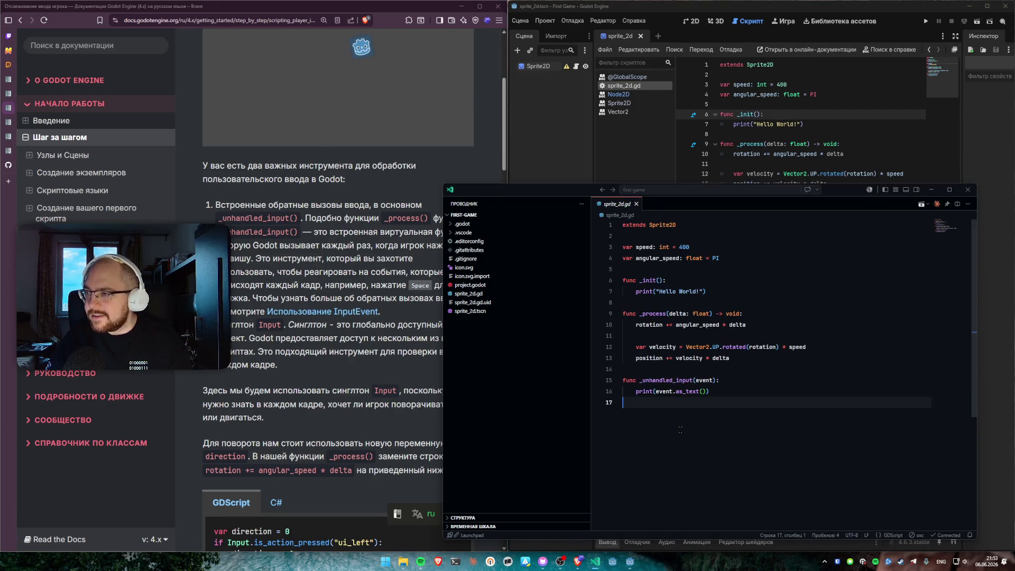
left_click(689, 391)
left_click(734, 389)
key("Left")
key("Left")
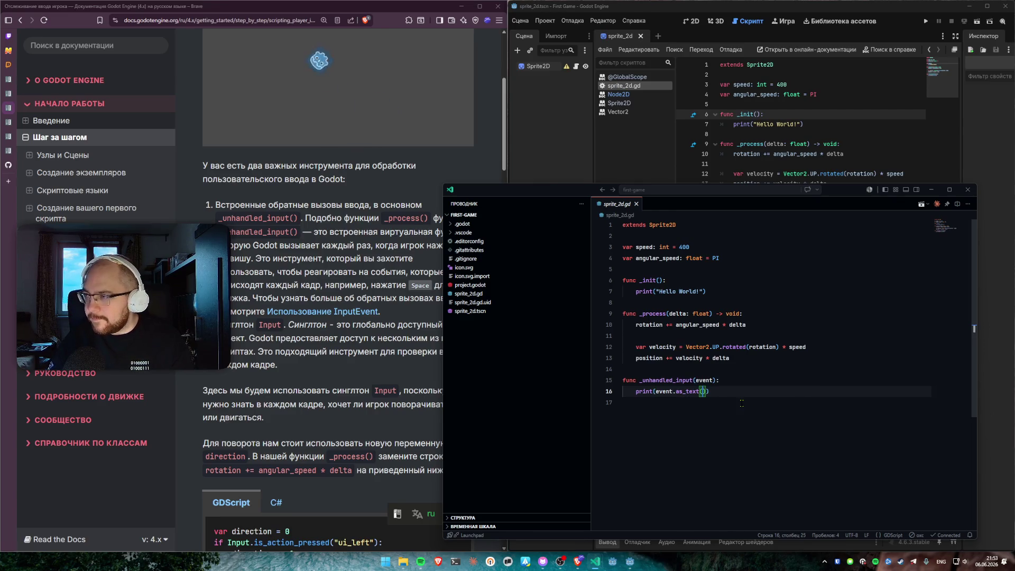
key("End")
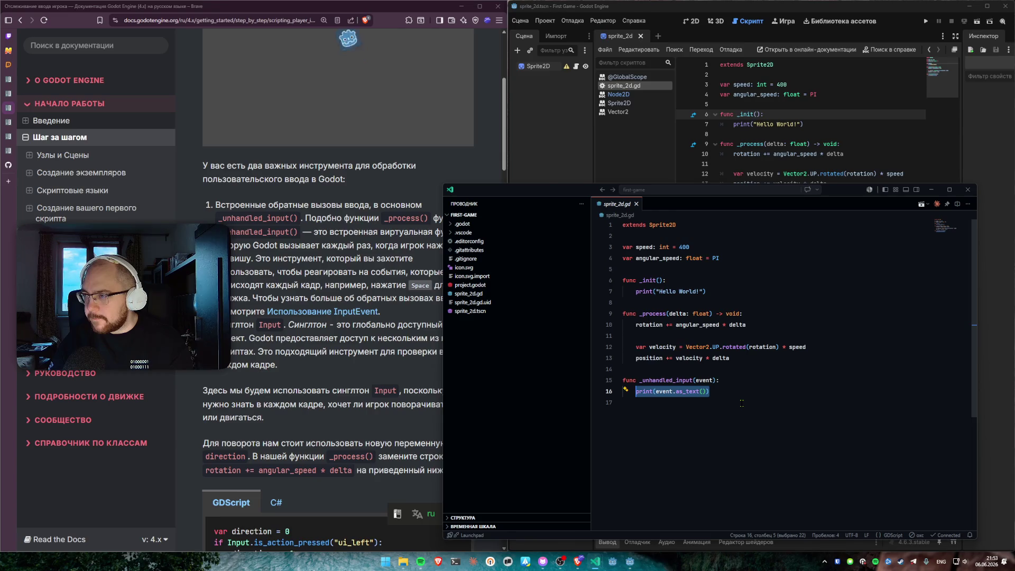
key("shift+alt+Down")
Step: Strip as_text() from the copied line, trying and undoing a pasted is_action_pressed("ui_accept") call
key("Left")
key("ctrl+shift+Left")
key("ctrl+shift+Left")
key("BackSpace")
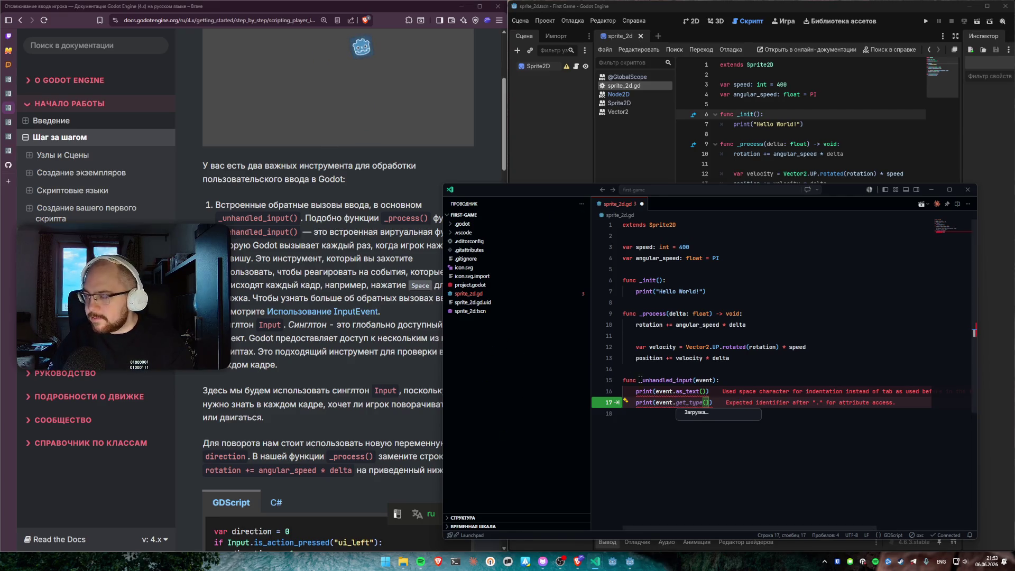
mouse_move(696, 394)
key("Escape")
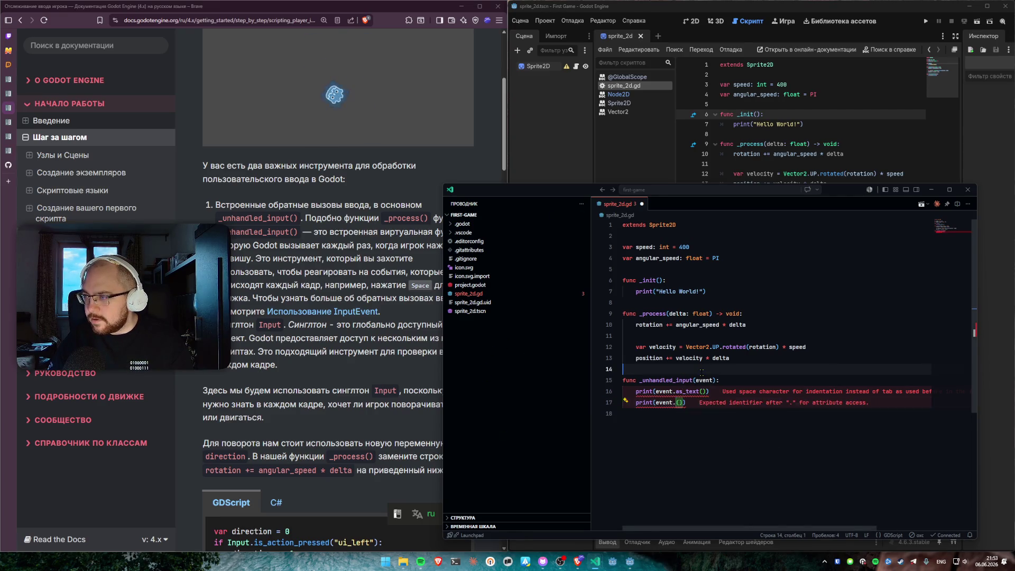
mouse_move(663, 403)
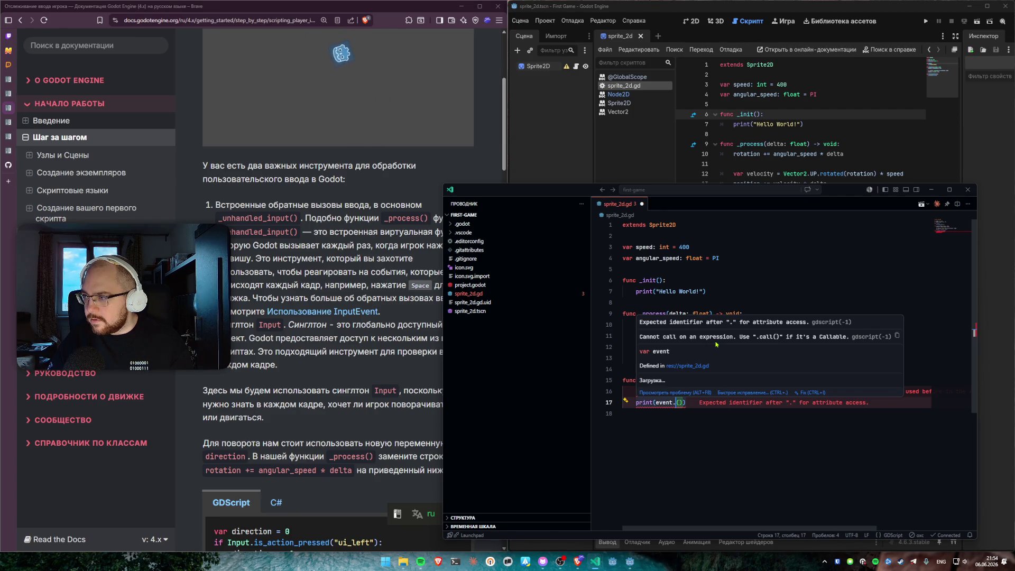
key("BackSpace")
key("Delete")
key("ctrl+v")
key("ctrl+space")
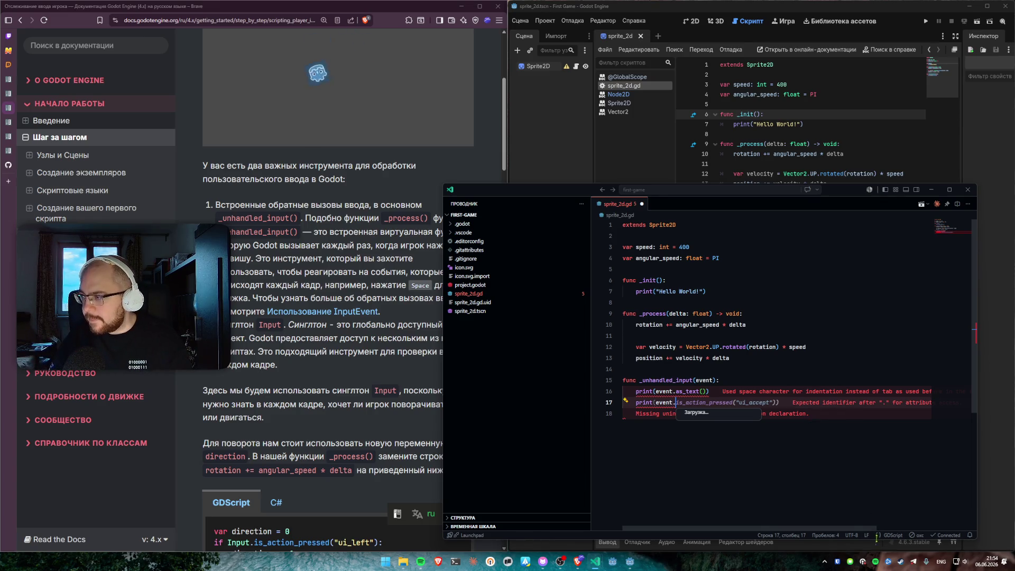
key("ctrl+z")
left_click(837, 497)
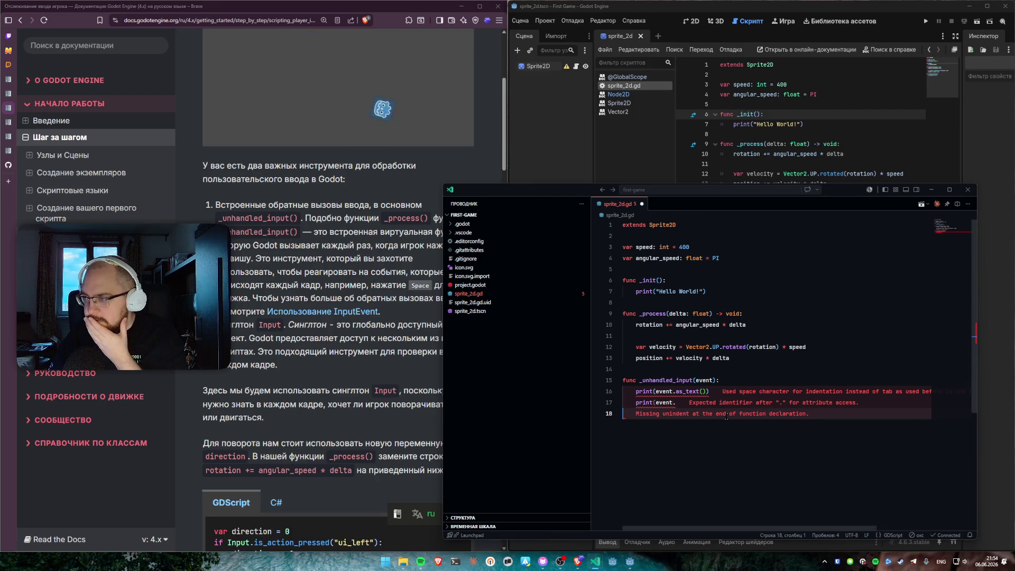
Step: Reload the VS Code window from the command palette
left_click(738, 403)
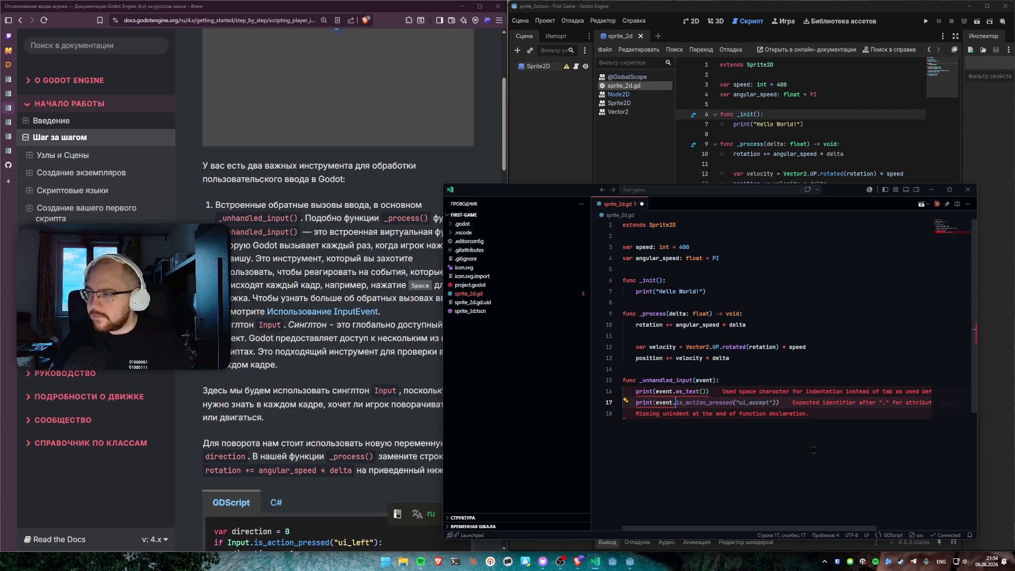
key("ctrl+shift+p")
type("reloa")
key("Return")
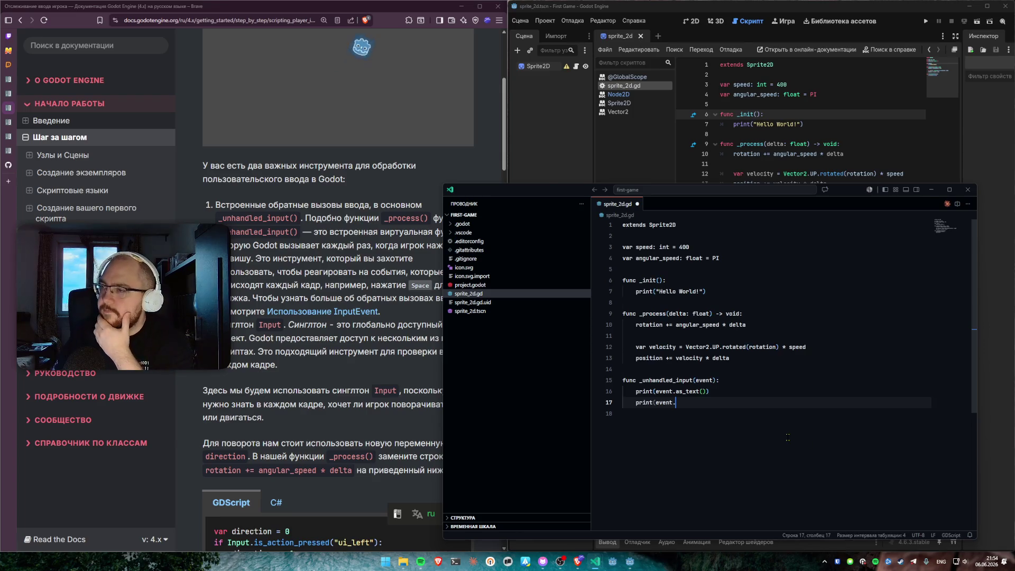
Step: Restore print(event.as_text()) on line 17 using the member suggestions
key("BackSpace")
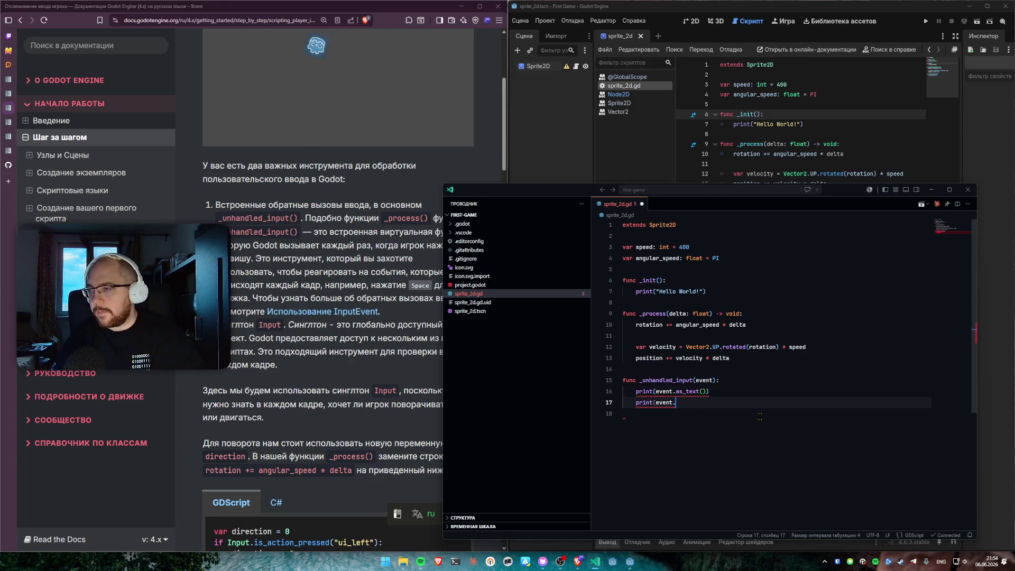
type(".")
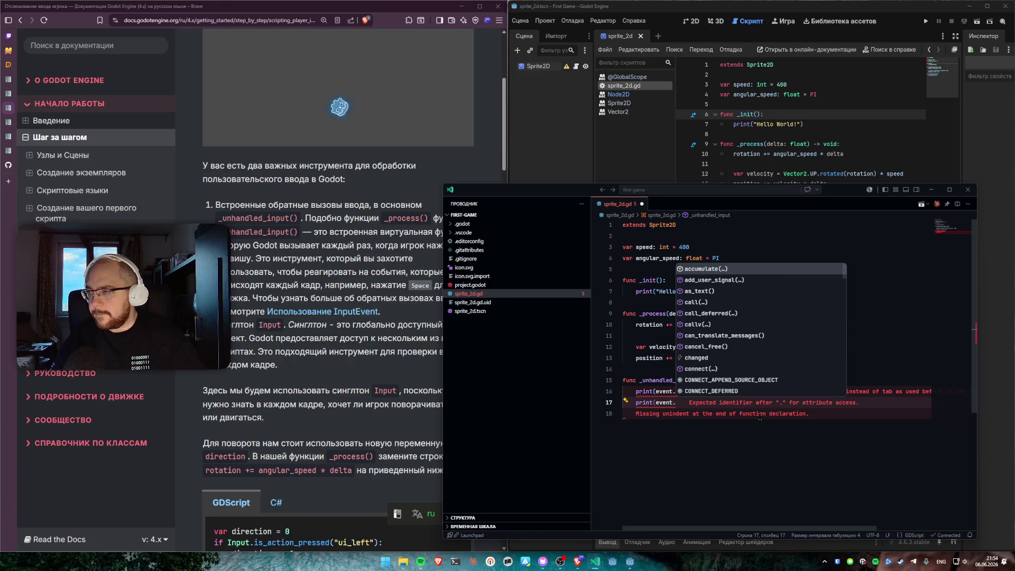
key("Down")
key("Down")
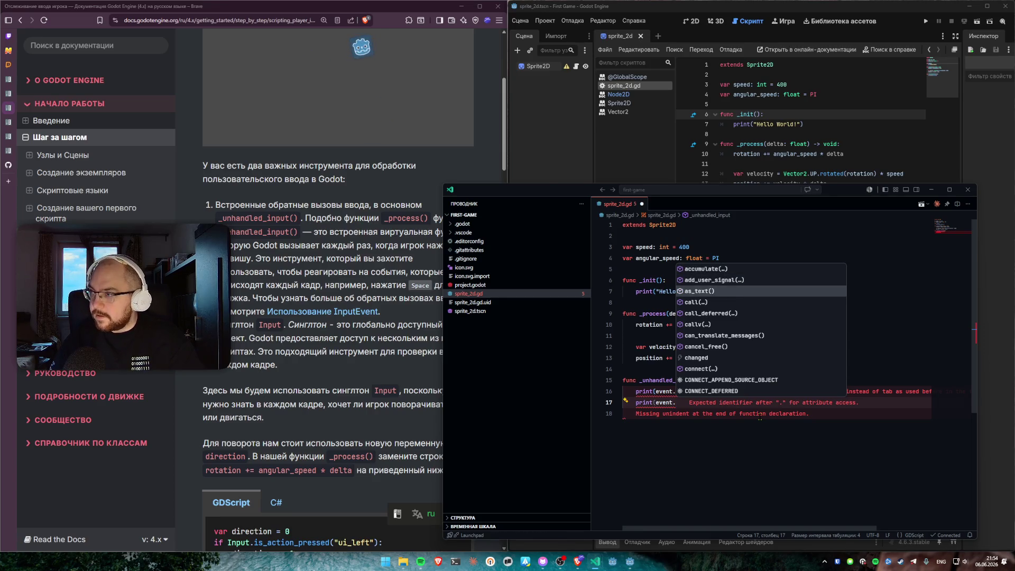
key("Down")
key("Down")
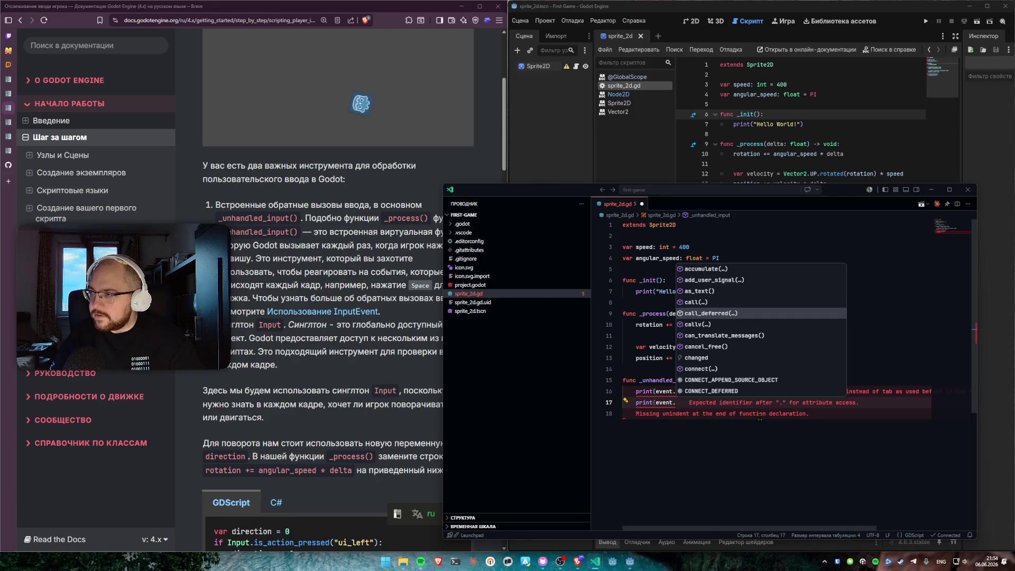
key("Up")
key("Up")
key("Return")
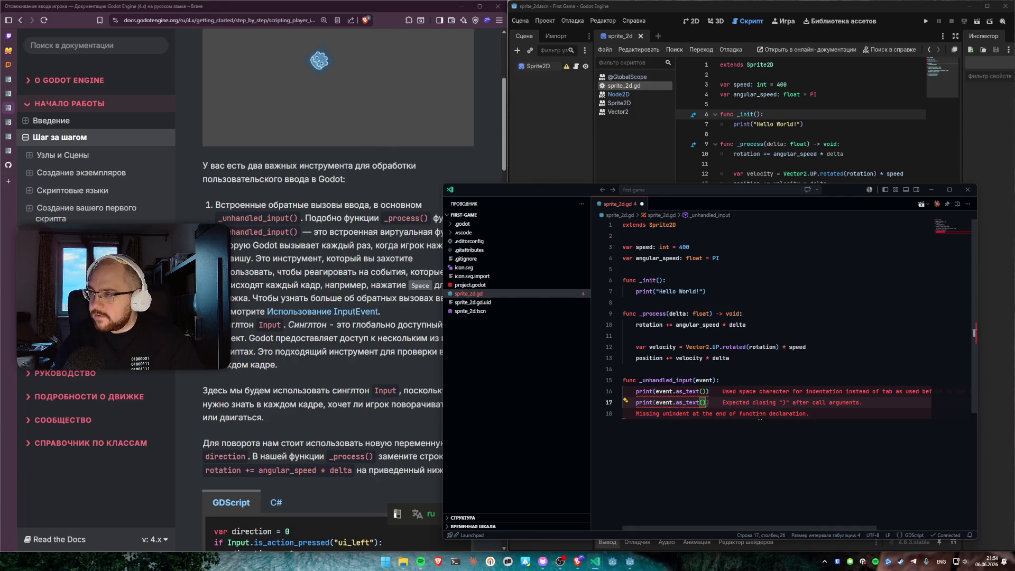
type(")")
left_click(726, 416)
left_click(707, 371)
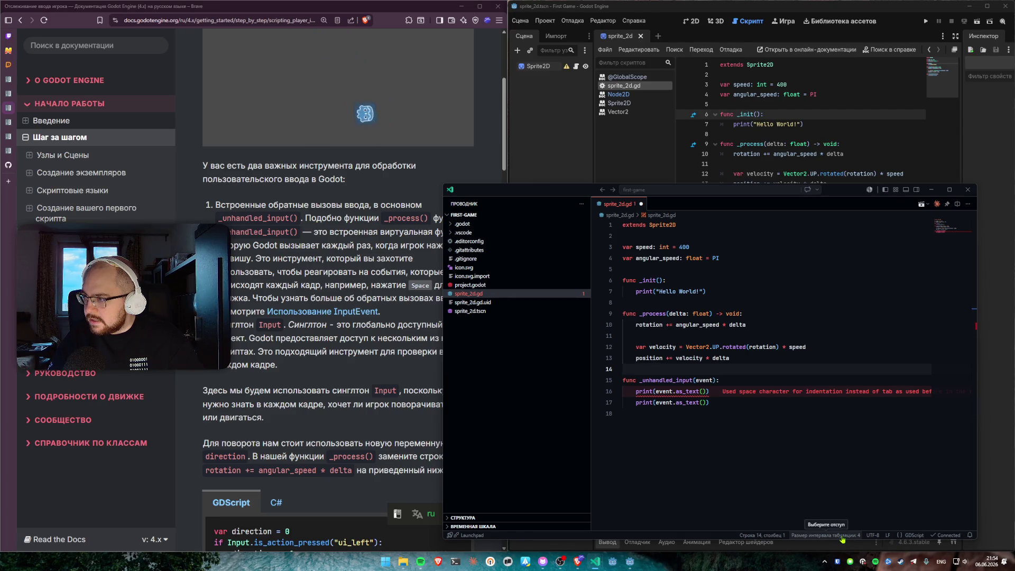
left_click(843, 539)
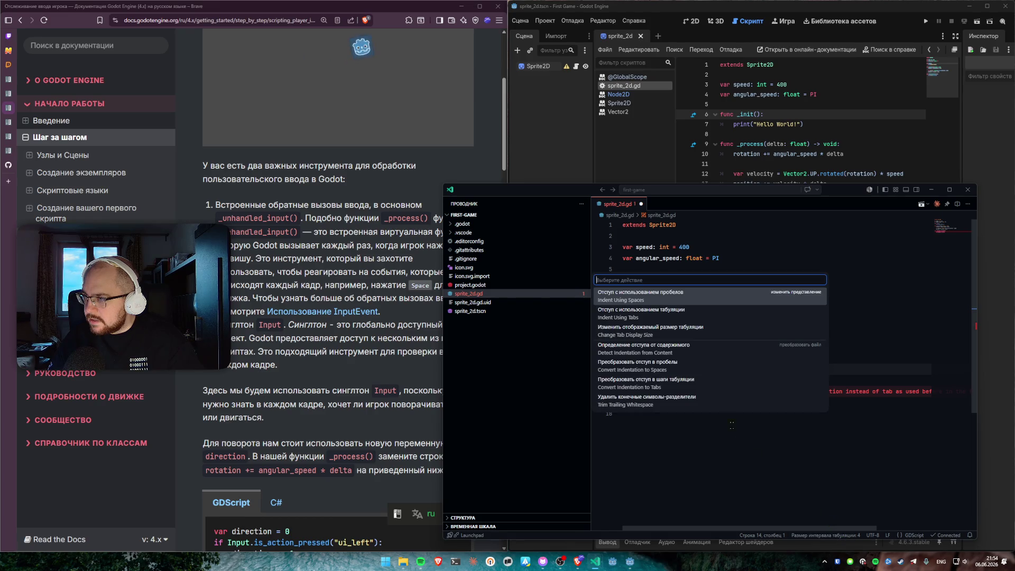
Step: Set the file to indent with tabs at size 4 and re-indent line 16's print with Tab
left_click(657, 319)
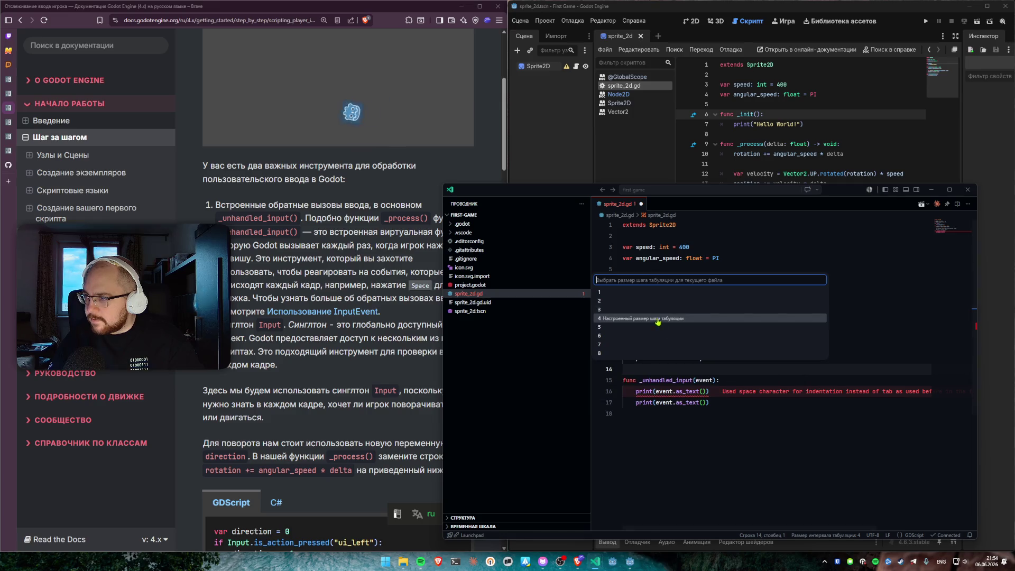
left_click(627, 318)
left_click(636, 392)
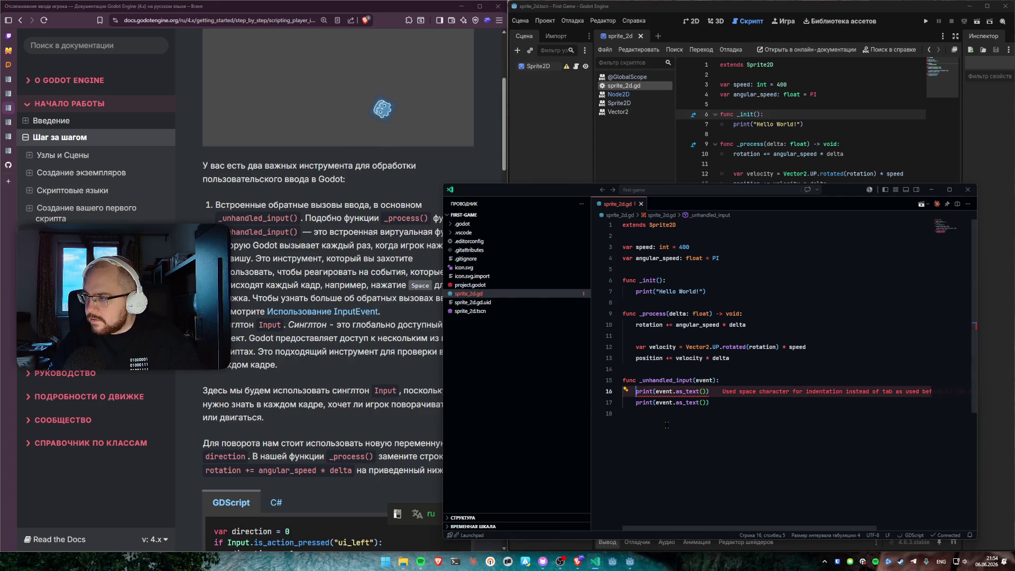
left_click_drag(637, 392, 578, 384)
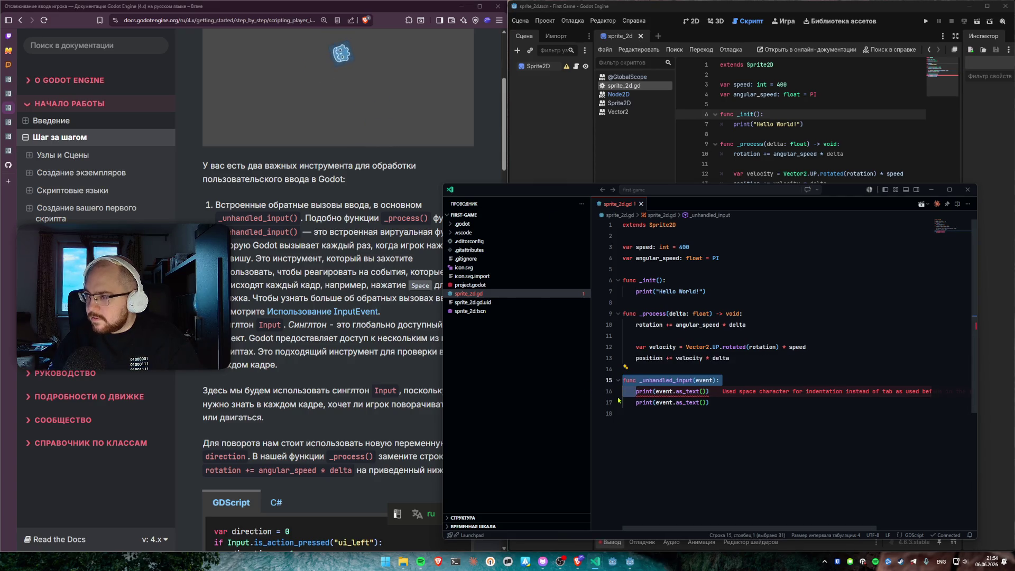
key("shift+Down")
key("Home")
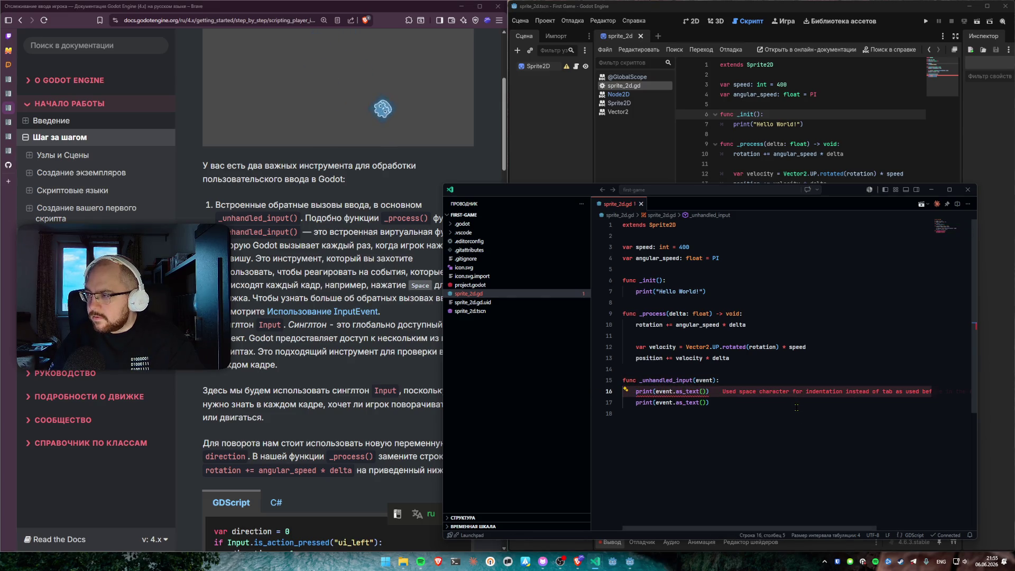
key("shift+Down")
key("Tab")
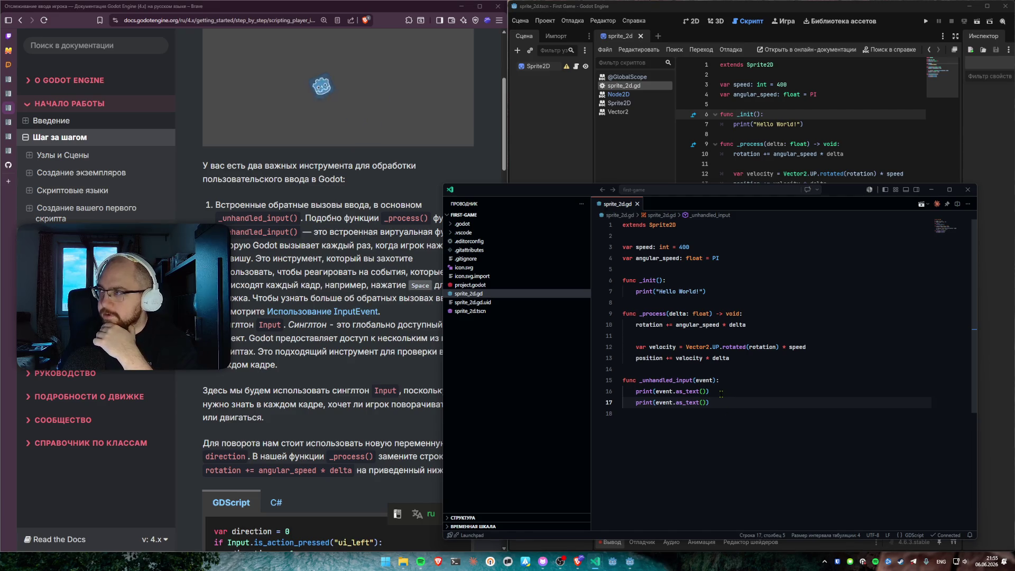
Step: Replace as_text() on line 17 with device, dropping the parentheses
double_click(695, 402)
key("BackSpace")
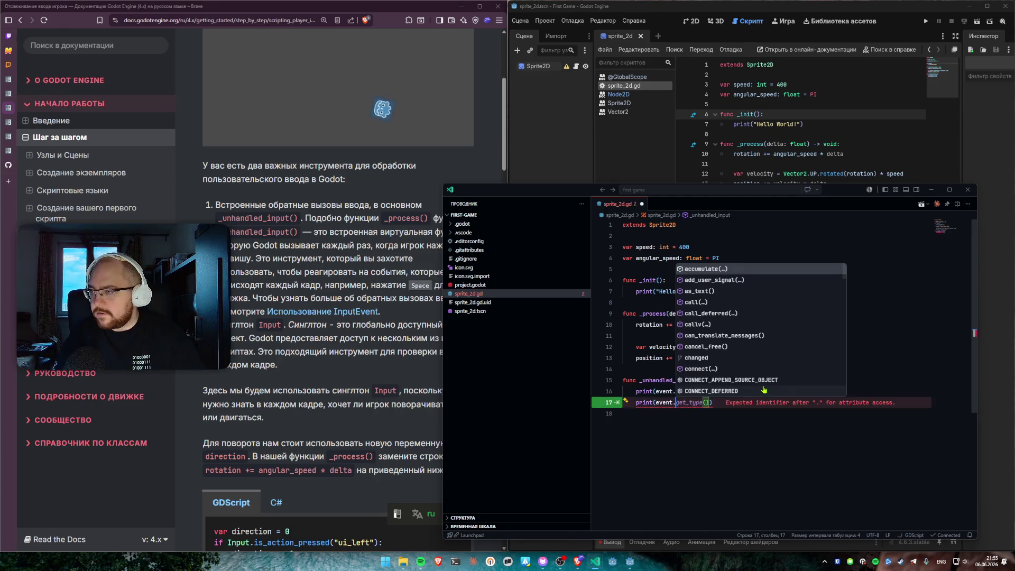
key("Down")
key("Down")
key("Down")
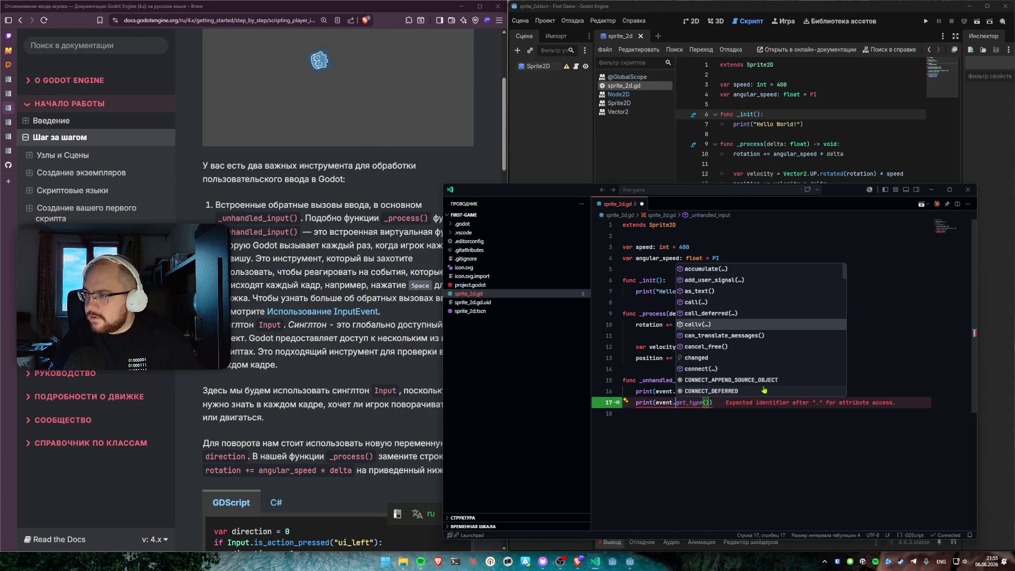
key("Down")
key("Down")
key("Down")
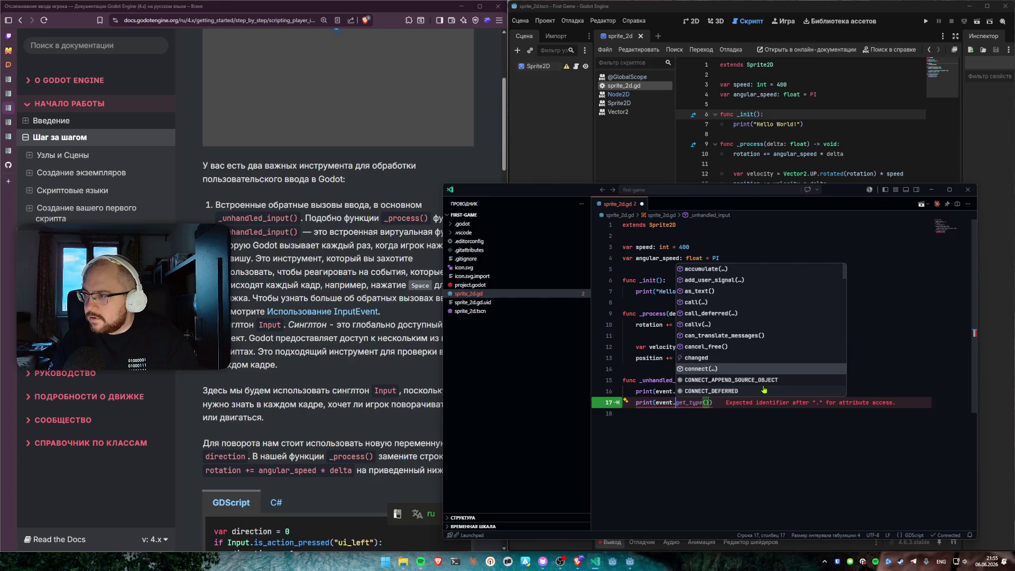
key("Down")
key("Down")
key("Down")
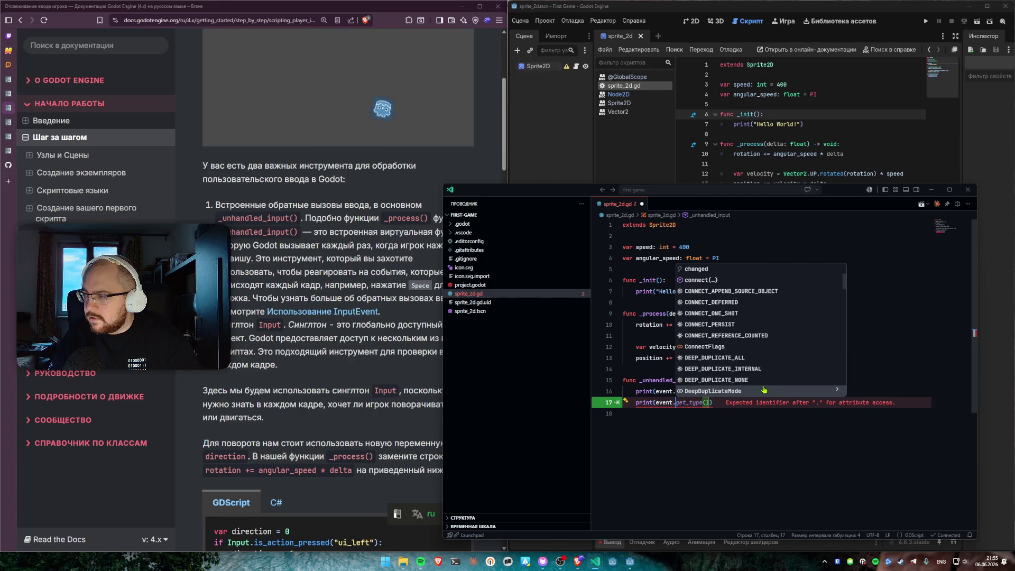
key("Up")
key("Up")
key("Up")
key("Return")
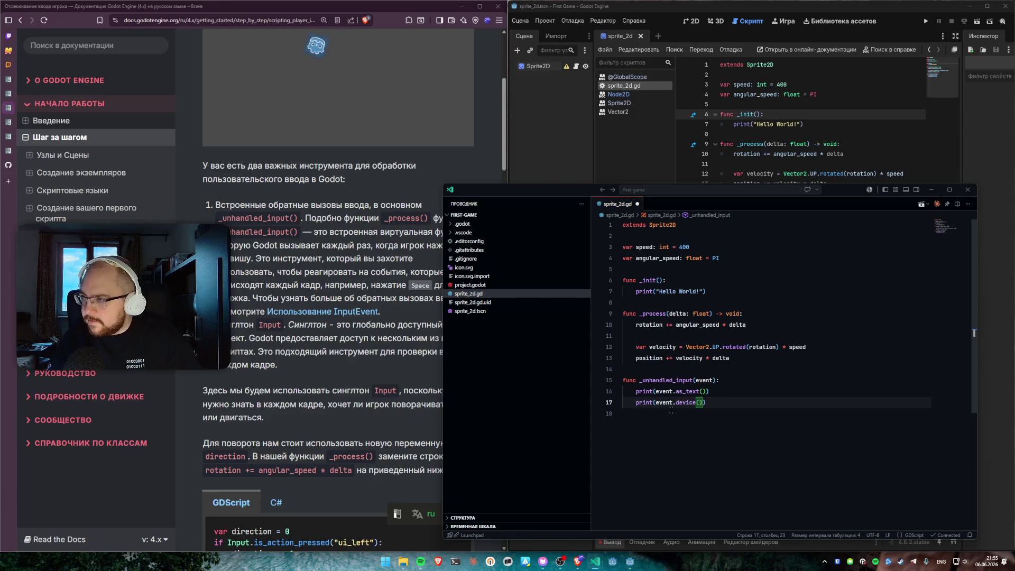
mouse_move(688, 400)
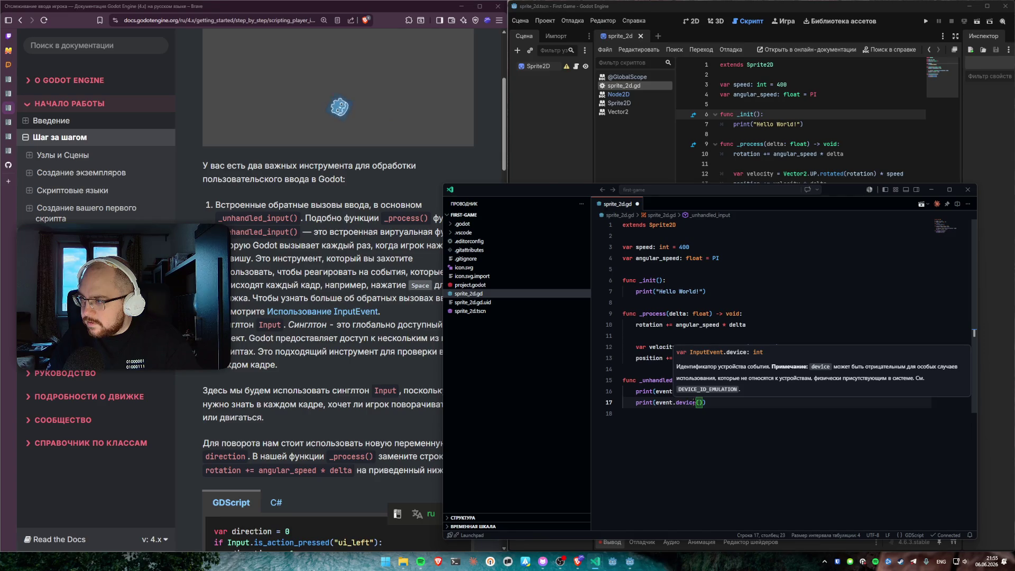
key("BackSpace")
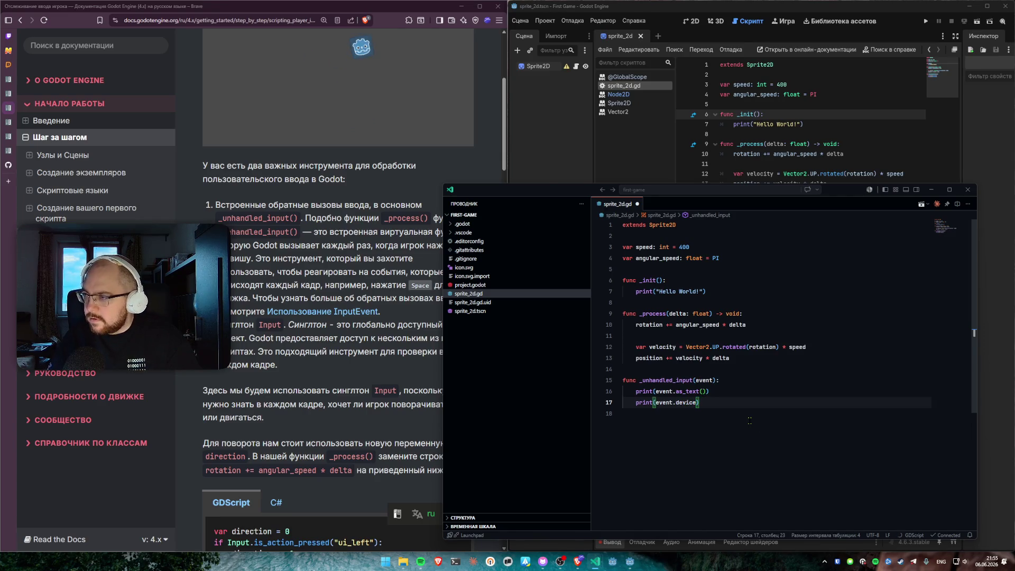
Step: Start a new line 18 reading print(event. after line 17
left_click(688, 405)
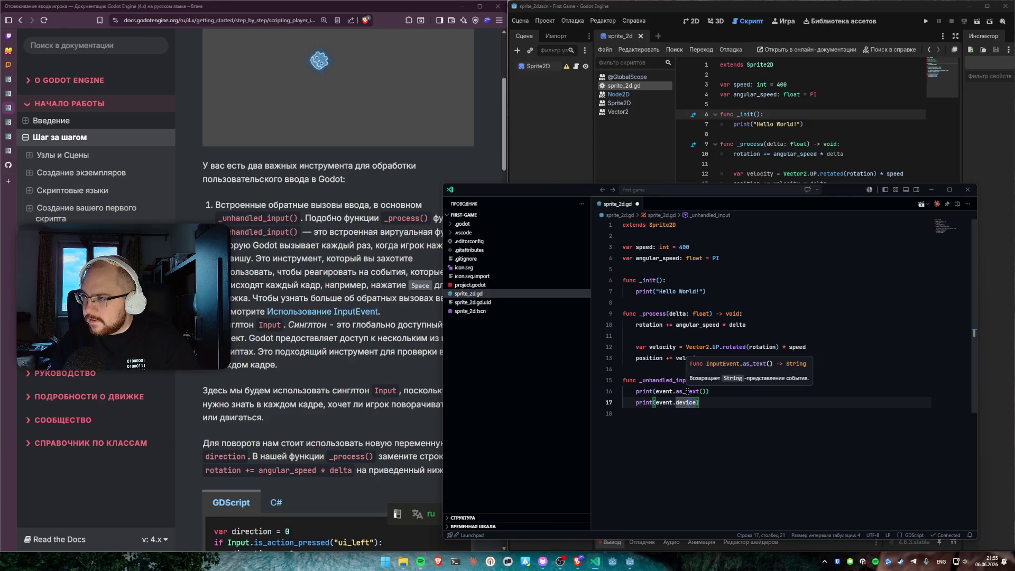
left_click(787, 406)
key("Return")
type("print(event.")
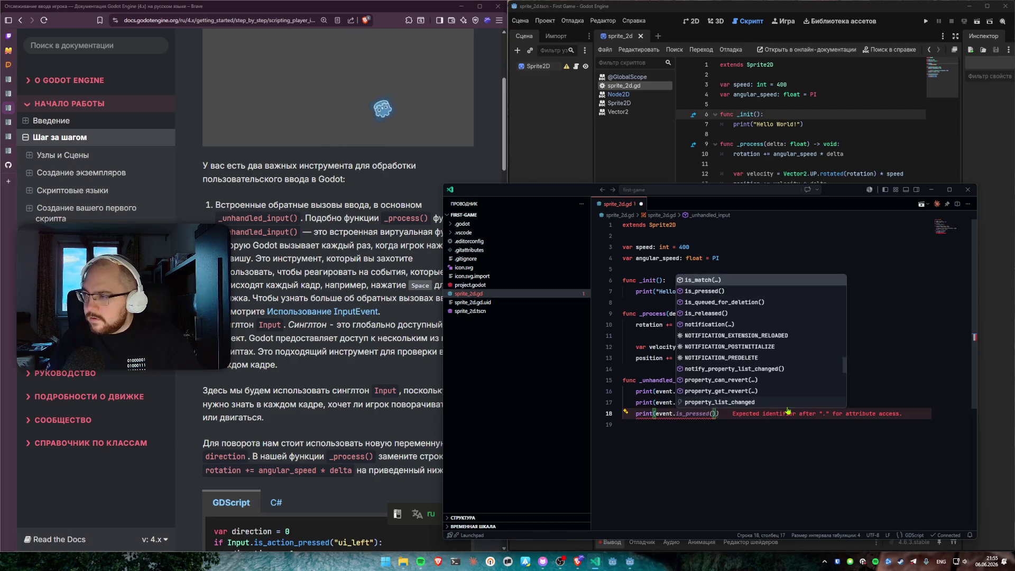
Step: Complete line 18 as print(event.is_pressed(), 'is_pressed')
key("Down")
key("Down")
key("Down")
key("Up")
key("Up")
key("Up")
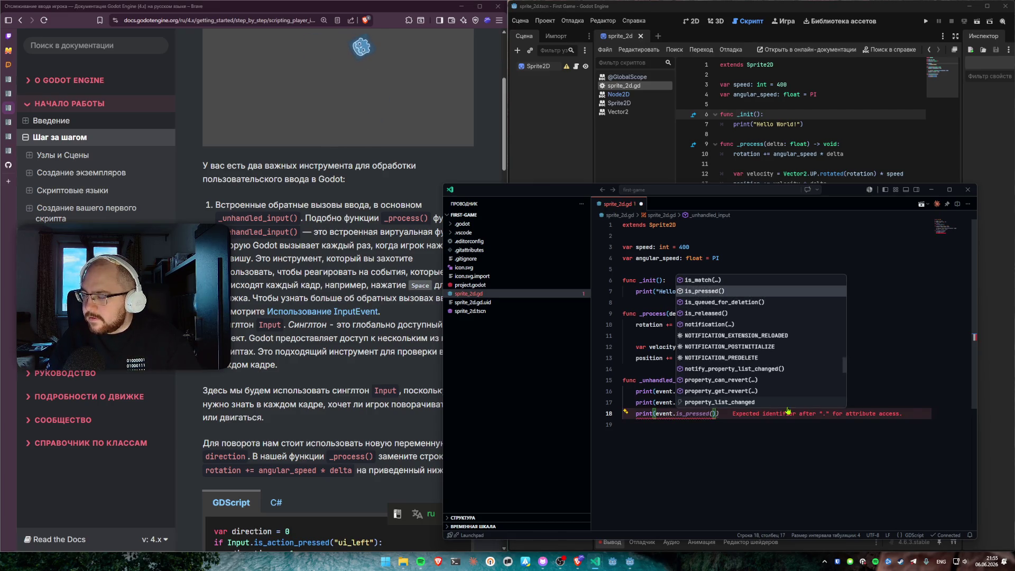
key("Tab")
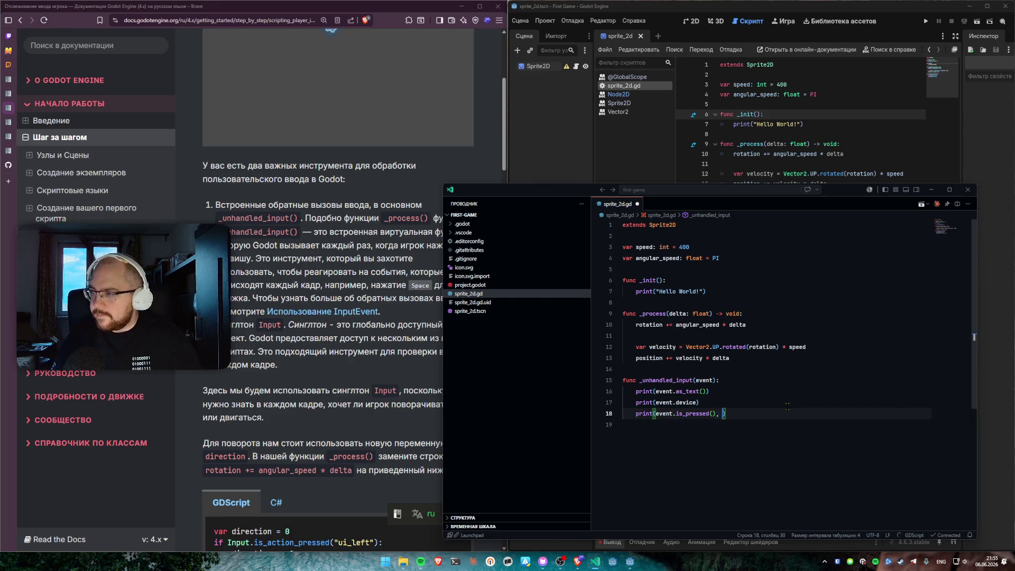
type("e")
type("'pr")
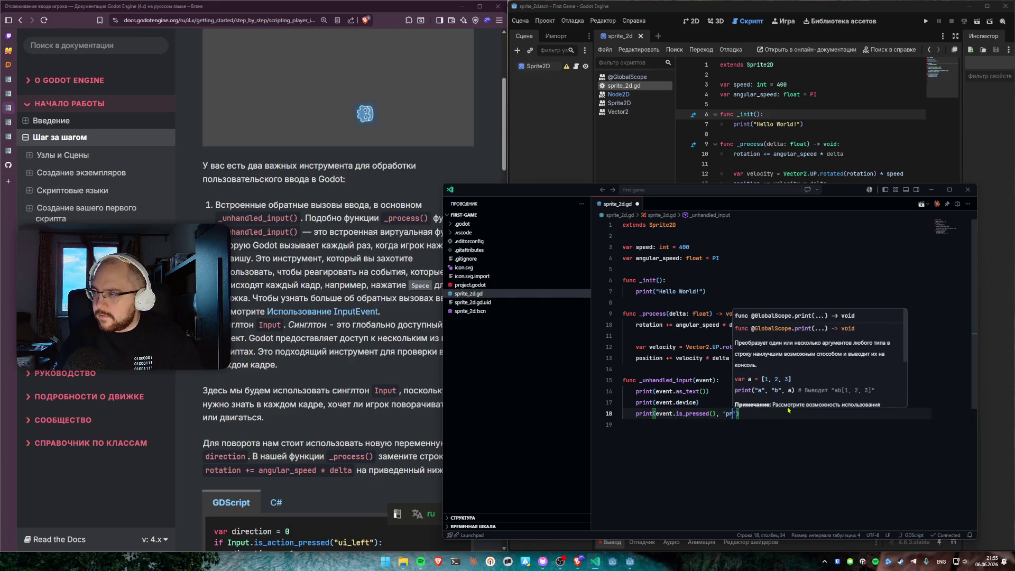
key("BackSpace")
key("BackSpace")
type("is_pressed")
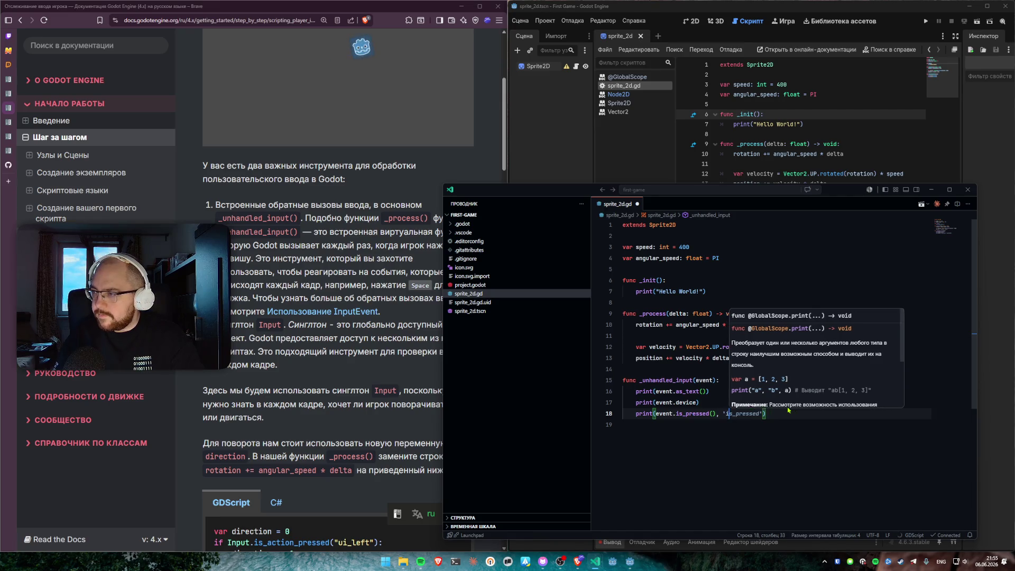
Step: Duplicate line 18 as line 19 and change is_pressed to is_released
key("shift+alt+Down")
key("Left")
key("Left")
key("Left")
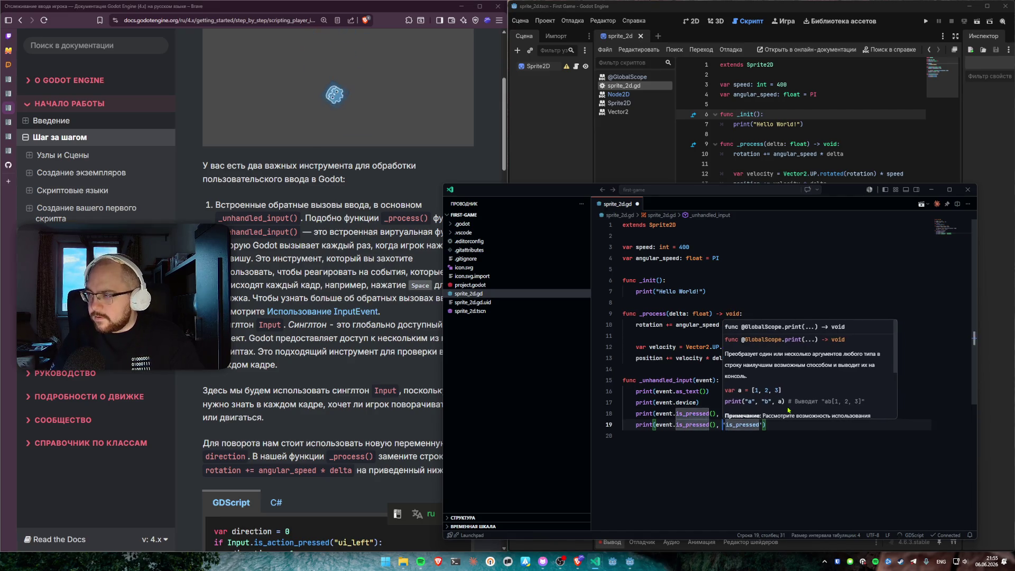
key("BackSpace")
key("BackSpace")
key("BackSpace")
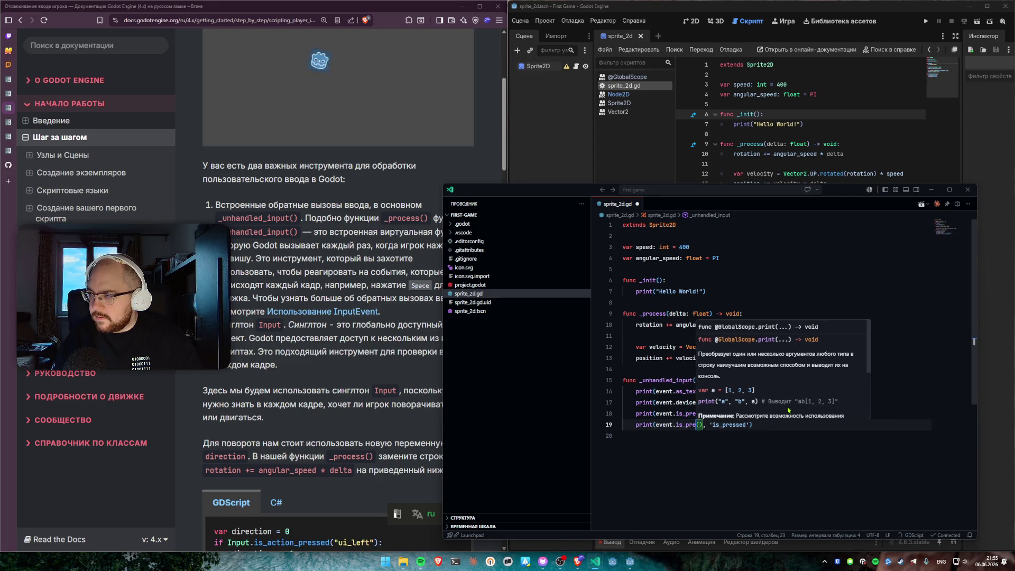
type("re")
type("lease")
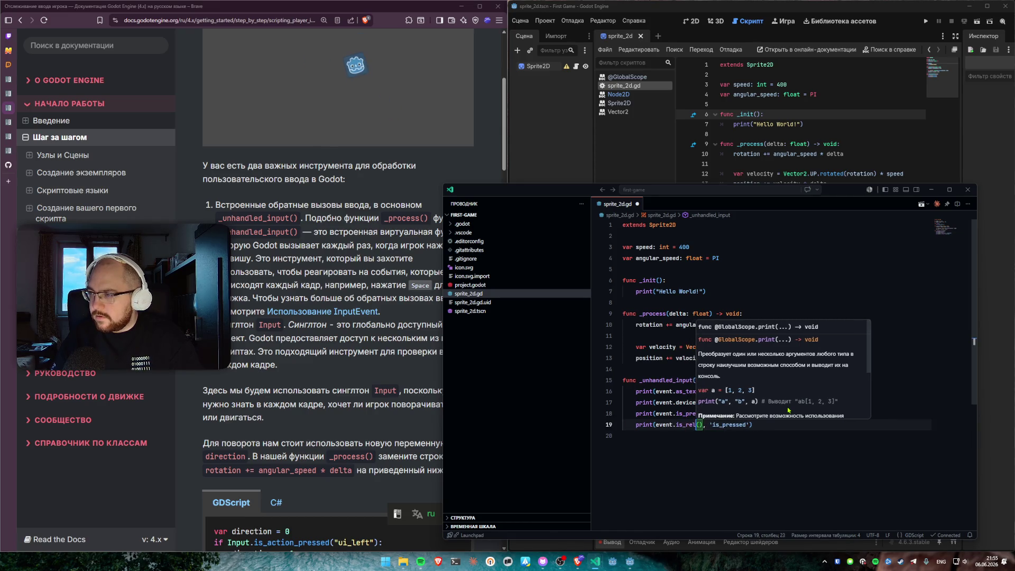
type("d")
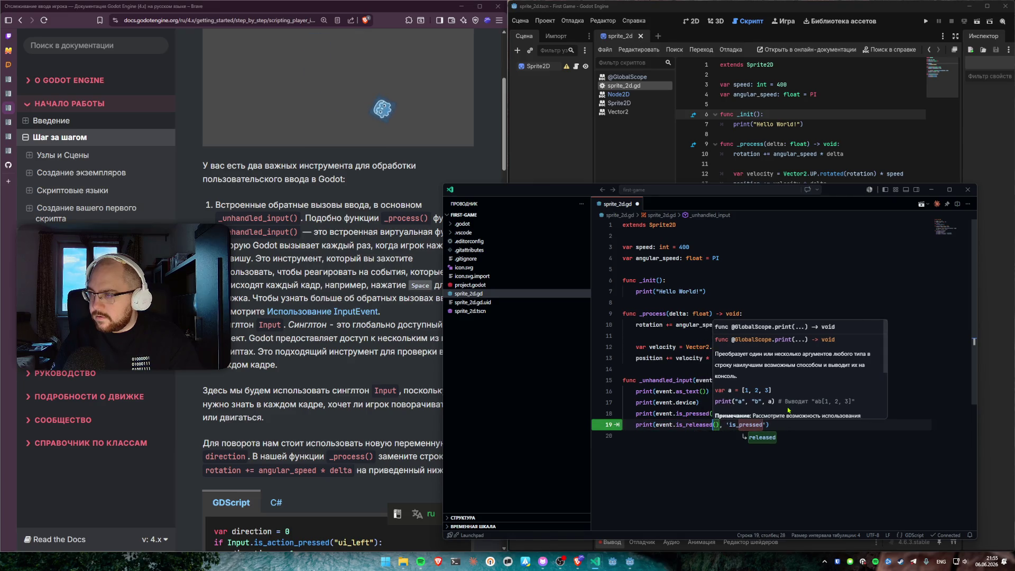